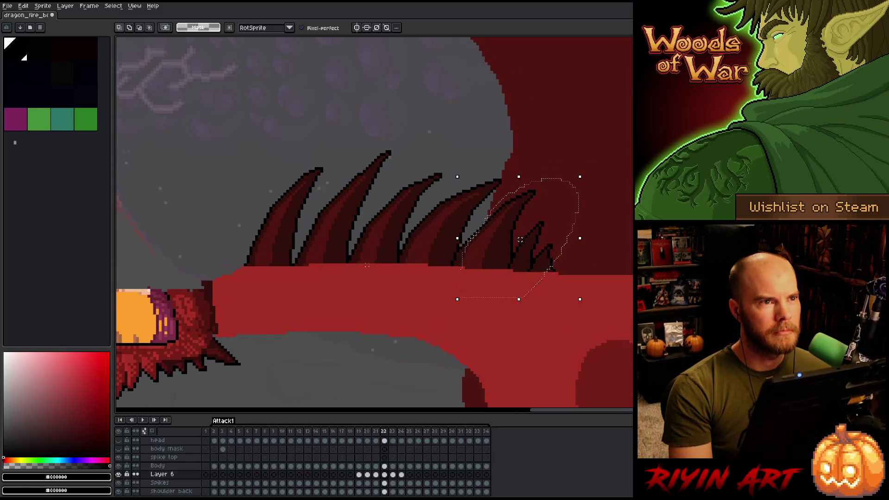
- Paste the copied dorsal spikes into frame 25 on Layer 6 and raise them onto the dragon's back
scroll(369, 198, "up", 1)
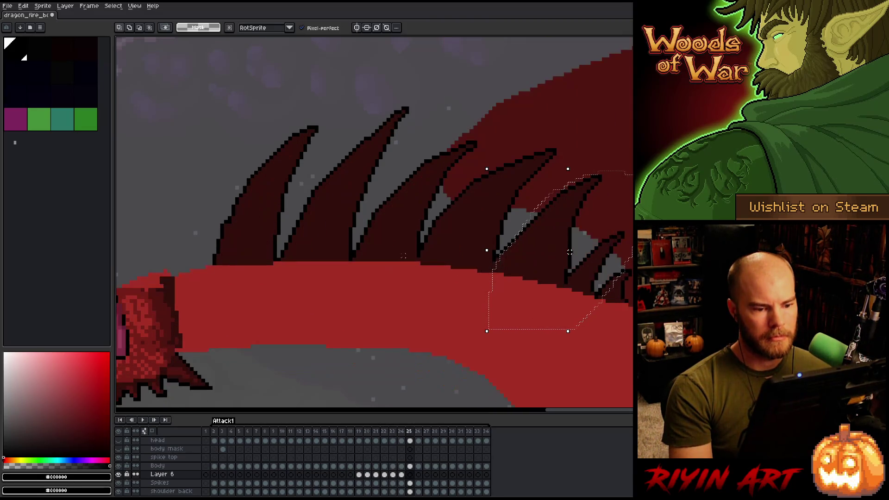
left_click(403, 475)
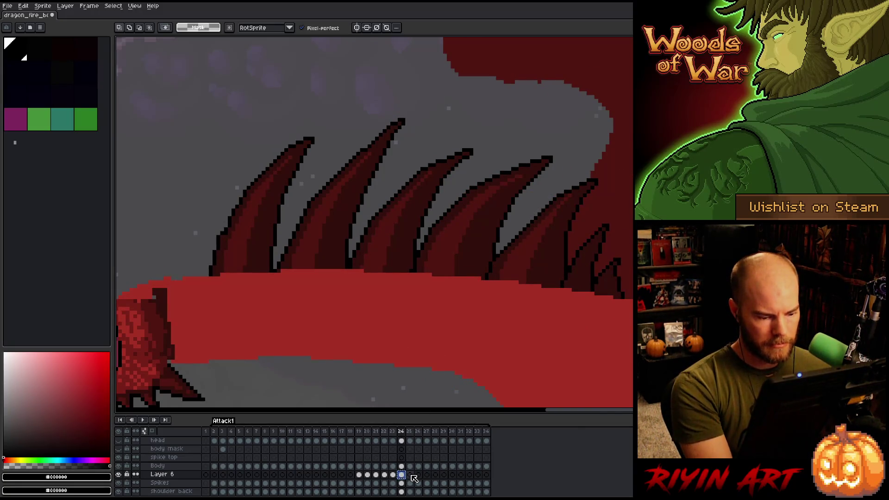
left_click(411, 475)
key("ctrl+v")
mouse_move(407, 238)
left_mouse_down()
mouse_move(407, 177)
mouse_move(410, 226)
left_mouse_up()
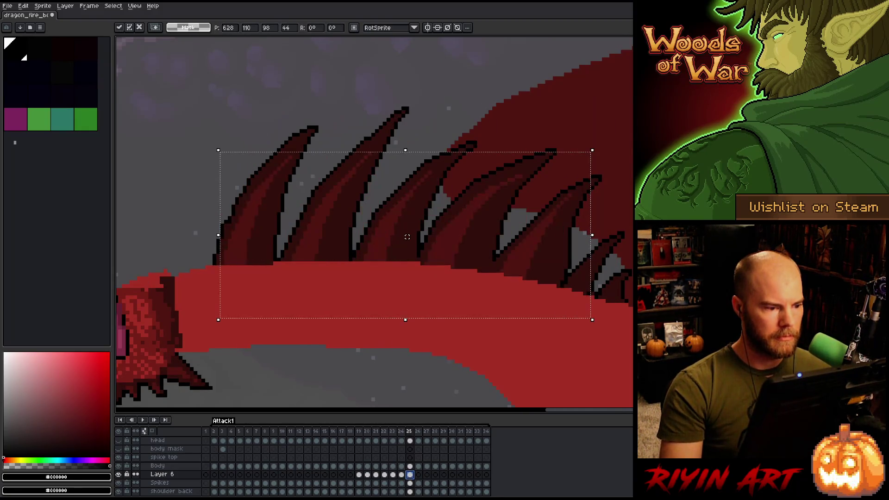
key("Left")
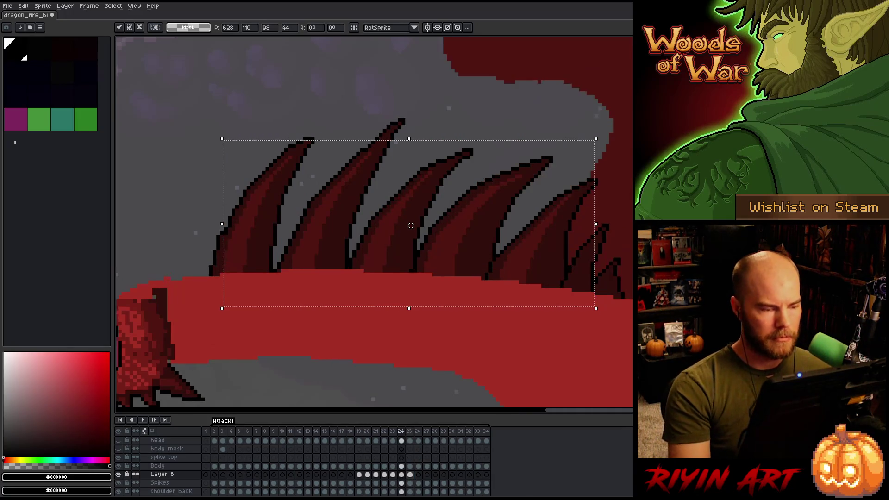
- Compare frames 24 and 25, then start a freehand selection around the rear spikes
key("Right")
key("Left")
key("Right")
key("Left")
key("Right")
key("Left")
key("Right")
key("Left")
key("Right")
key("Left")
key("Right")
key("Left")
key("Right")
key("Left")
key("Right")
key("Left")
key("Right")
key("Left")
key("Right")
key("Left")
key("Right")
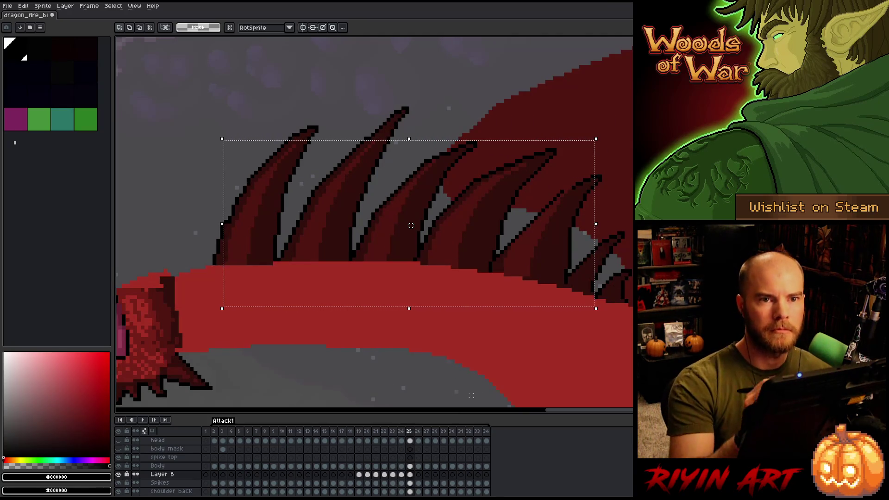
key("b")
left_click_drag(632, 126, 511, 108)
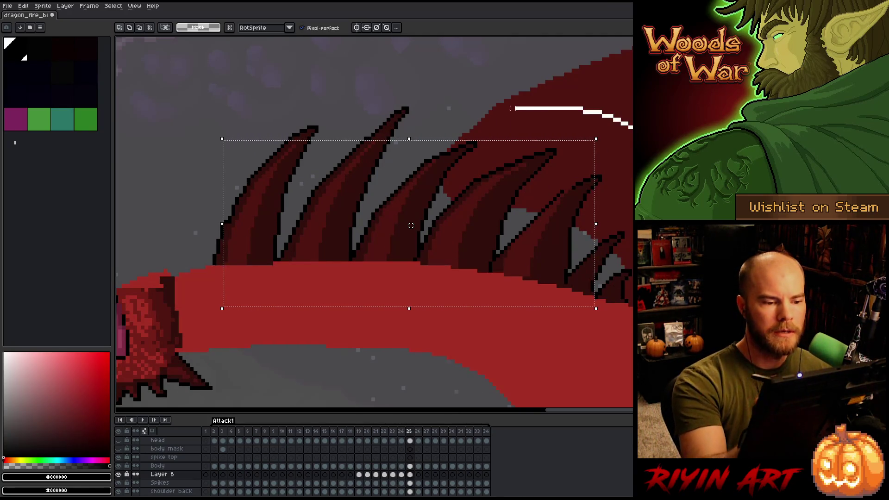
- Lower the rear spikes and the right-hand spikes by one pixel each
left_click_drag(403, 167, 366, 348)
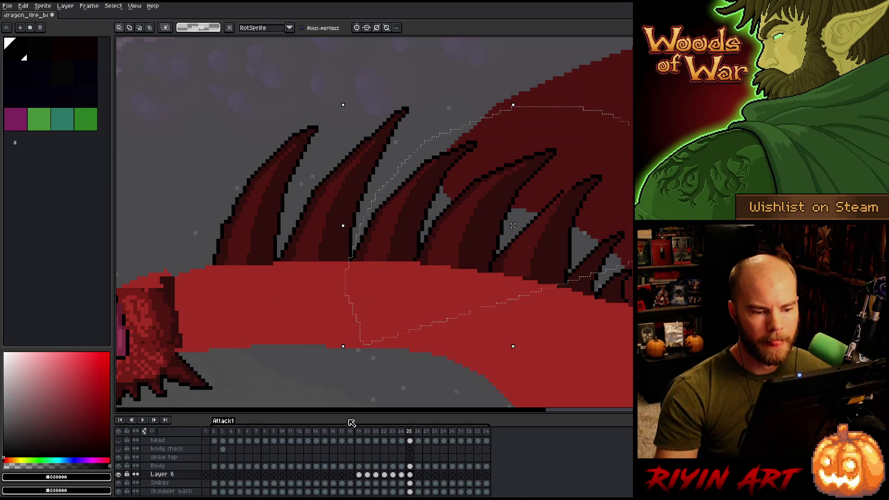
key("Down")
key("Return")
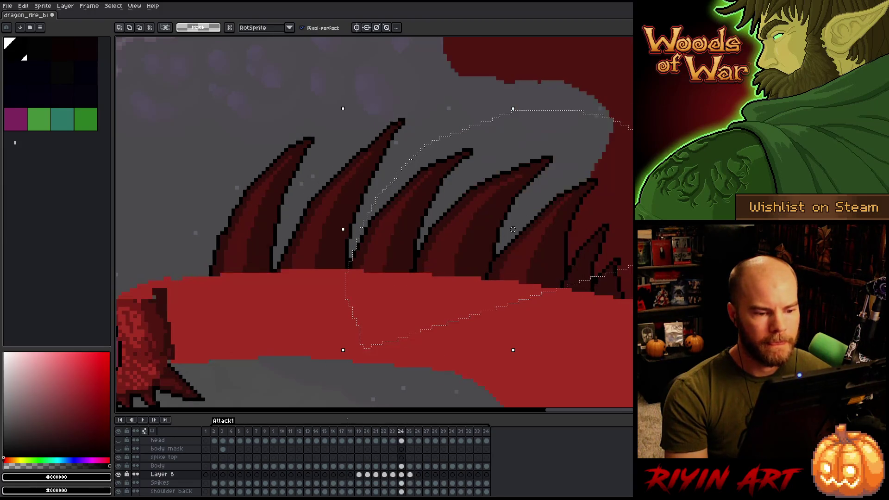
mouse_move(585, 347)
left_mouse_down()
mouse_move(513, 341)
mouse_move(623, 264)
mouse_move(512, 159)
mouse_move(435, 228)
mouse_move(420, 270)
left_mouse_up()
left_click_drag(531, 246, 532, 249)
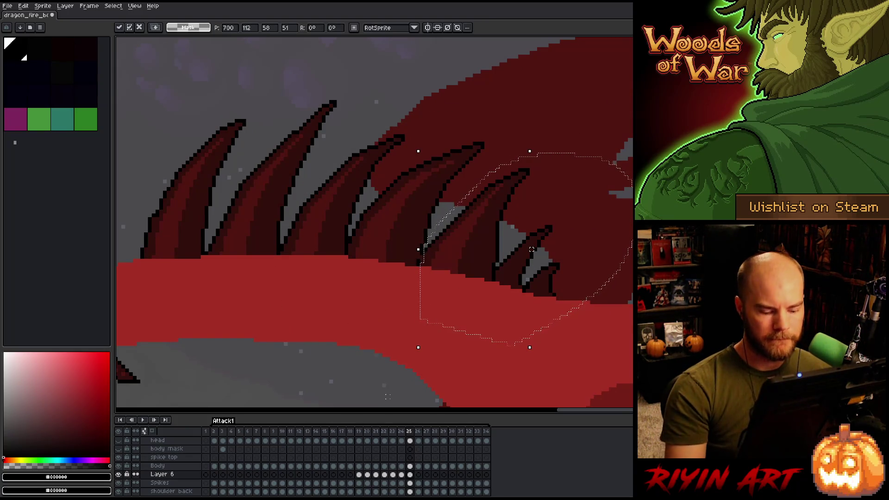
key("Return")
- Compare frames 24 and 25 and deselect the moved spikes
key("Left")
key("Right")
key("Left")
key("Right")
key("Left")
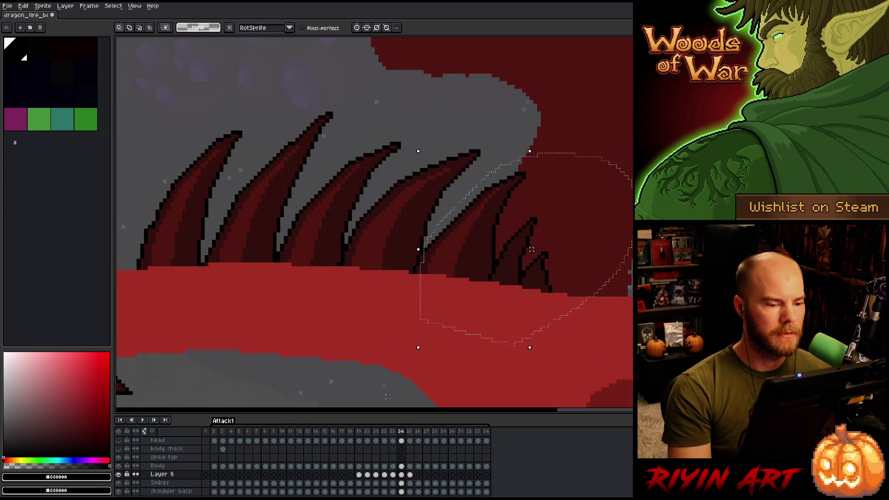
key("ctrl+d")
key("Right")
- Check frame 25 against its neighbours and make the Spikes layer active
key("i")
key("b")
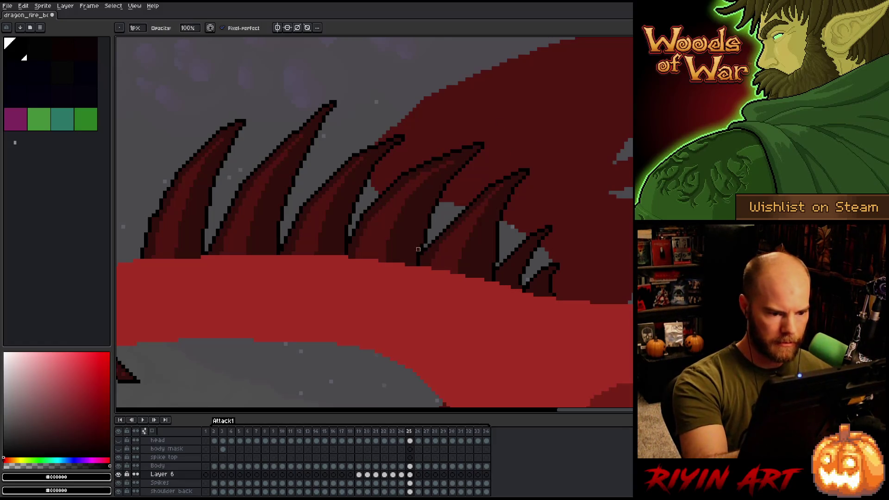
key("e")
key("Left")
key("Right")
key("Right")
key("Left")
key("Left")
key("Right")
key("Left")
key("Right")
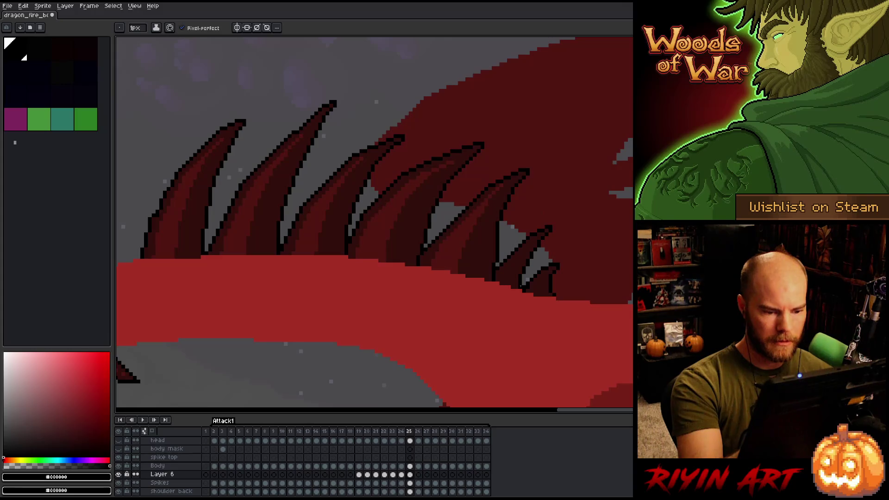
key("Left")
key("Right")
key("Left")
key("Right")
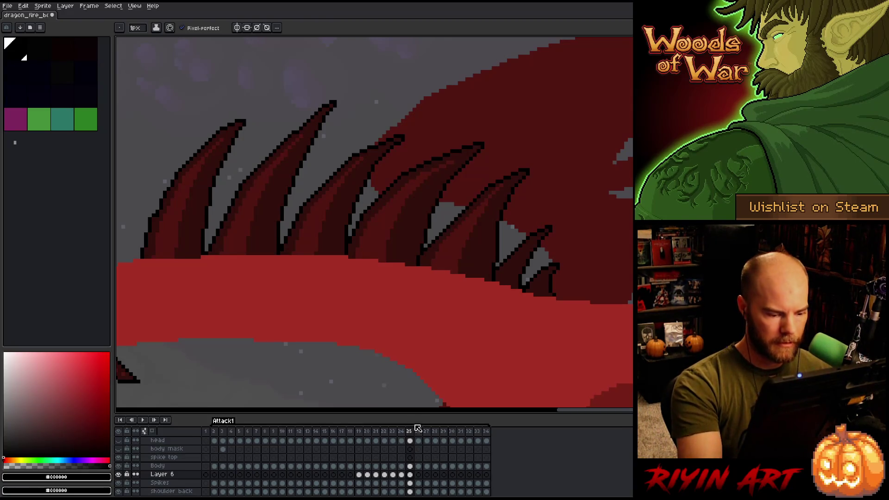
left_click(410, 484)
- Return to Layer 6 and flip between frames 24 and 25 to check the spikes
left_click(524, 288)
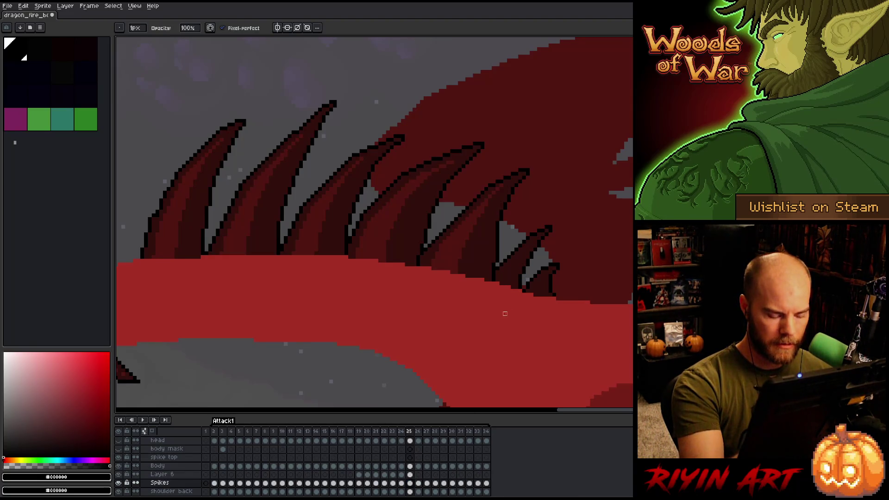
key("alt+Up")
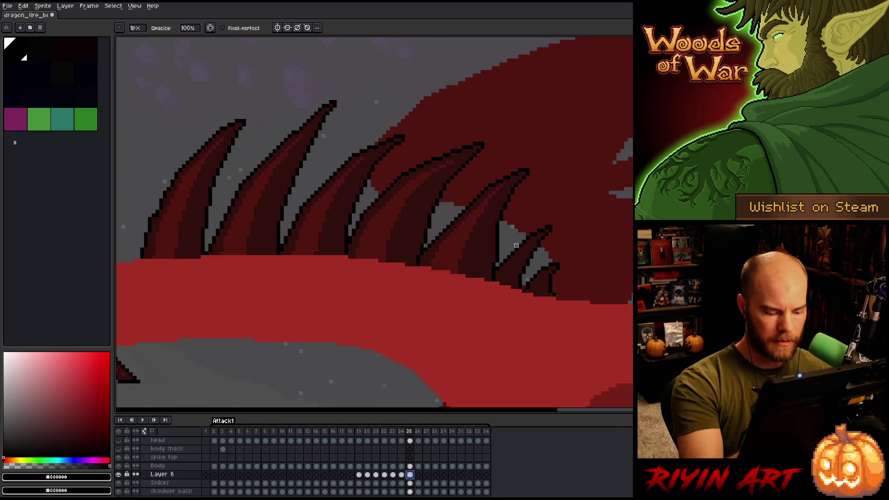
key("Left")
key("Right")
key("Left")
key("Right")
key("Left")
key("Right")
key("Left")
key("Right")
key("e")
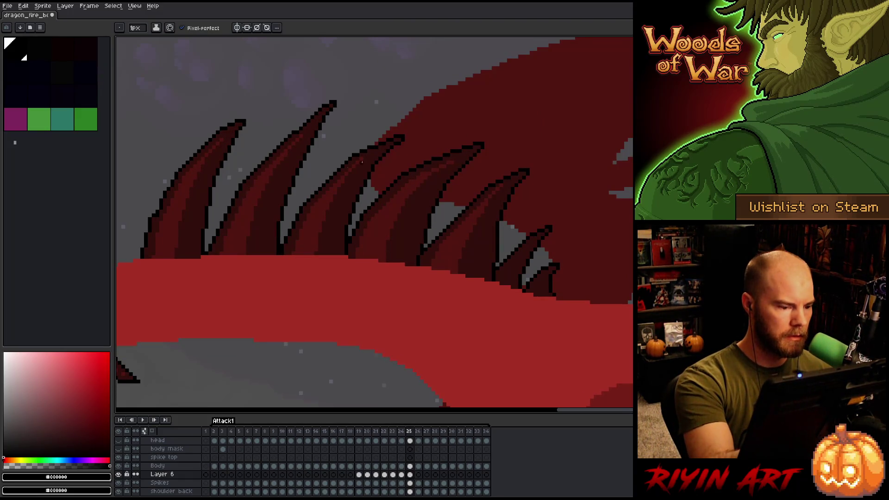
- Review frame 25 against its neighbours once more and save the animation file
key("Left")
key("Right")
key("Left")
key("Right")
key("Left")
key("Left")
key("Right")
key("Right")
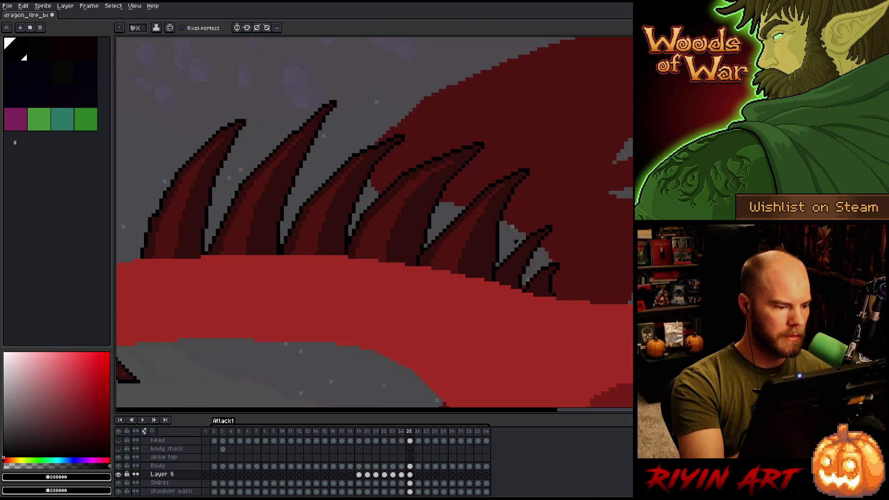
key("Left")
key("Right")
key("Left")
key("Right")
key("Left")
key("Right")
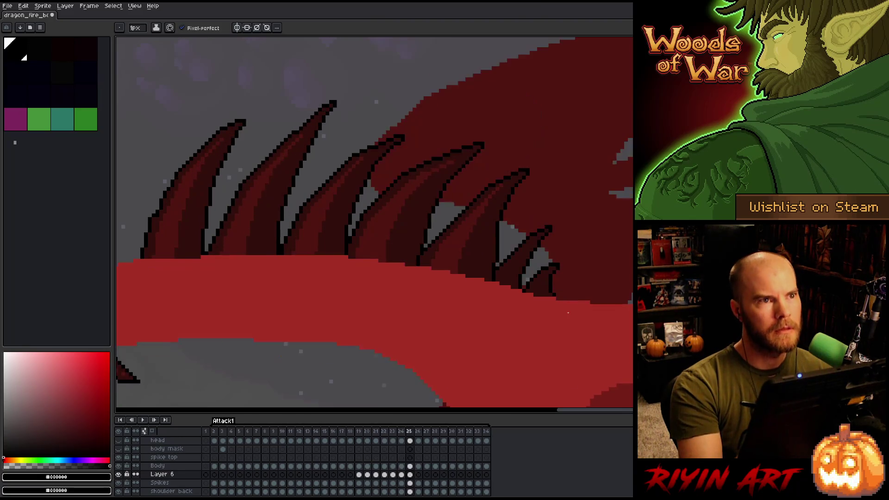
key("Left")
key("Right")
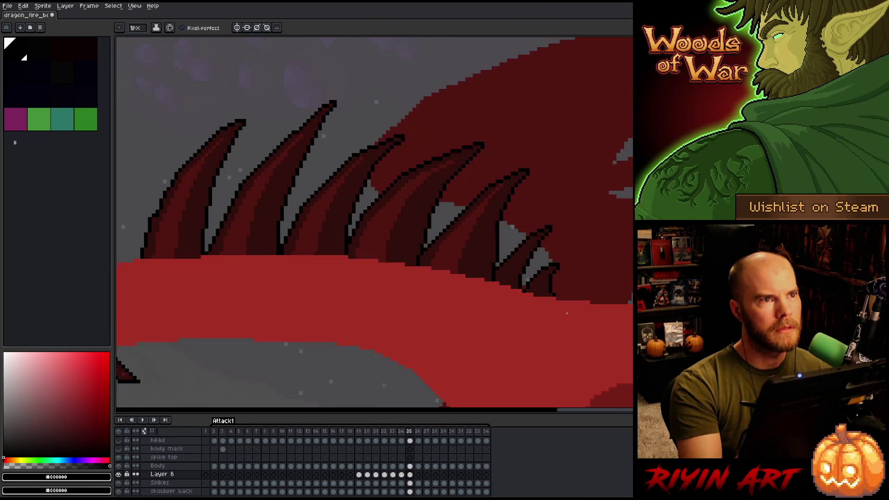
key("Left")
key("Right")
key("ctrl+s")
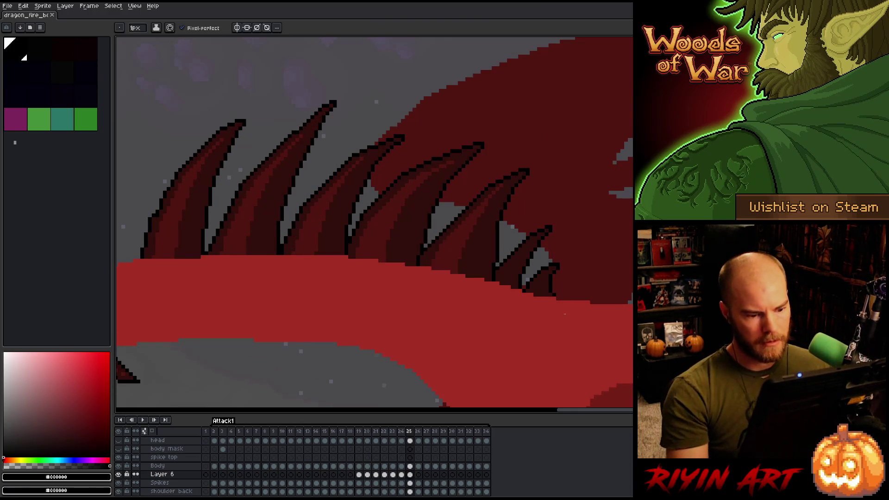
- On frame 26, select the whole spike row and lower it onto the dragon's back
left_click(418, 476)
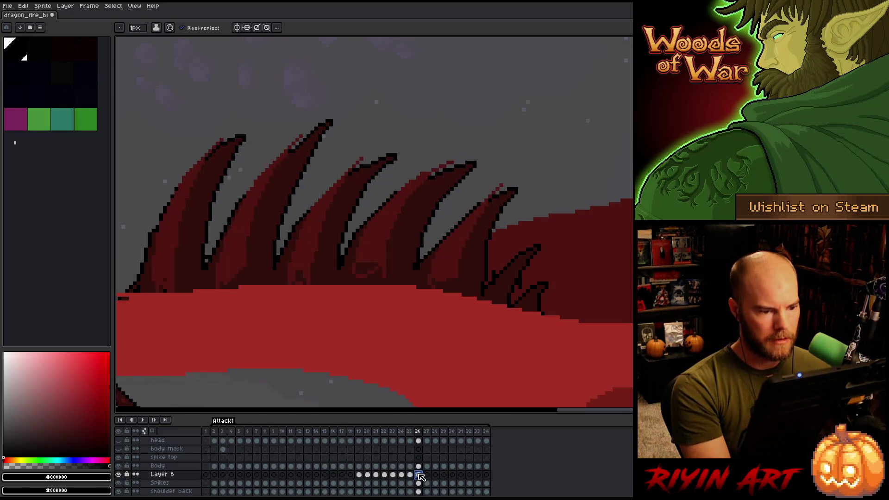
key("ctrl+t")
left_click_drag(339, 219, 338, 234)
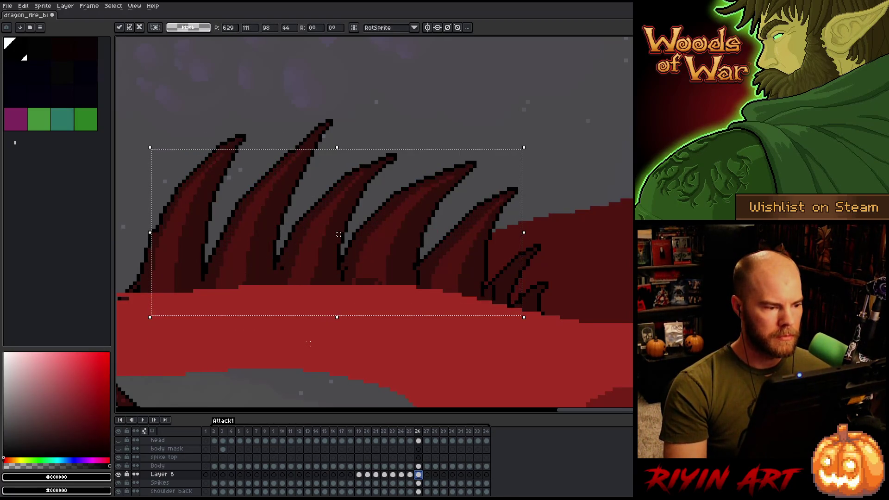
key("Return")
- Deselect and flip between frames 25 and 26 to check the lowered spikes
key("Left")
key("Right")
key("Left")
key("Right")
key("Left")
key("Right")
key("ctrl+d")
key("Left")
key("Right")
key("Left")
key("Right")
key("Left")
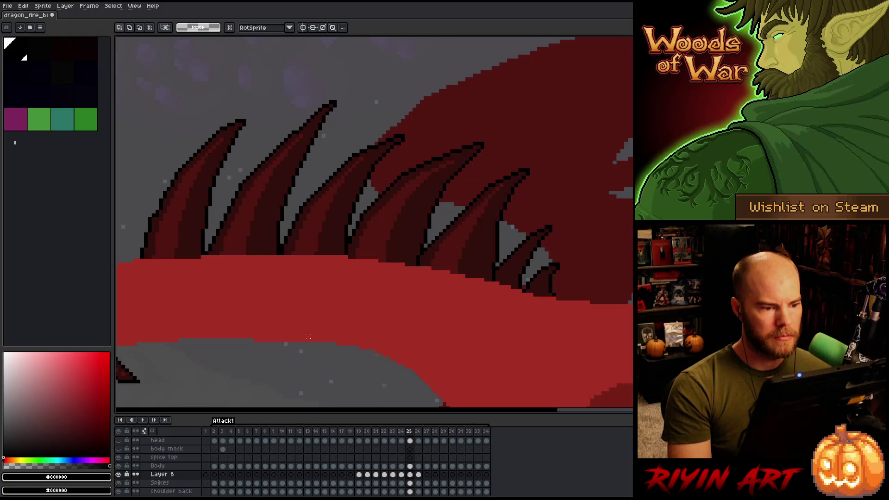
key("Right")
key("Left")
key("Right")
key("Left")
key("Right")
key("Left")
key("Right")
key("Left")
key("Right")
key("Left")
key("Right")
key("Left")
key("Right")
key("Left")
key("Right")
key("Left")
key("Right")
key("Left")
key("Right")
- Freehand-select the rear spikes on frame 26, then deselect and compare again with frame 25
key("b")
mouse_move(531, 337)
left_mouse_down()
mouse_move(536, 155)
mouse_move(417, 179)
mouse_move(354, 355)
left_mouse_up()
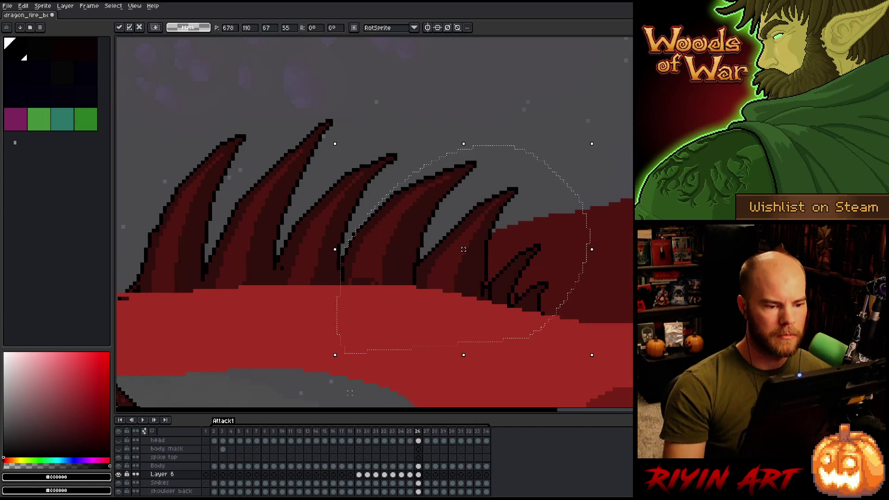
key("Left")
key("Right")
key("Left")
key("Right")
key("ctrl+d")
key("Left")
key("Right")
key("Left")
key("Right")
key("Left")
key("Right")
key("Left")
key("Right")
key("Left")
key("Right")
key("Left")
key("Right")
key("Left")
key("Right")
key("Left")
key("Right")
key("Left")
key("Right")
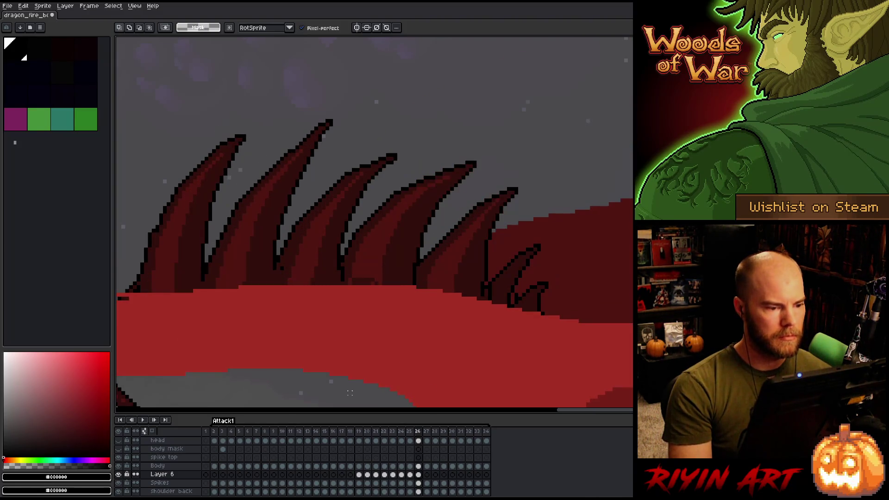
- Shift frame 26's middle spike one pixel left and pick the dark spike red
key("m")
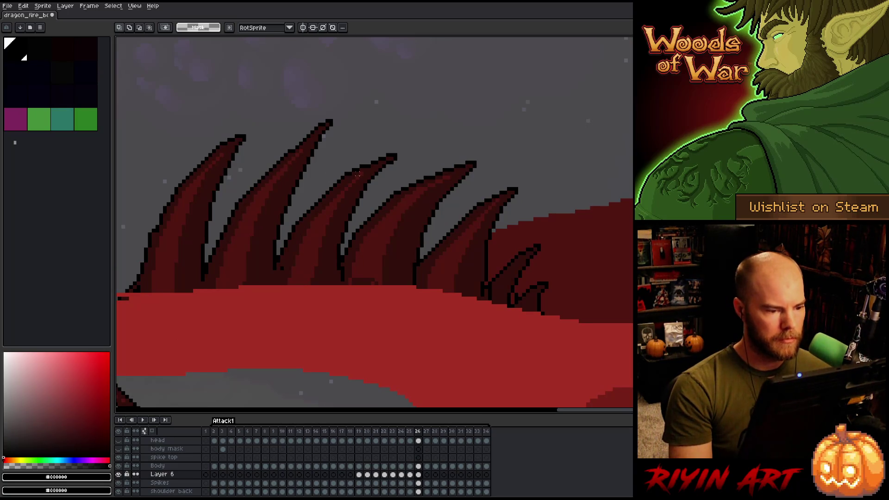
left_click_drag(362, 178, 286, 298)
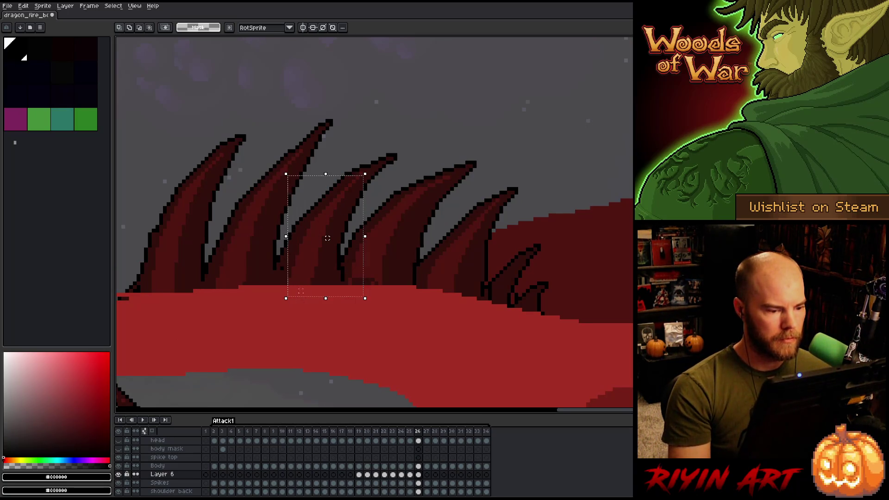
left_click_drag(327, 238, 324, 238)
key("ctrl+d")
left_click_drag(355, 184, 311, 256)
key("ctrl+d")
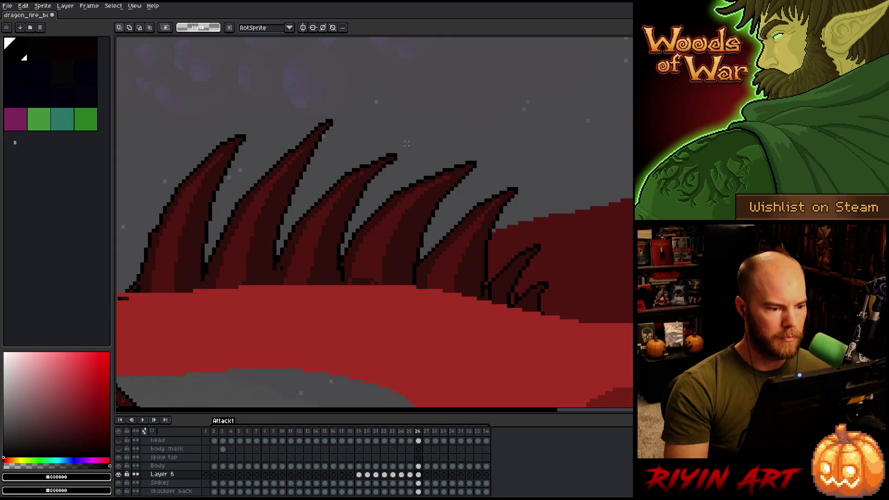
key("i")
left_click(357, 174, "alt")
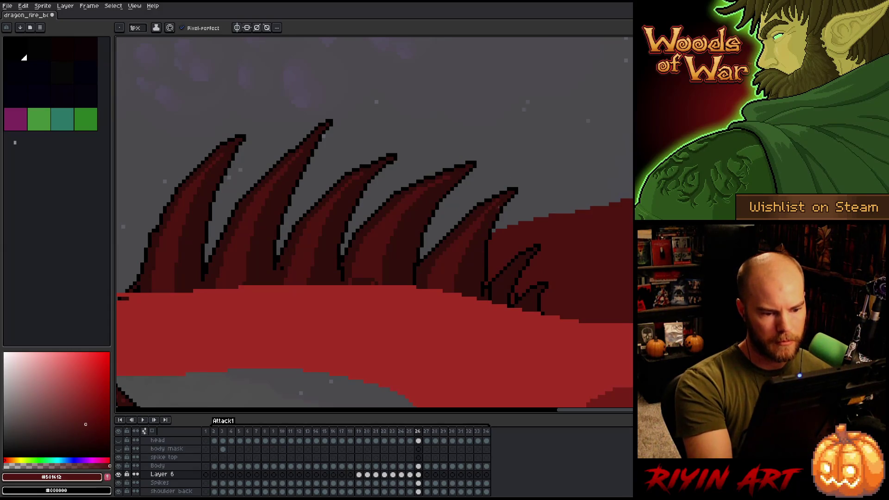
- Try a freehand selection around one spike, then drop it and return to the pencil
key("m")
mouse_move(487, 211)
left_mouse_down()
mouse_move(433, 282)
mouse_move(485, 265)
left_mouse_up()
left_click_drag(466, 215, 496, 227)
key("ctrl+d")
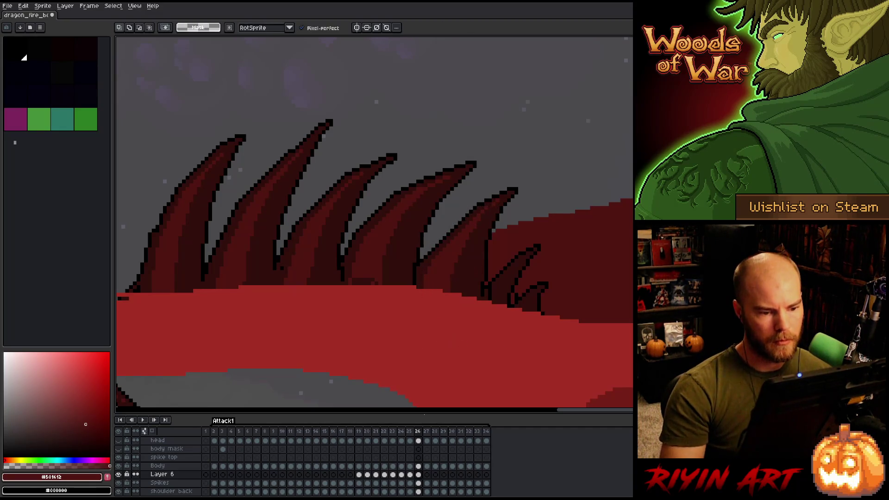
key("b")
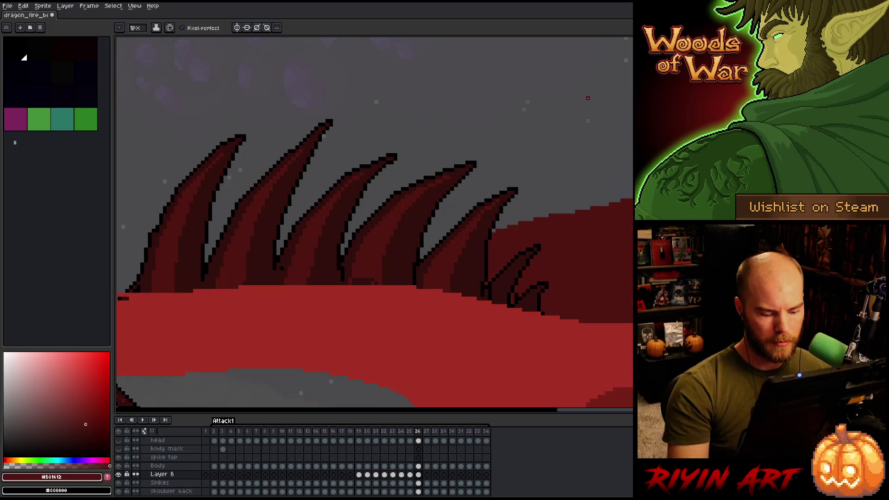
- Flip between frame 26 and the adjacent frame to check the spike pose
key("Left")
key("Right")
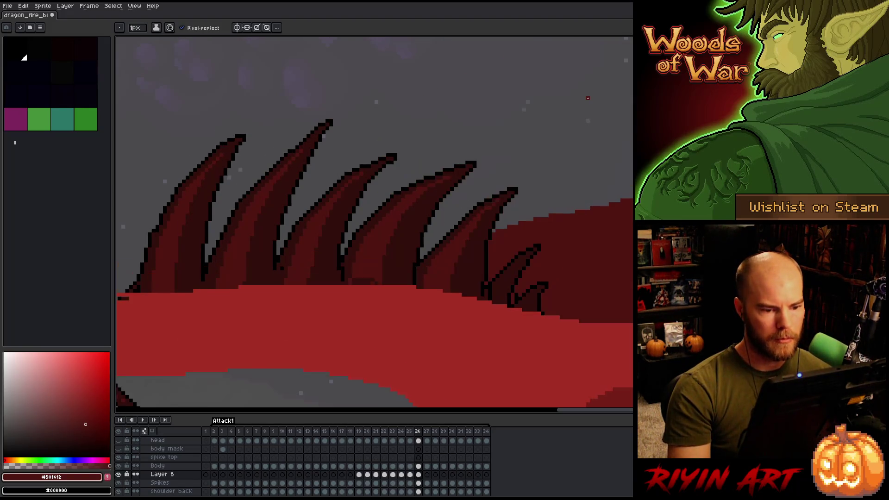
key("Left")
key("Right")
key("Left")
key("Right")
key("Left")
key("Right")
key("Left")
key("Right")
key("Left")
key("Right")
key("Left")
key("Right")
key("Left")
key("Right")
key("Left")
key("Right")
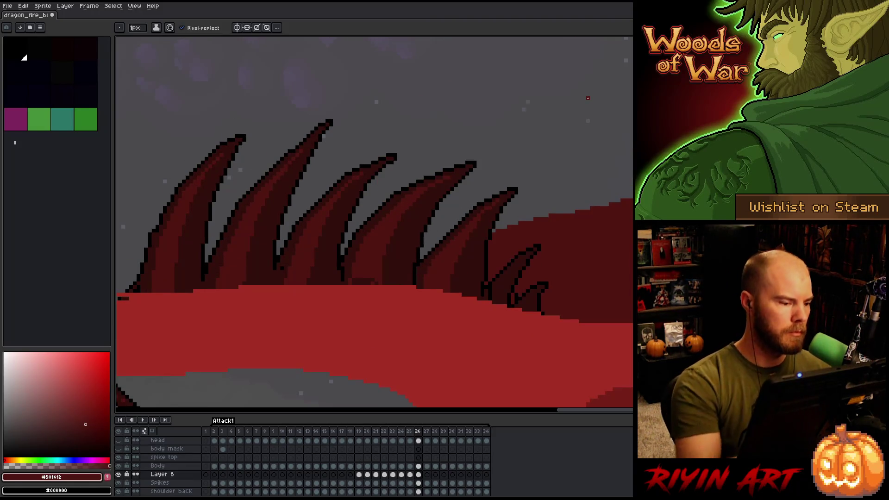
- Sample black, #501612 and #330f0b from the spikes, save the file, and show frame 25
key("e")
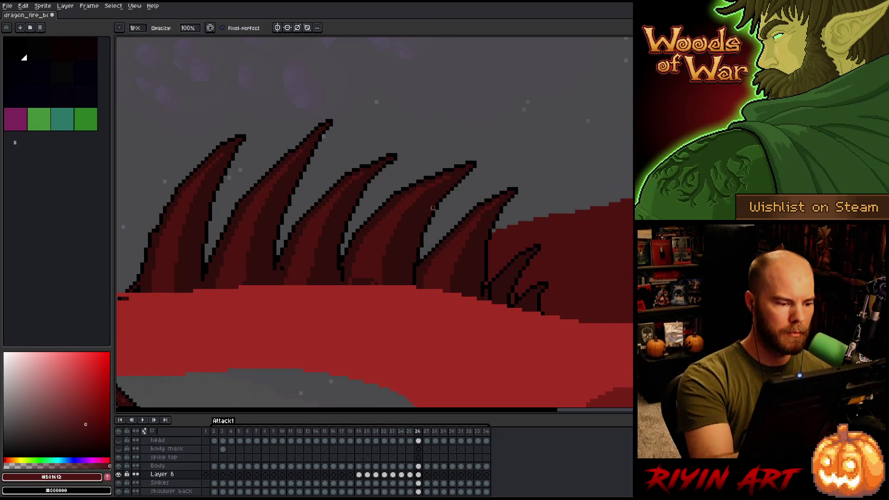
key("b")
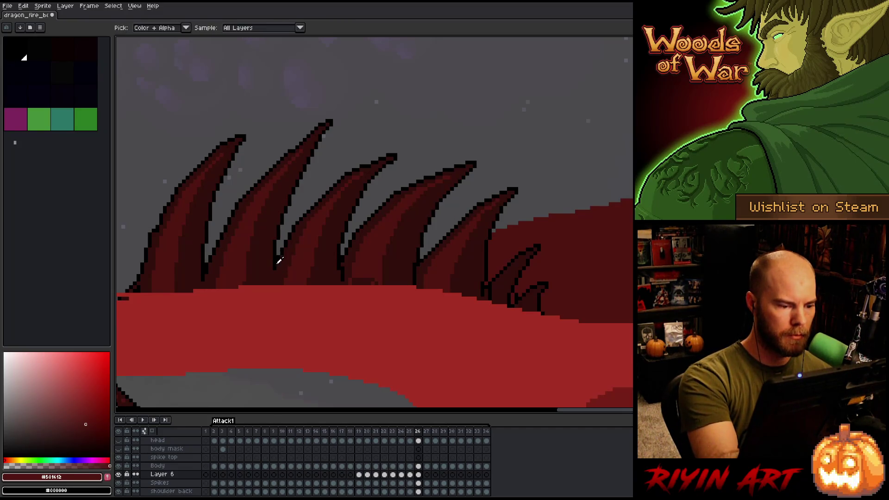
left_click(279, 262, "alt")
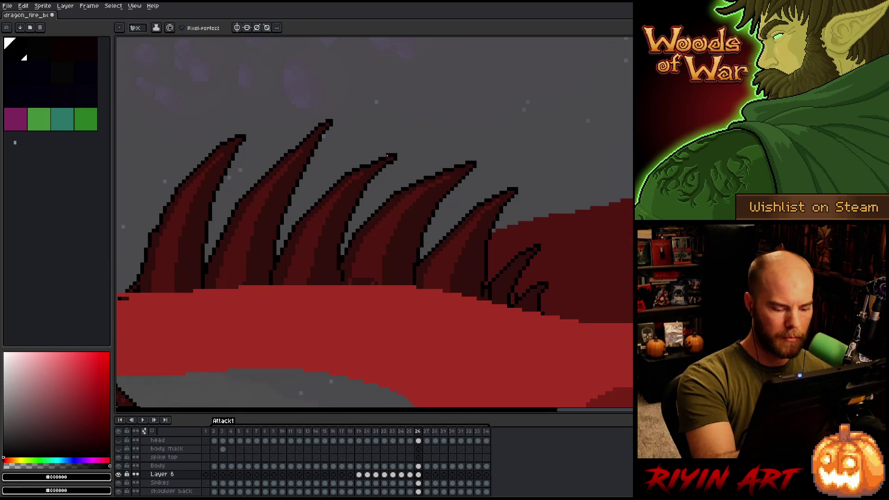
key("comma")
key("period")
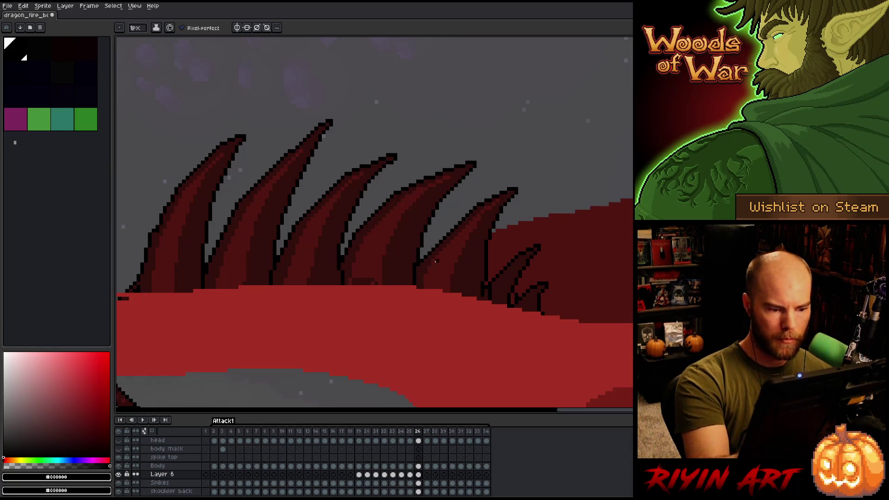
left_click(373, 258, "alt")
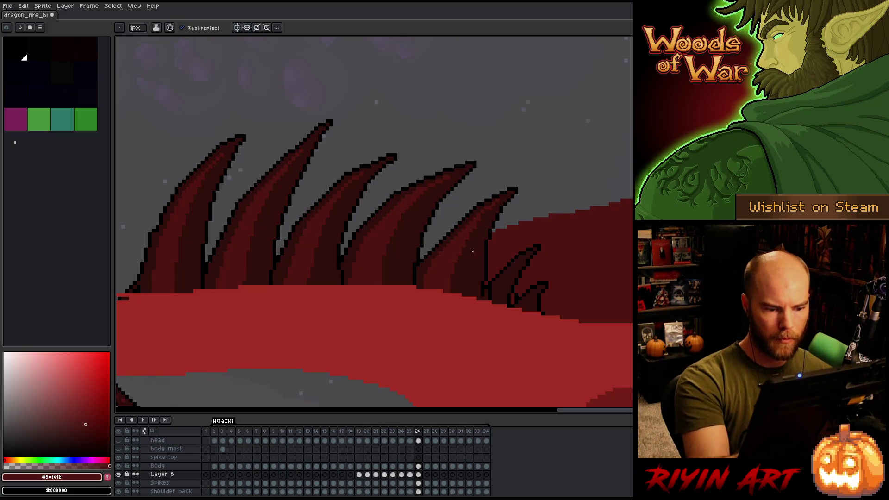
left_click(491, 293, "alt")
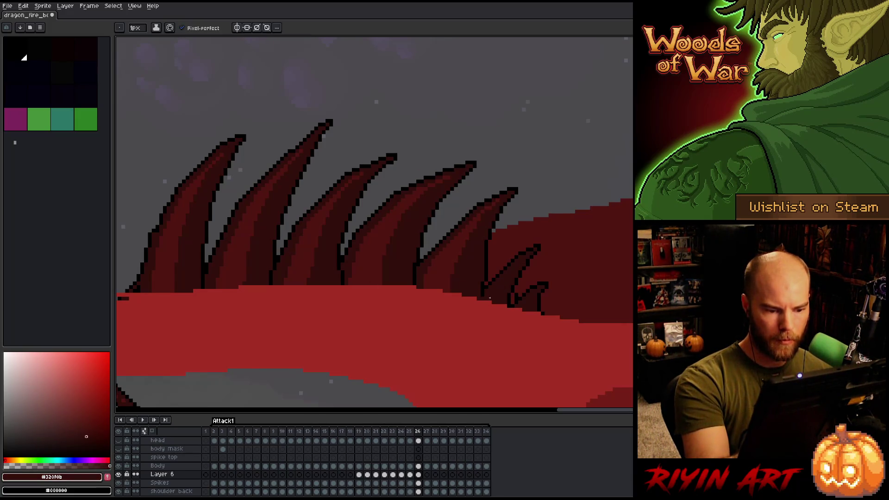
left_click(482, 301, "alt")
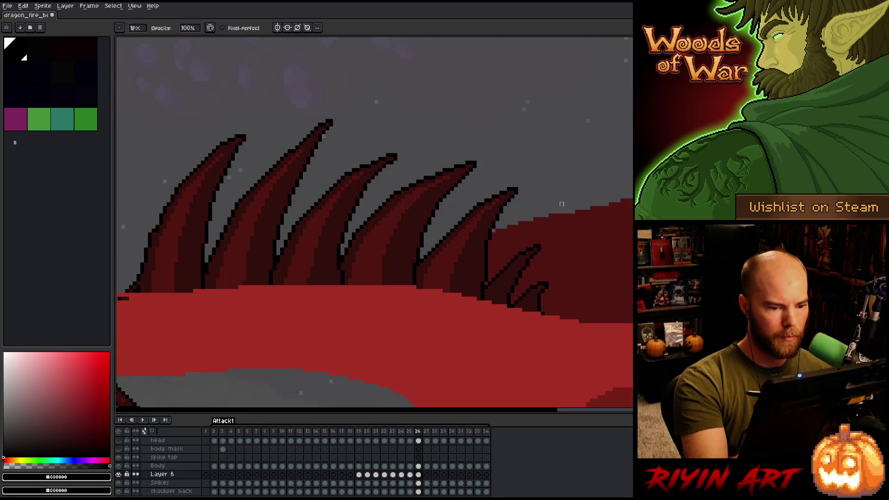
key("ctrl+s")
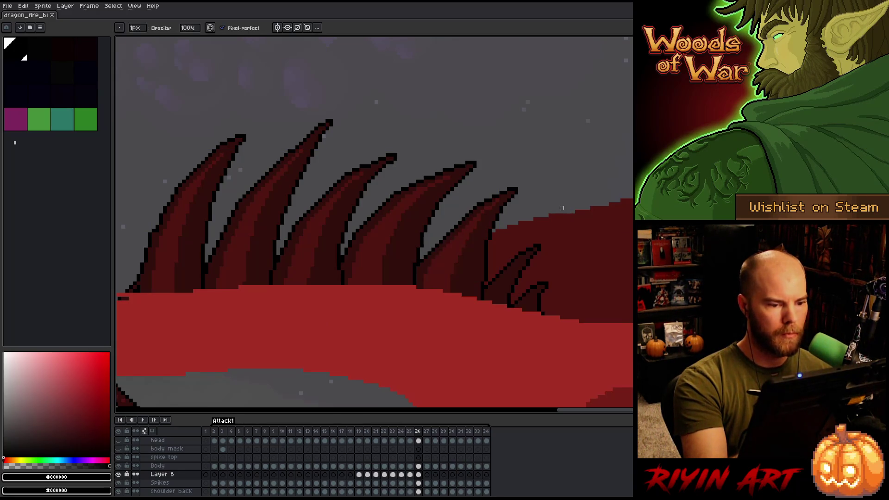
key("comma")
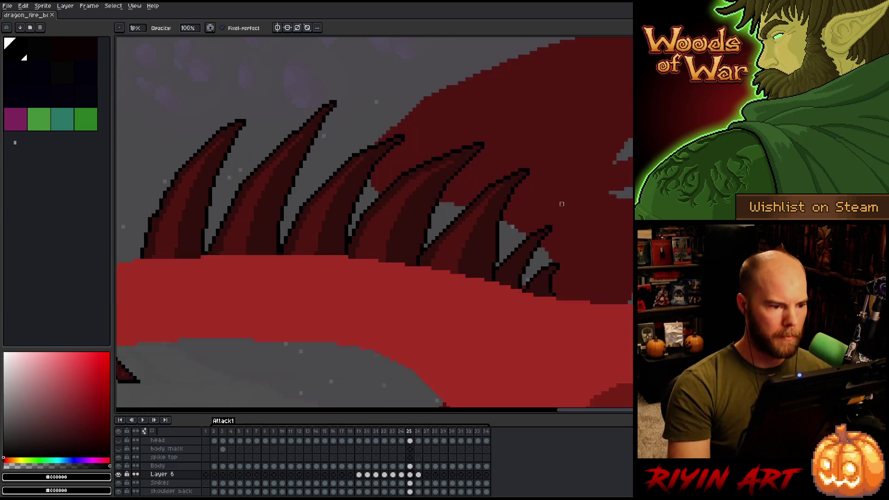
- Compare frames 25 and 26 back and forth, zooming out and in
key("period")
key("comma")
key("period")
key("comma")
key("period")
key("comma")
key("period")
key("comma")
scroll(313, 192, "down", 3)
key("period")
key("comma")
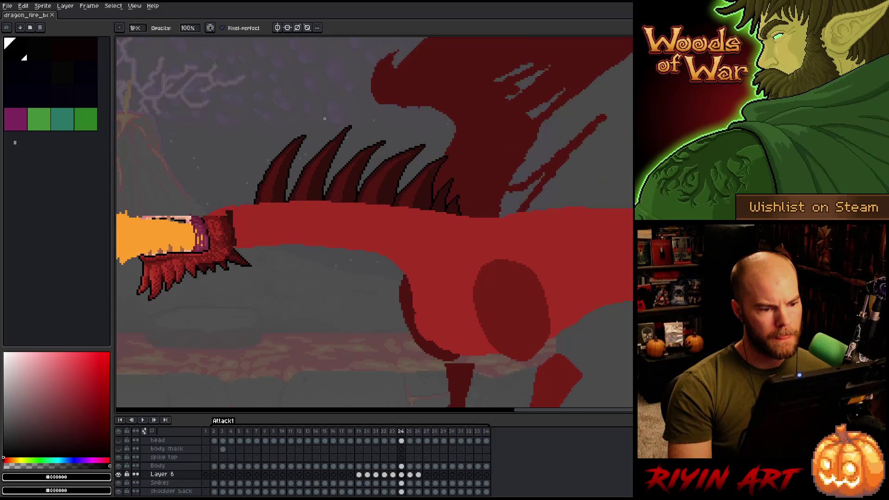
scroll(360, 145, "up", 3)
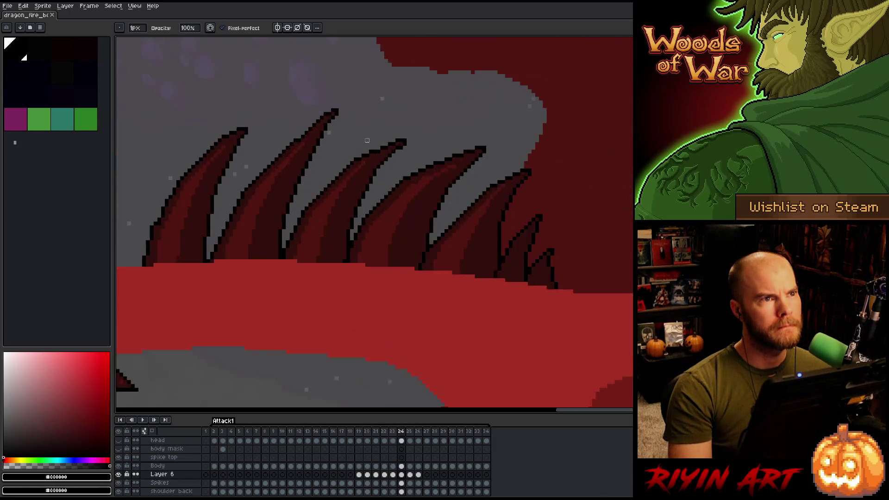
- Move on to frame 27, pan the dragon's head into view, and select the Spikes layer
key("period")
key("period")
key("comma")
key("comma")
key("period")
key("period")
key("comma")
key("period")
key("comma")
key("period")
key("comma")
key("period")
key("period")
key("comma")
key("period")
key("comma")
key("period")
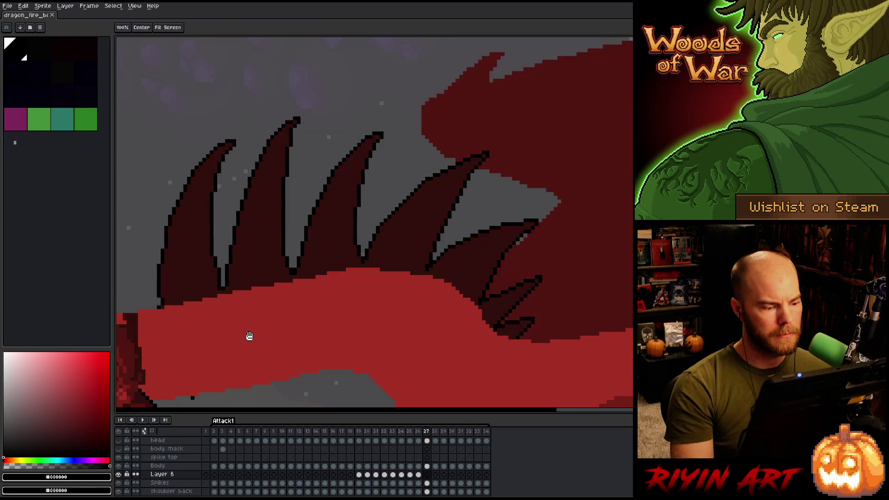
left_click_drag(248, 338, 377, 308)
key("alt+Down")
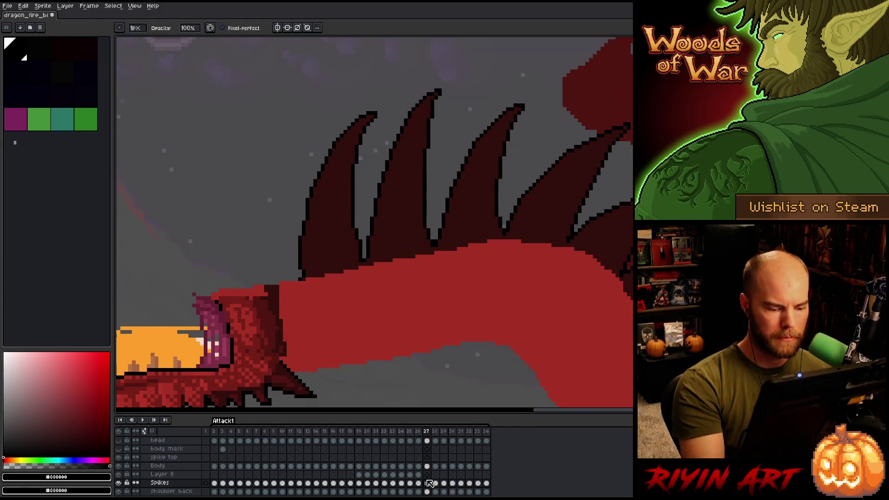
- Sample #501612 on frame 26, then draw two shading strokes down the first spike on frame 27
left_click(418, 432)
left_click(312, 228, "alt")
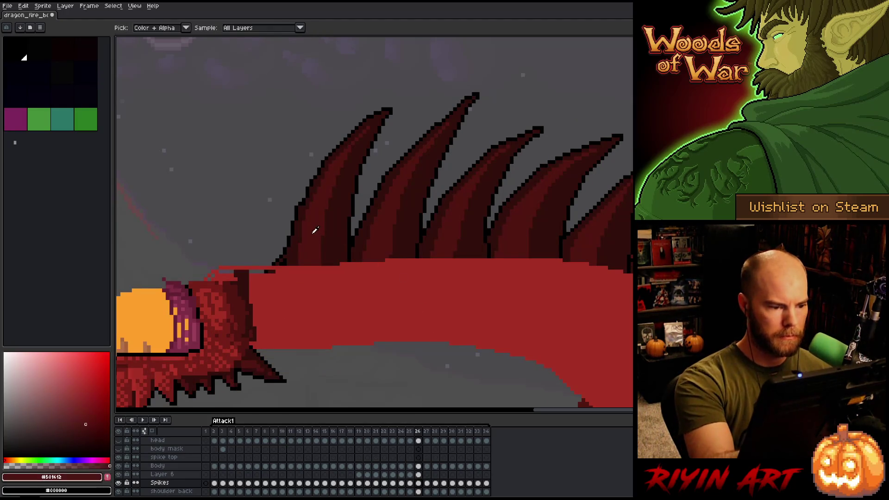
key("Right")
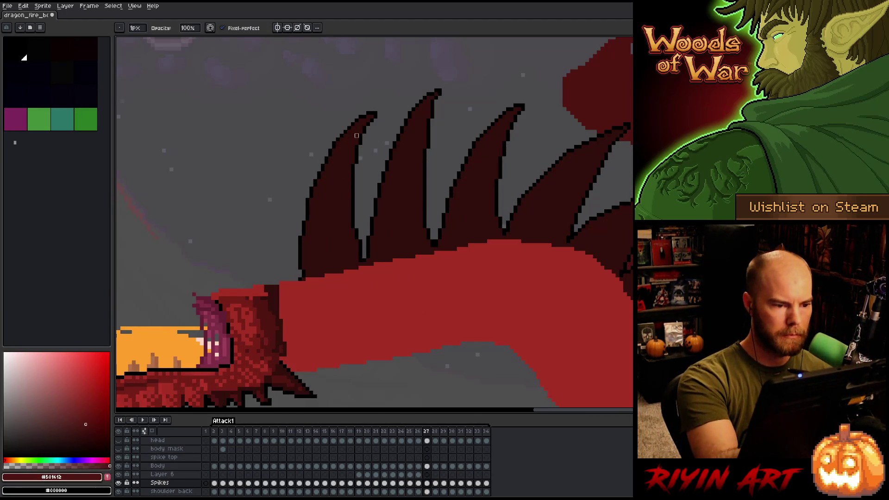
key("e")
key("Left")
key("Right")
left_click_drag(349, 145, 333, 274)
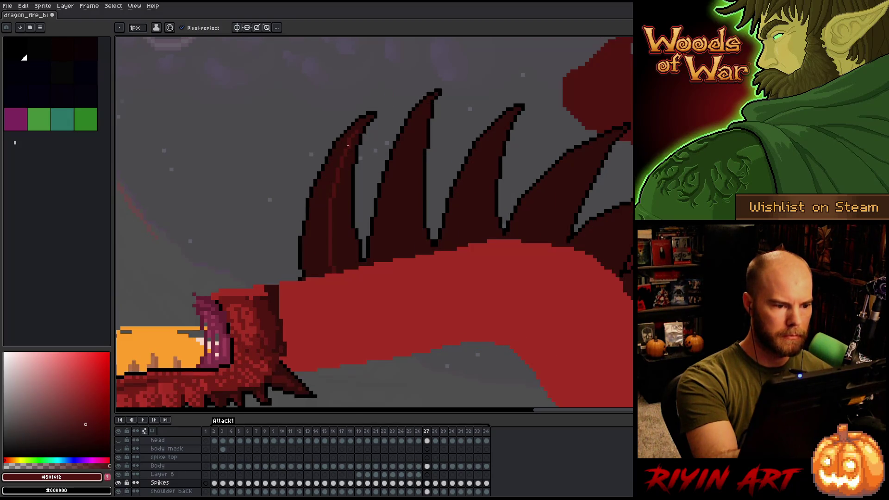
left_click_drag(337, 158, 311, 274)
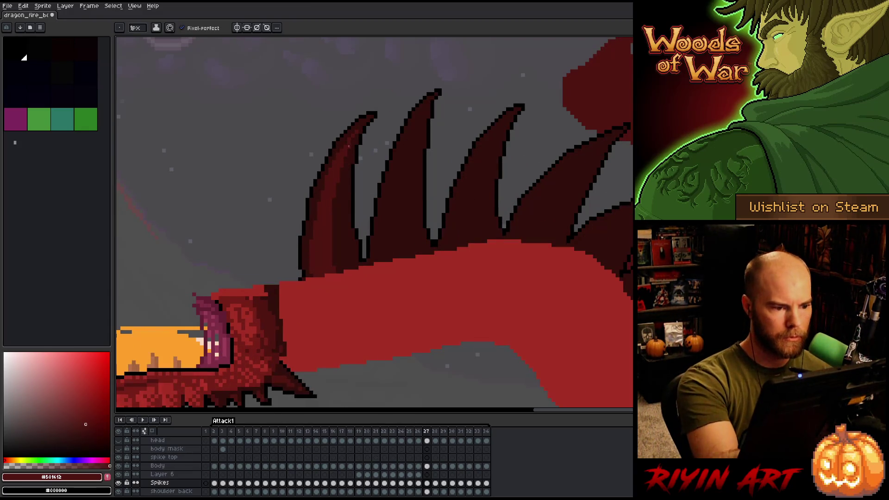
- Compare the #330f0b and #501612 spike reds across frames 26 and 27, keeping #501612
left_click(349, 146, "alt")
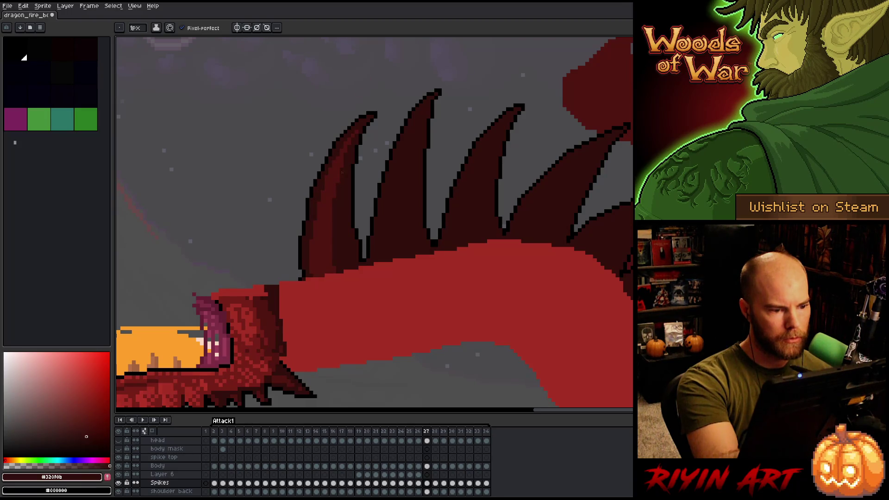
left_click(348, 125, "alt")
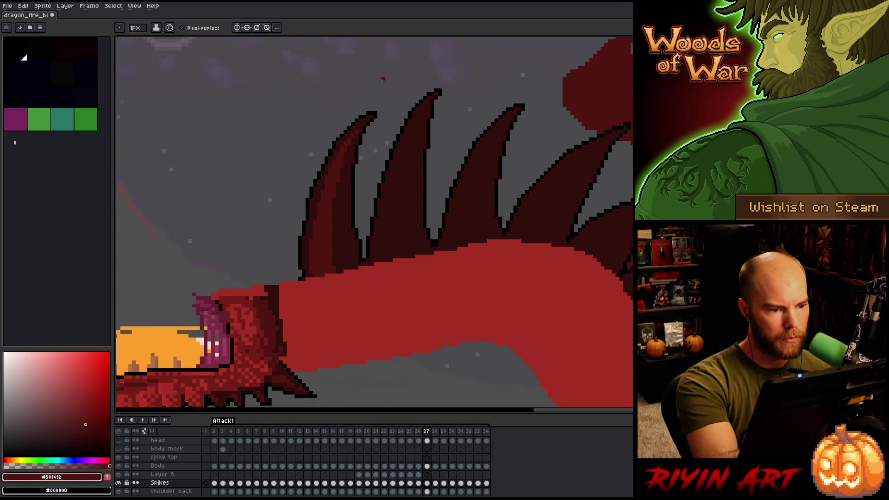
left_click(349, 147, "alt")
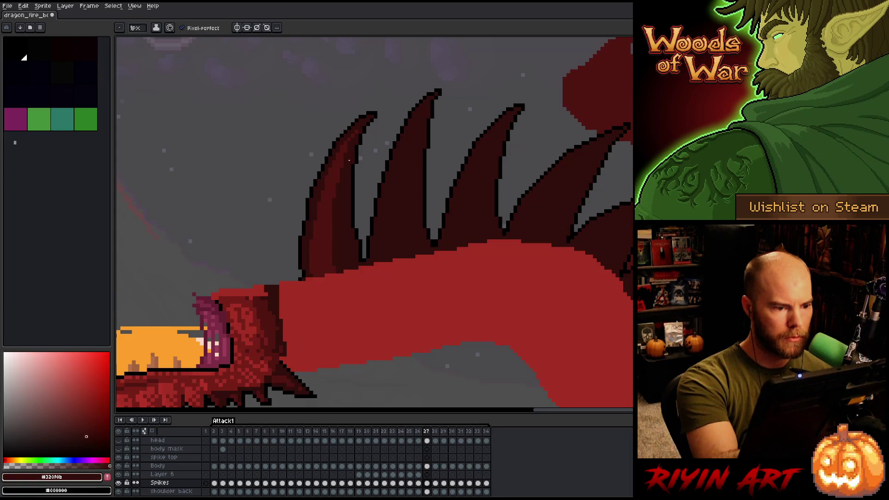
left_click(340, 205, "alt")
key("comma")
key("period")
key("comma")
key("period")
key("comma")
key("period")
key("comma")
key("period")
key("comma")
key("period")
key("comma")
key("period")
left_click(346, 251, "alt")
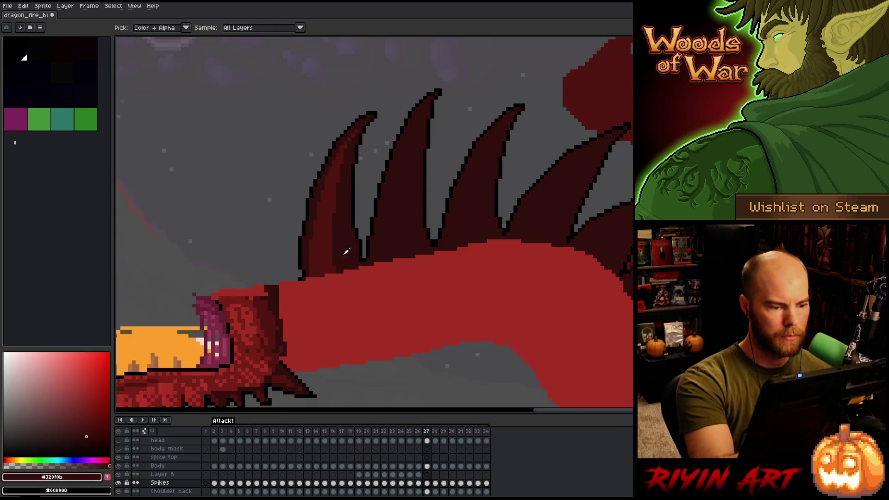
left_click(318, 242, "alt")
key("comma")
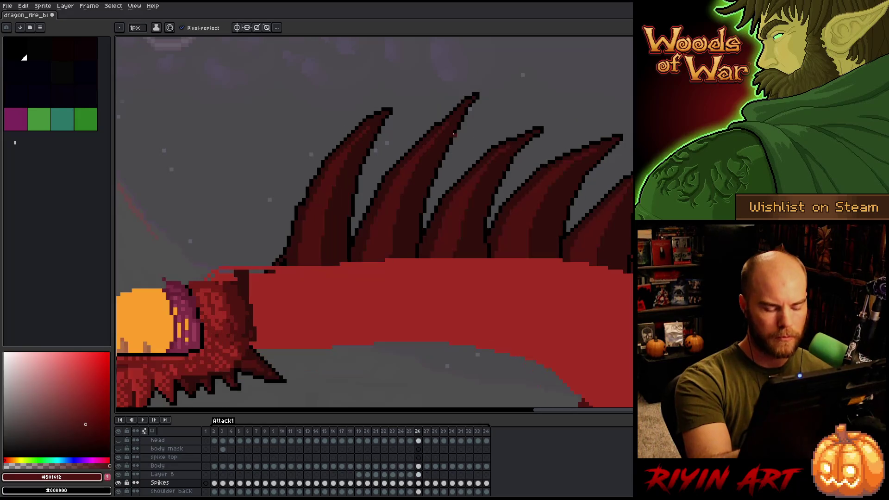
key("period")
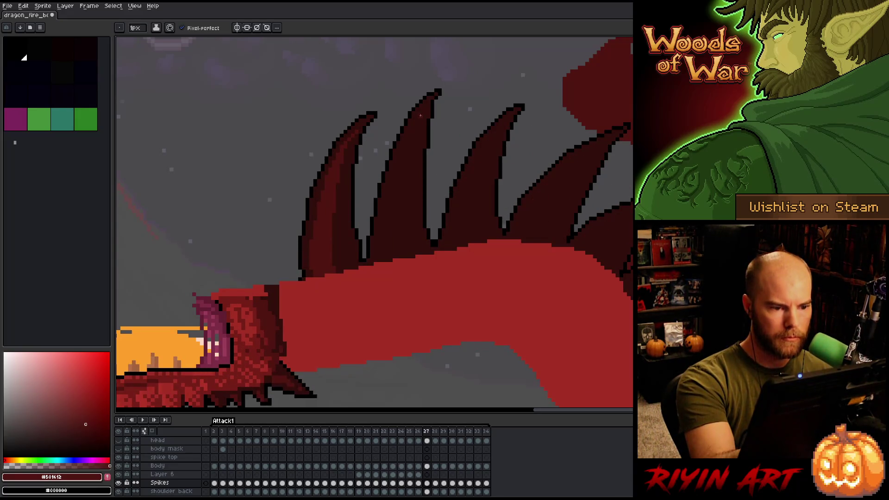
- Draw three #501612 shading strokes down the second spike on frame 27, extending toward its base
left_click_drag(411, 138, 399, 254)
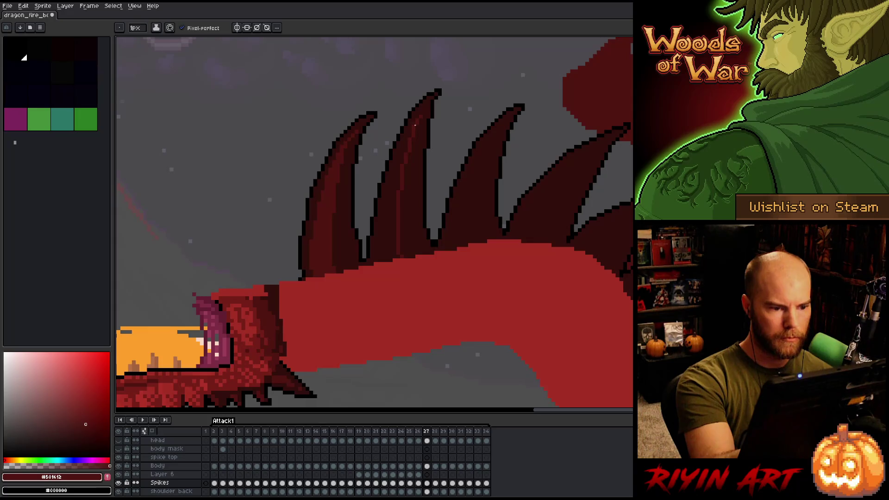
left_click_drag(402, 153, 384, 260)
key("comma")
key("period")
key("comma")
key("period")
left_click_drag(404, 151, 382, 270)
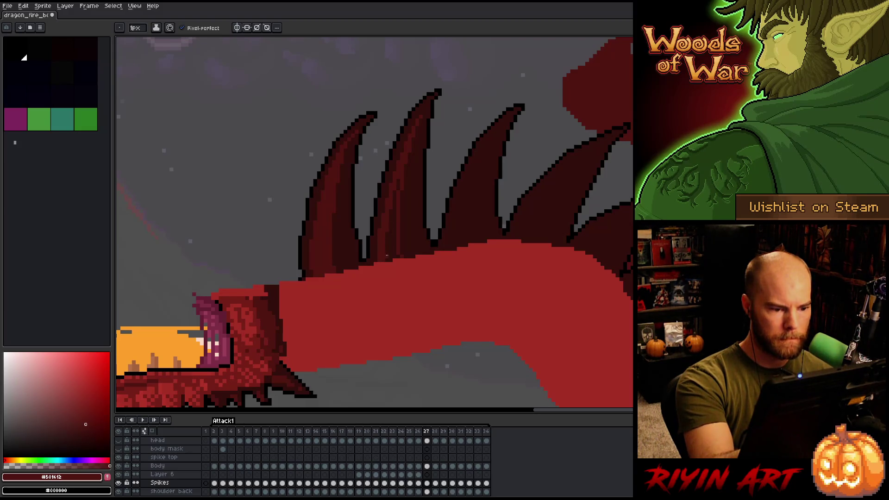
- Add faint shading along the second spike and compare it between frames 26 and 27
left_click_drag(394, 259, 396, 192)
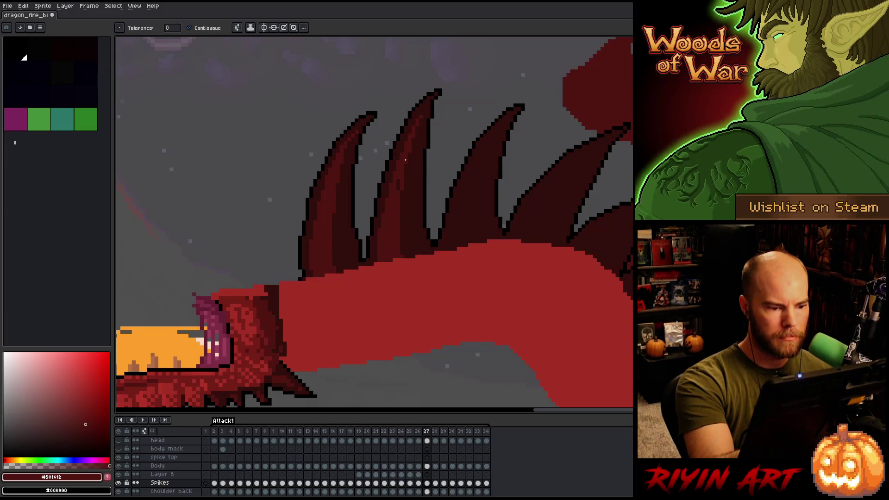
left_click(376, 230, "alt")
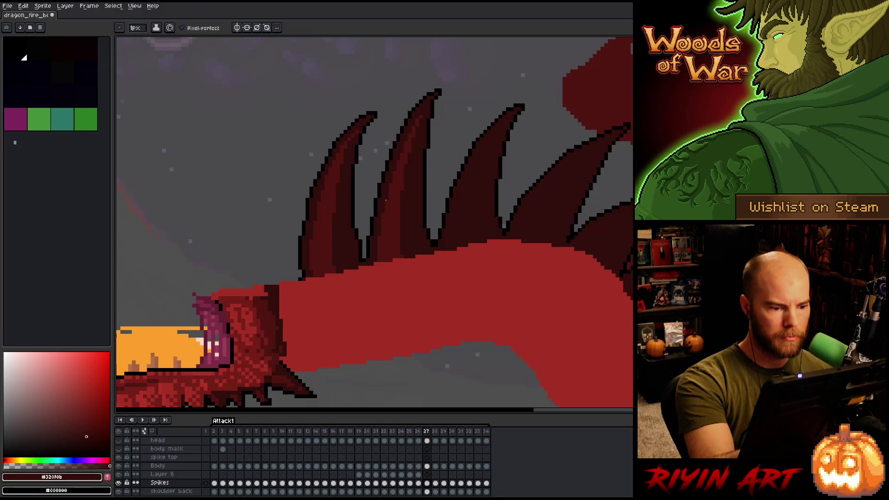
key("comma")
key("period")
key("comma")
key("period")
key("comma")
key("period")
key("comma")
key("period")
- Sample the mid and dark spike reds, ending on the mid red
left_click(420, 120, "alt")
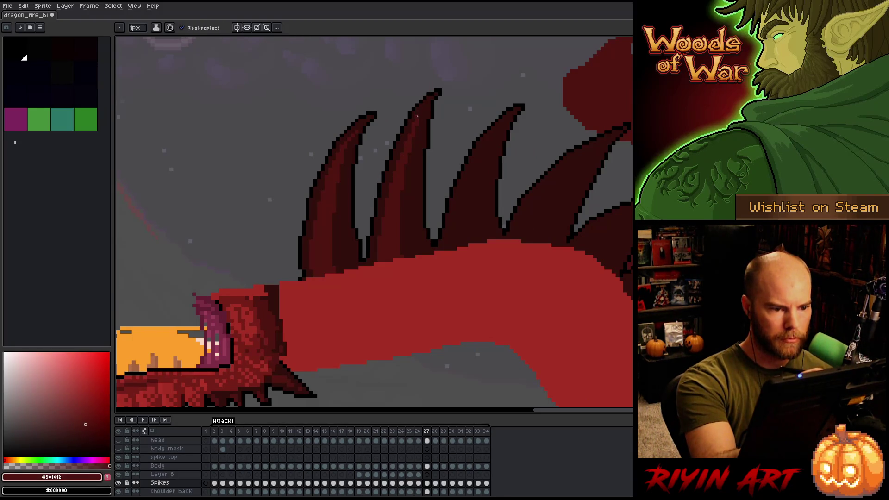
left_click(418, 122, "alt")
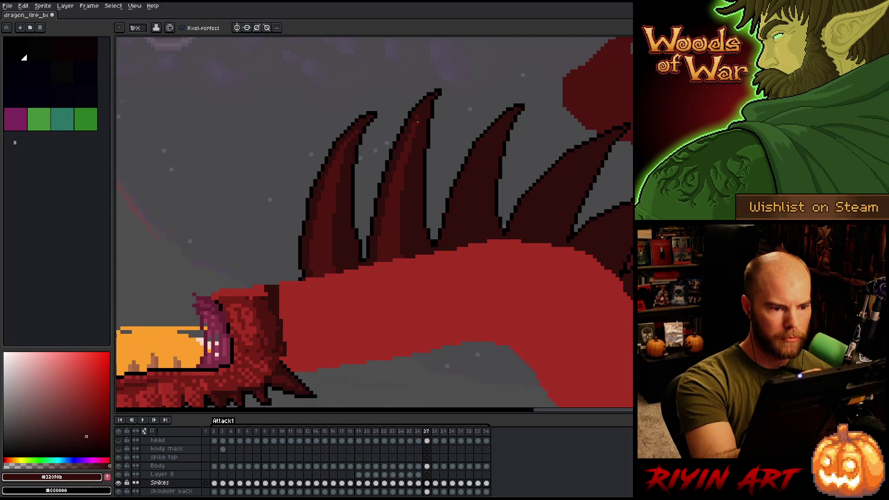
left_click(416, 120, "alt")
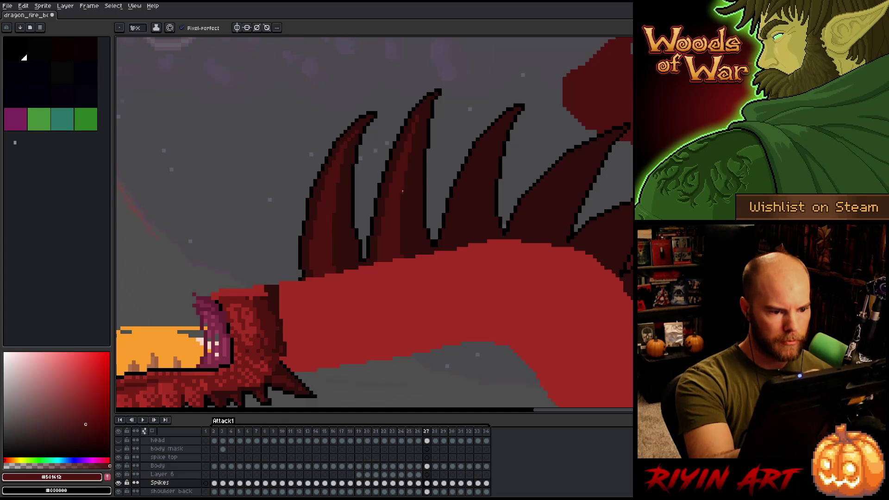
key("m")
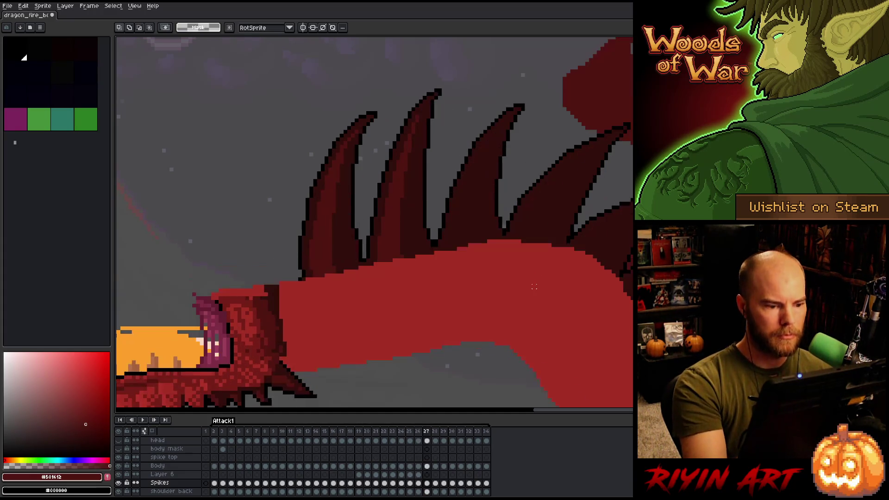
left_click(407, 237, "alt")
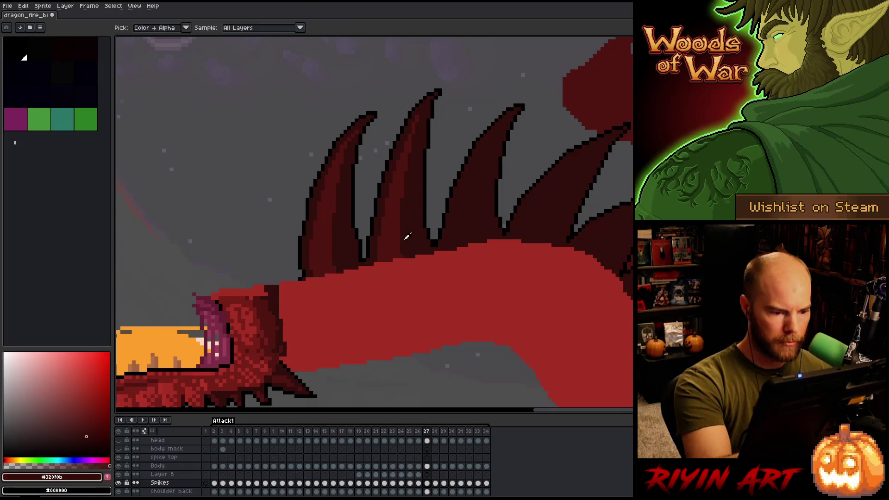
left_click(475, 227, "alt")
- Compare poses across frames 25 to 28, then stroke a highlight down the third spike on frame 27
key("comma")
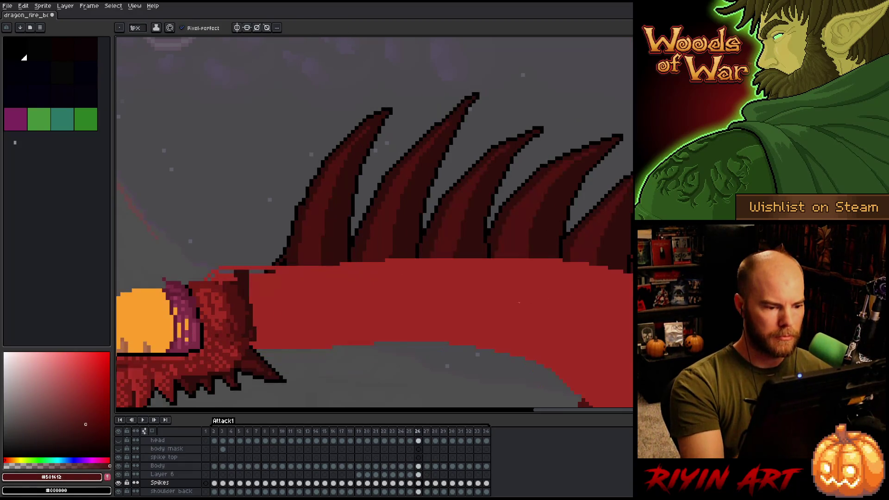
key("comma")
key("period")
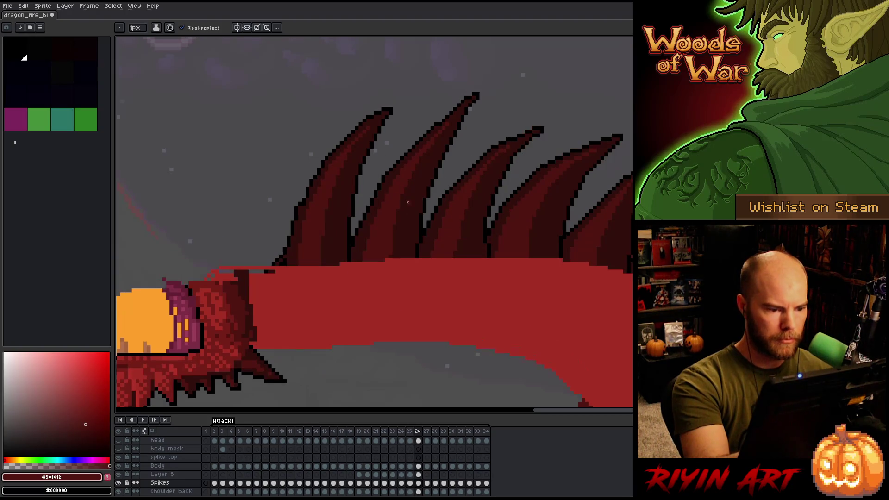
key("period")
key("comma")
key("comma")
key("period")
key("period")
key("comma")
key("period")
key("comma")
key("period")
key("comma")
key("period")
key("comma")
key("period")
key("period")
key("comma")
key("comma")
key("period")
key("comma")
key("period")
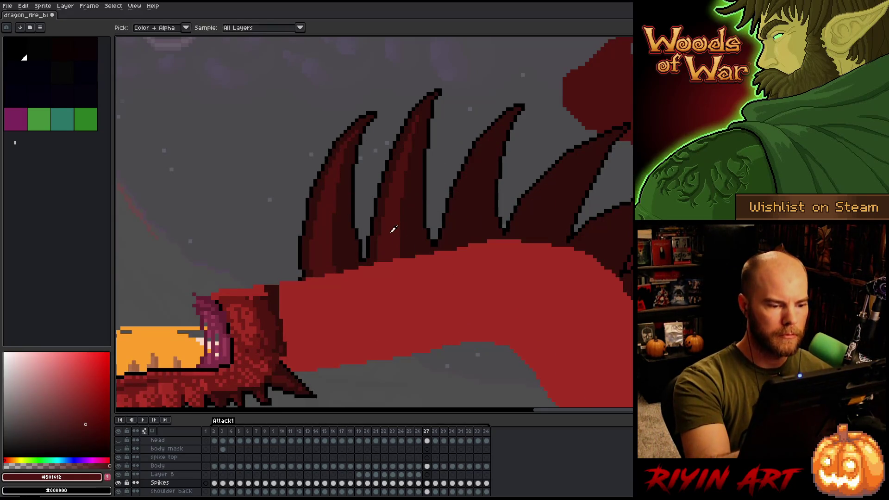
key("period")
key("comma")
key("comma")
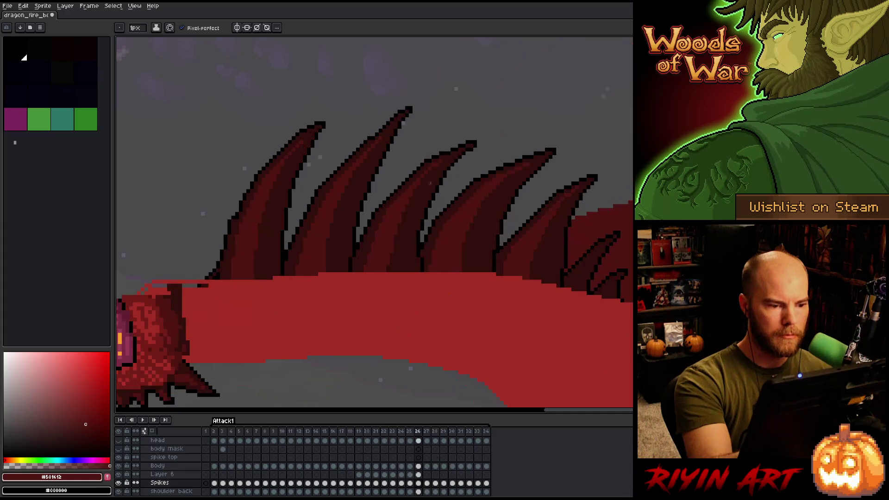
key("period")
mouse_move(423, 150)
left_mouse_down()
mouse_move(405, 204)
mouse_move(402, 256)
left_mouse_up()
- Highlight the third spike's left side up toward its tip and compare with frame 26
left_click_drag(422, 152, 388, 252)
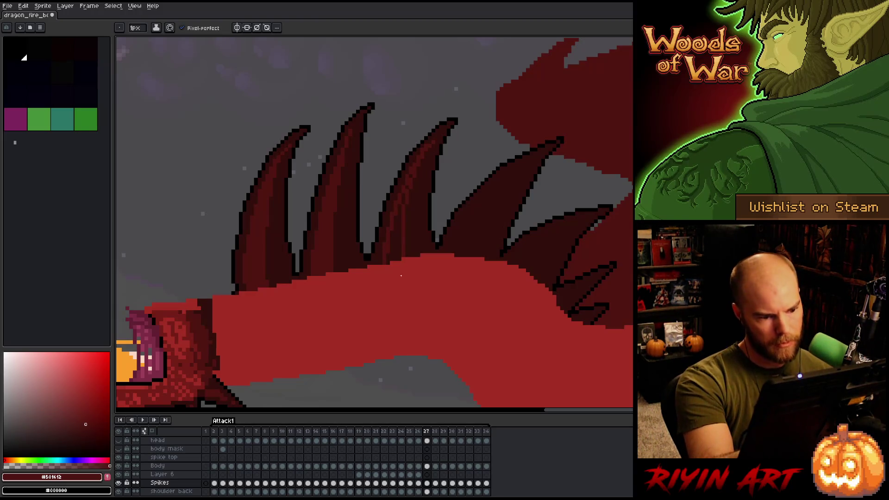
left_click_drag(389, 264, 402, 211)
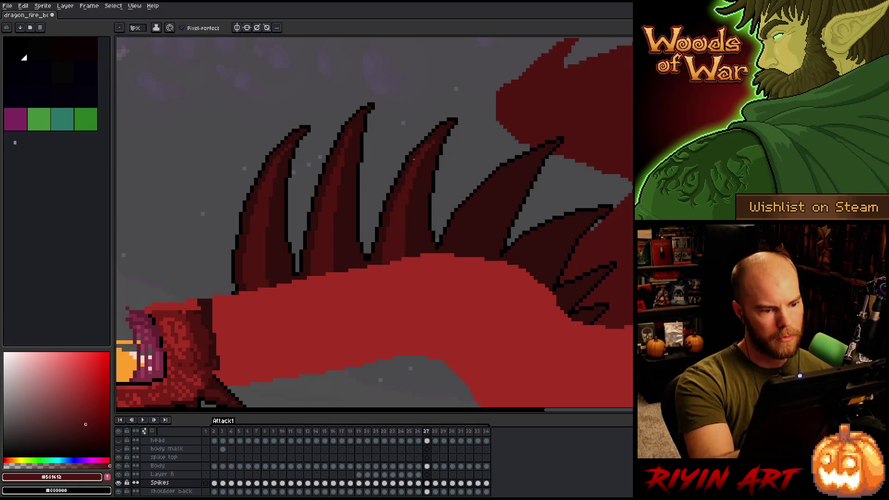
key("Left")
key("Right")
key("Left")
key("Right")
key("Left")
key("Right")
- Sample the dark outline and mid spike reds, then compare frames 26 and 27 again
left_click(421, 149, "alt")
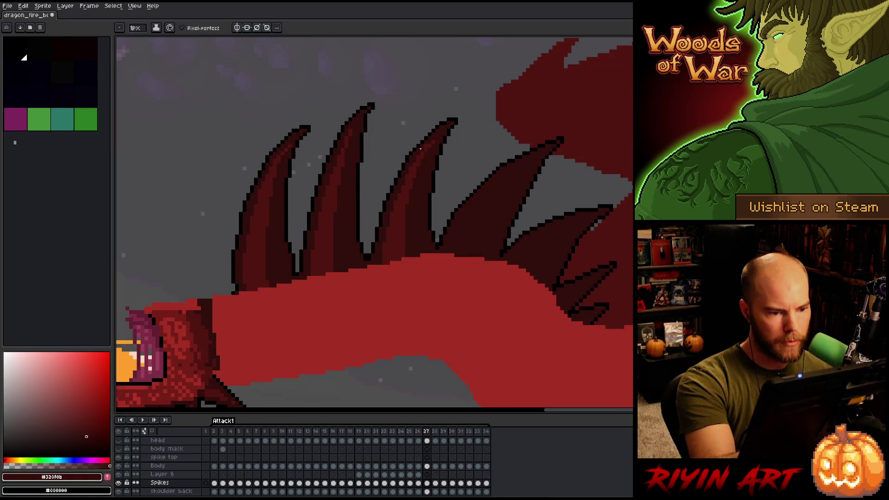
left_click(408, 192, "alt")
key("Left")
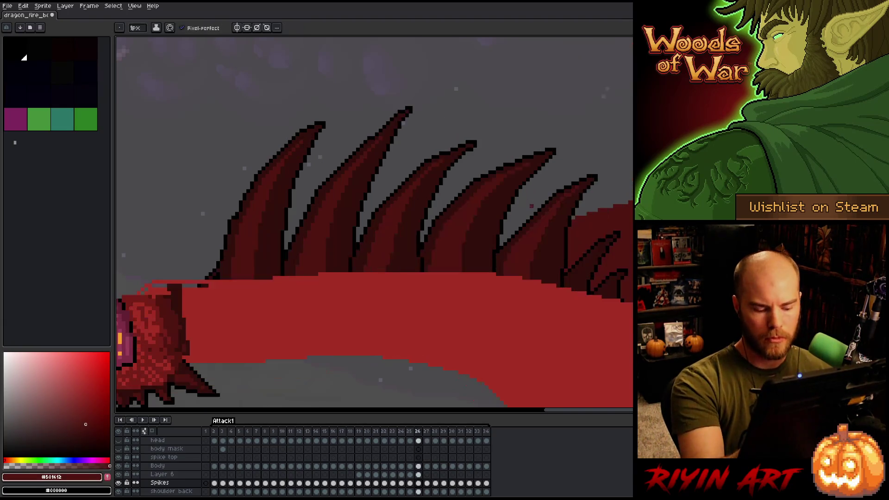
key("Right")
key("Left")
key("Right")
key("Left")
key("Right")
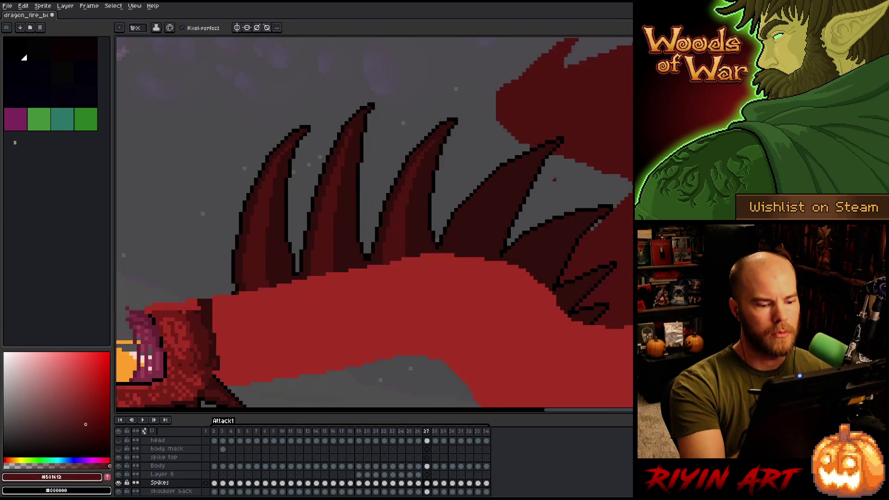
key("Left")
key("Right")
key("Left")
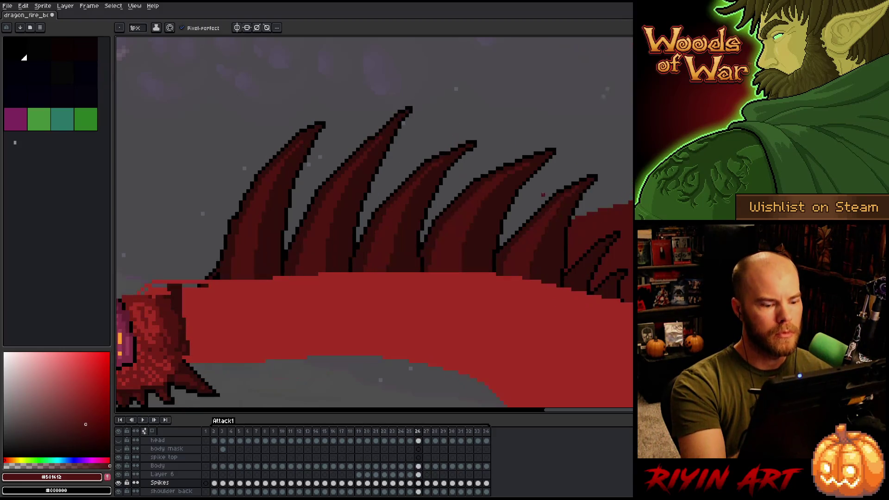
key("Right")
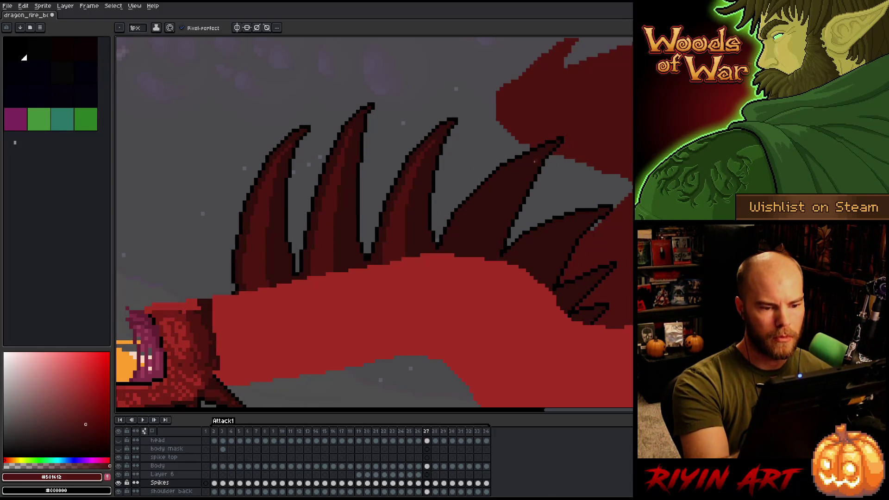
- Shade the fourth, longest spike with lighter red strokes, including near its base
key("Left")
key("Right")
left_click_drag(538, 154, 496, 206)
left_click_drag(475, 252, 540, 151)
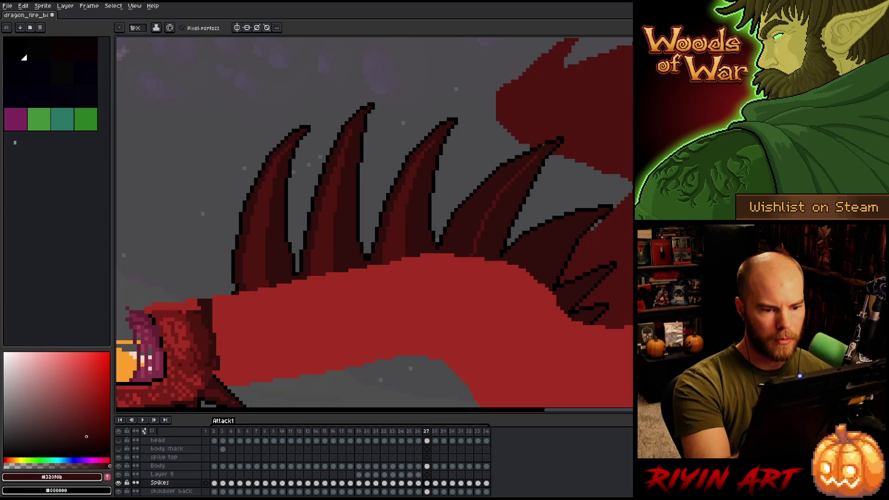
mouse_move(460, 227)
left_mouse_down()
mouse_move(447, 252)
mouse_move(493, 197)
left_mouse_up()
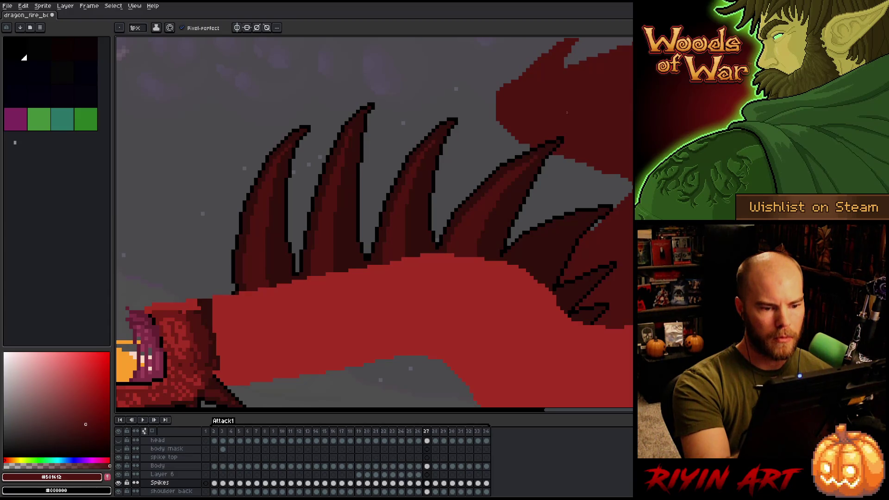
- Compare frame 27's shaded spikes against frame 26
key("Left")
key("Right")
key("Left")
key("Right")
key("Left")
key("Right")
key("Left")
key("Right")
key("Left")
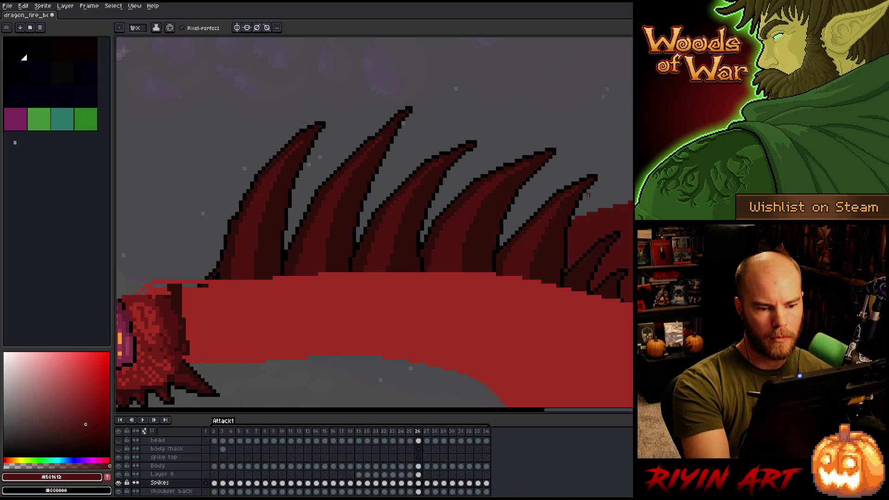
key("Right")
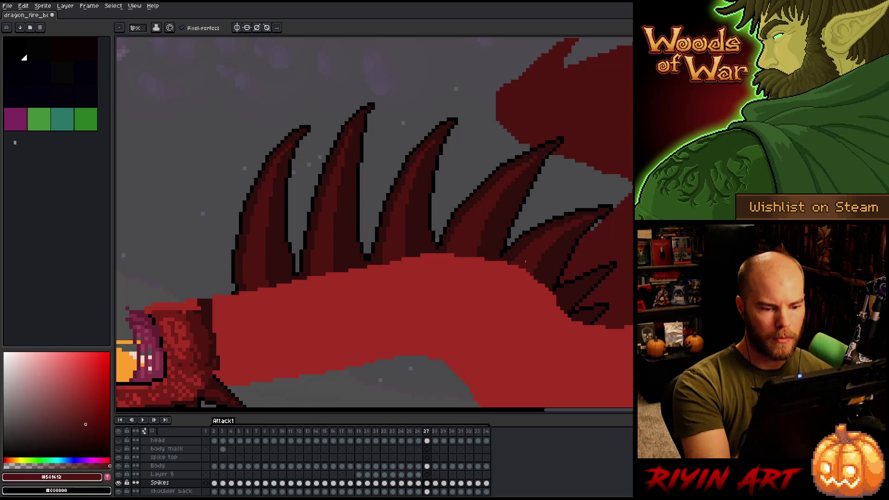
key("Left")
key("Right")
key("Left")
key("Right")
- Sample the dark outline and mid spike reds on frame 26, then make Layer 6 the working layer
left_click(571, 230, "alt")
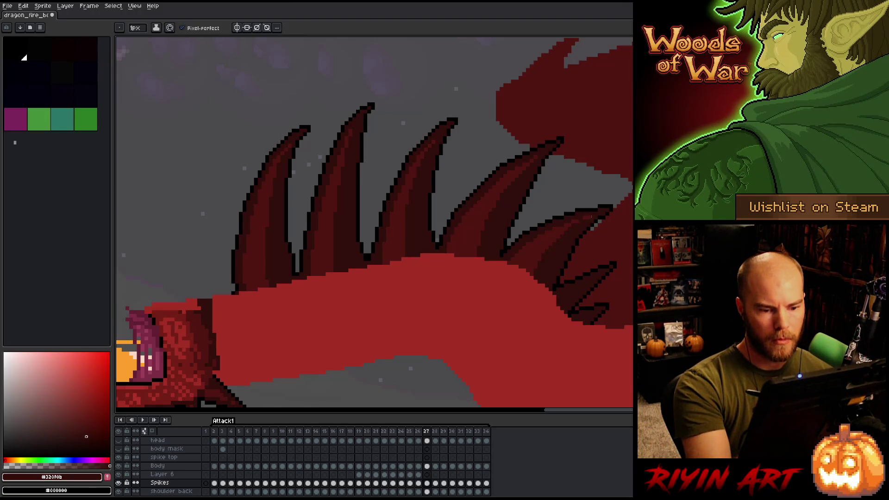
left_click(584, 212, "alt")
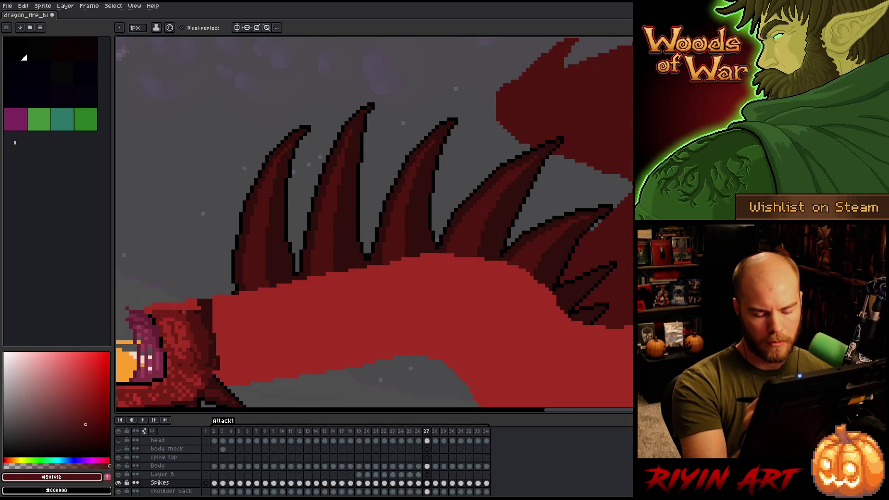
key("Left")
key("Right")
key("Left")
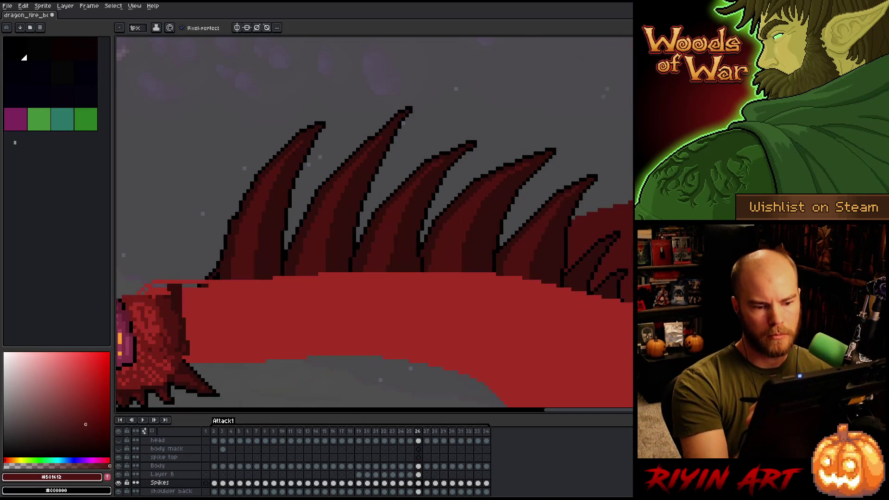
left_click(577, 185, "alt")
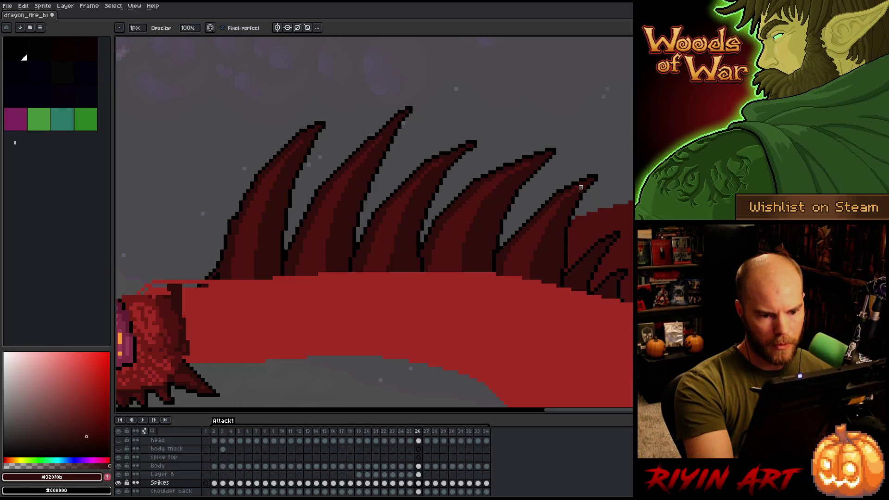
left_click(579, 188, "ctrl")
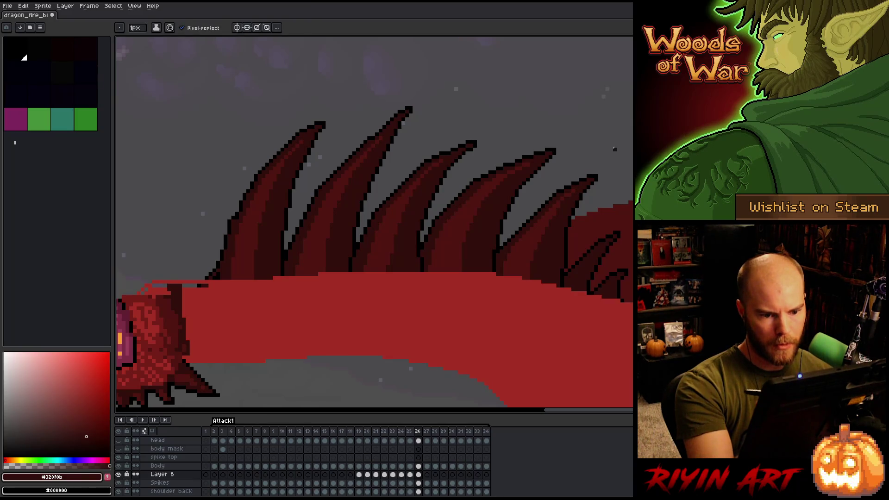
- Flip between neighbouring frames to compare poses and sample the mid spike red
key("comma")
key("period")
key("period")
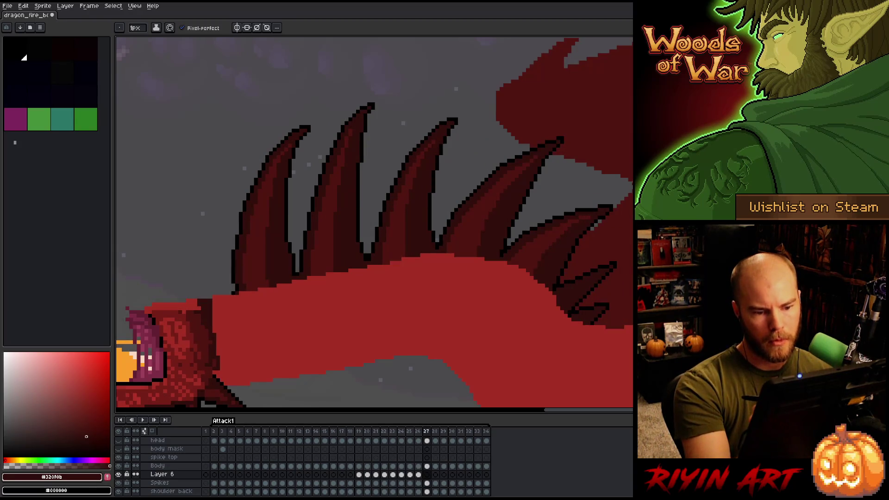
key("comma")
key("period")
key("alt")
left_click(531, 252, "alt")
key("comma")
key("period")
key("period")
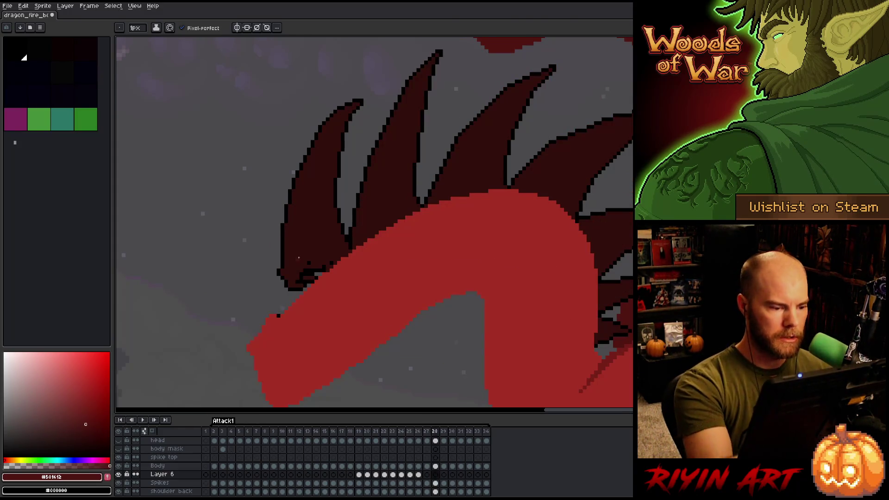
- On frame 28, outline the head's underside in black and fill the gap below with dark red
left_click(287, 277, "alt")
left_click(281, 274, "alt")
left_click_drag(279, 274, 290, 305)
left_click(292, 267, "alt")
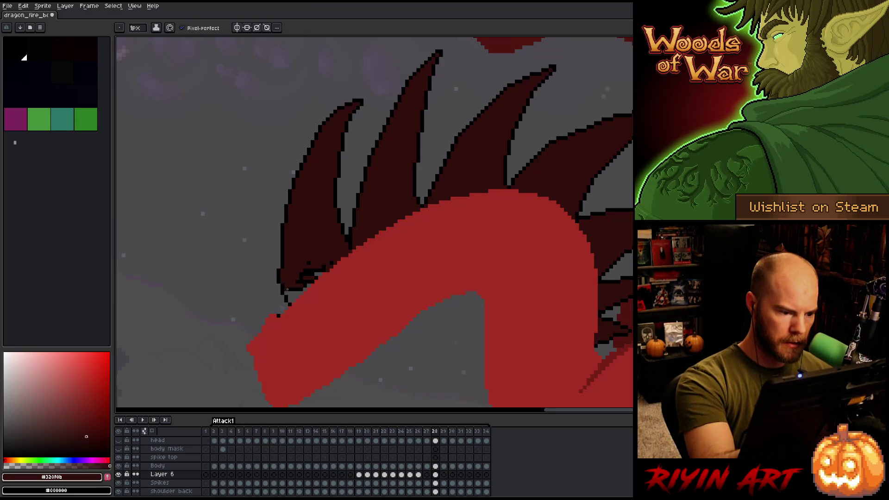
key("g")
left_click(280, 294)
key("ctrl+z")
key("b")
left_click_drag(293, 288, 297, 297)
left_click_drag(310, 267, 333, 275)
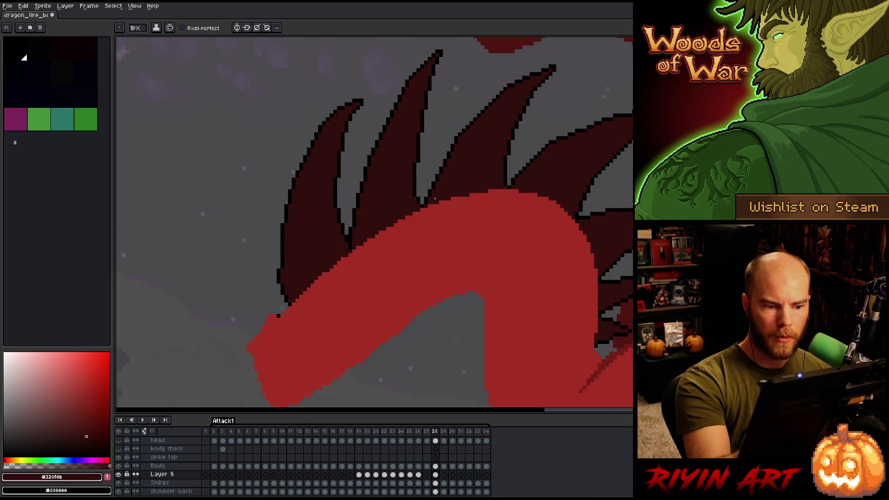
left_click(419, 195, "alt")
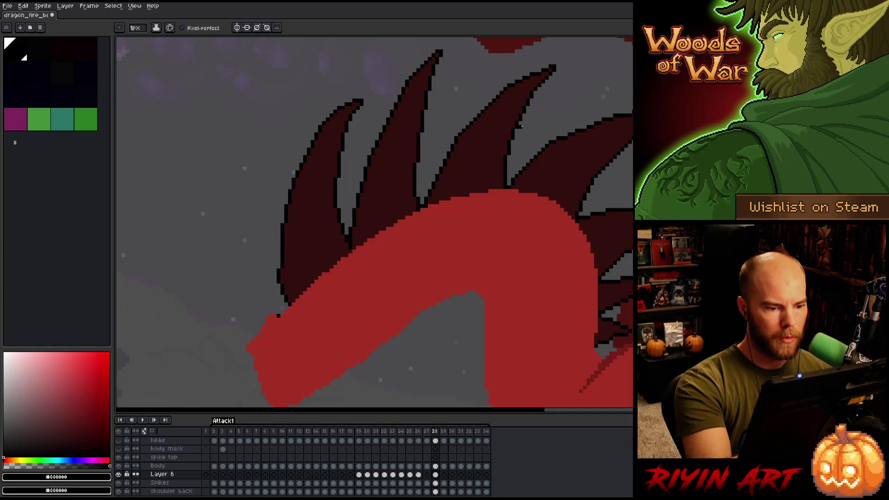
- Sample #501612 and paint a lighter red highlight down the leftmost spike's inner edge
key("comma")
left_click(410, 172, "alt")
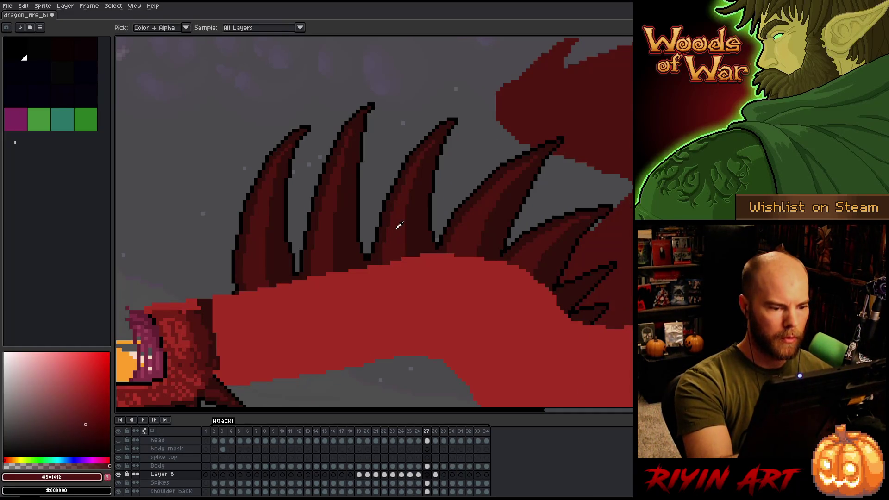
key("period")
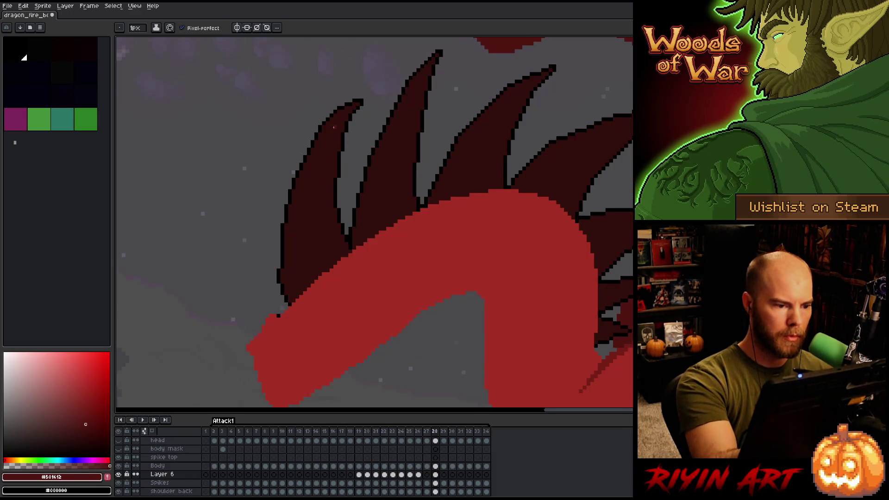
mouse_move(332, 128)
left_mouse_down()
mouse_move(320, 165)
mouse_move(318, 269)
left_mouse_up()
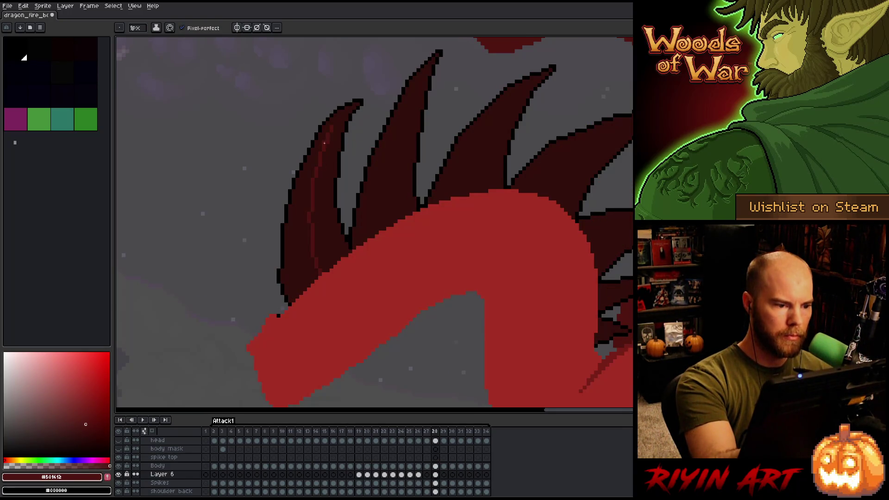
left_click_drag(309, 224, 309, 245)
left_click(311, 229, "alt")
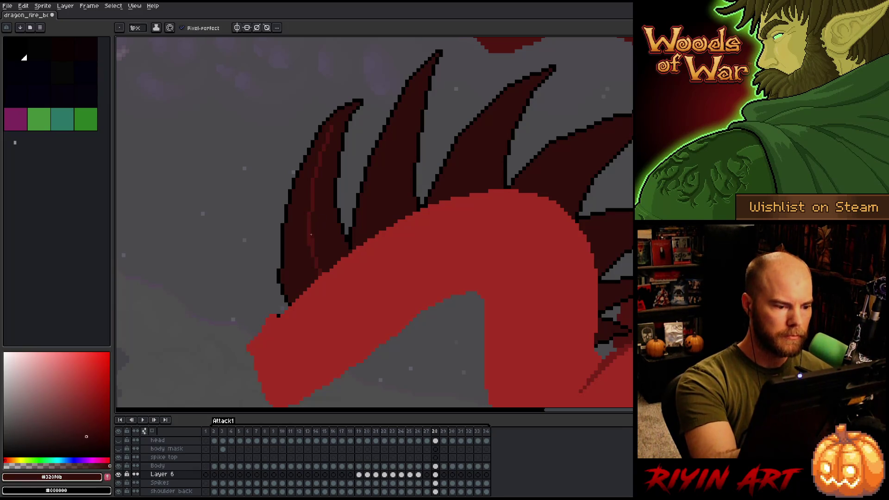
left_click(328, 133, "alt")
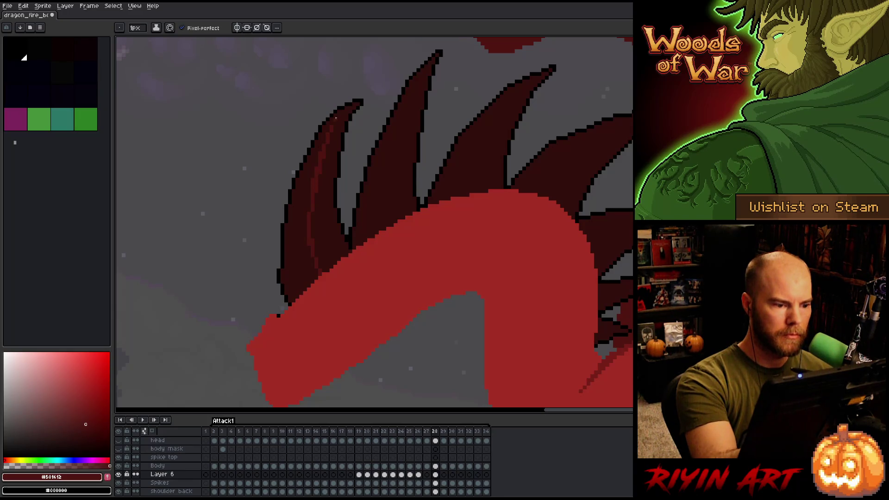
left_click_drag(313, 163, 297, 287)
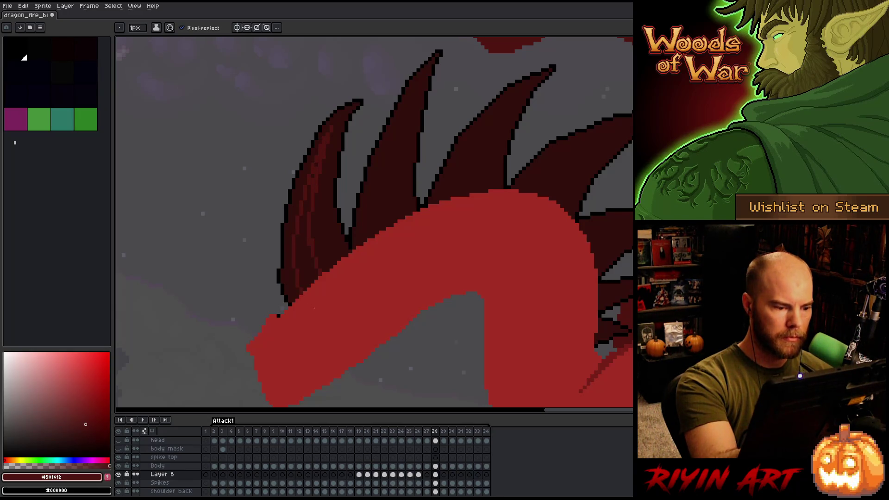
- Extend the highlight strokes down the leftmost spike and compare against frame 27
left_click_drag(317, 247, 298, 289)
left_click_drag(305, 222, 305, 248)
left_click_drag(309, 203, 311, 187)
key("comma")
key("period")
key("comma")
key("period")
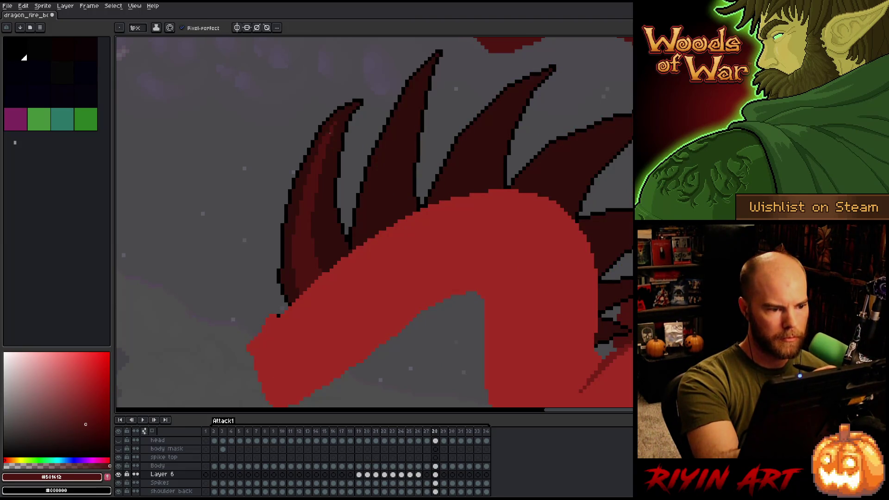
- Sample #330f0b and #501612, then paint highlight strokes down the middle spike
left_click(323, 139, "alt")
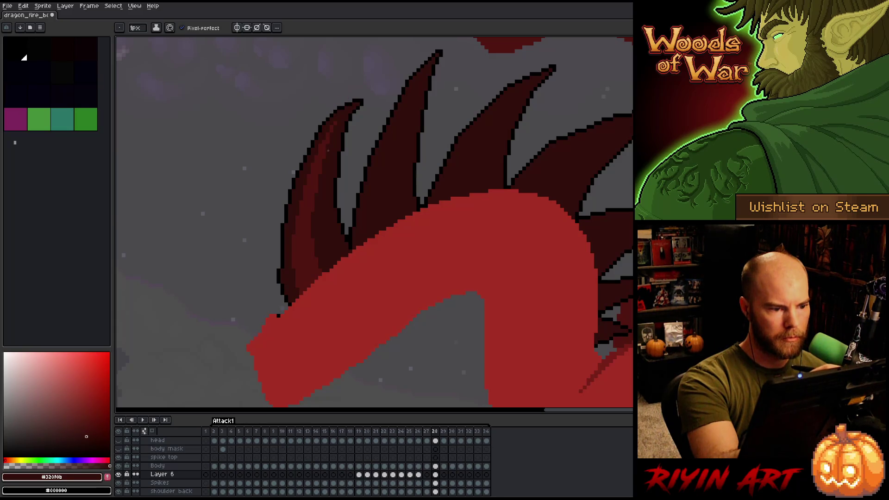
left_click(323, 162, "alt")
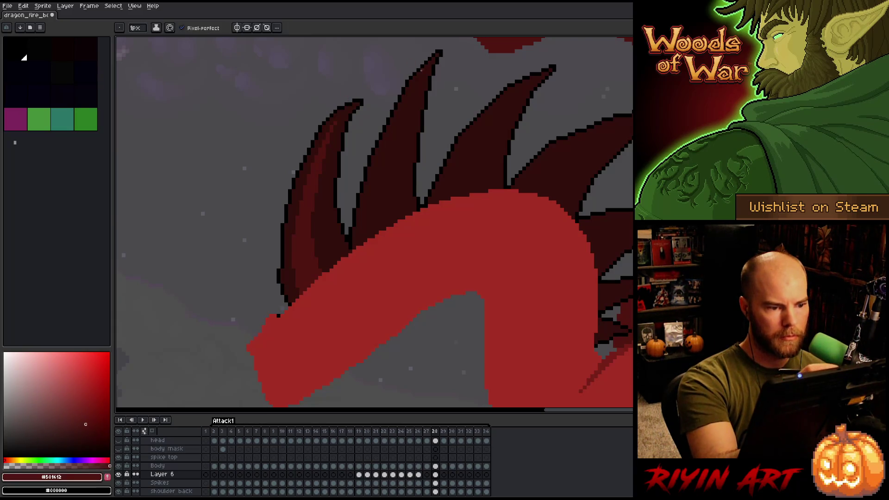
key("comma")
key("period")
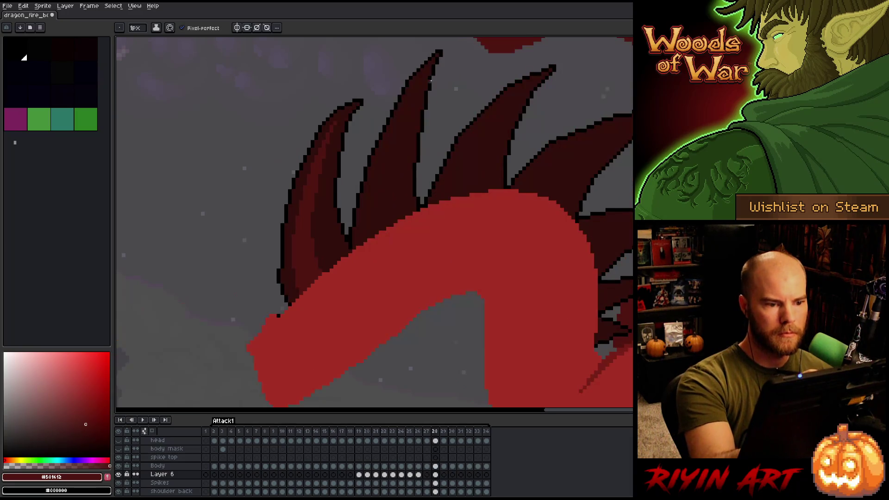
left_click_drag(415, 88, 388, 226)
left_click_drag(399, 119, 383, 155)
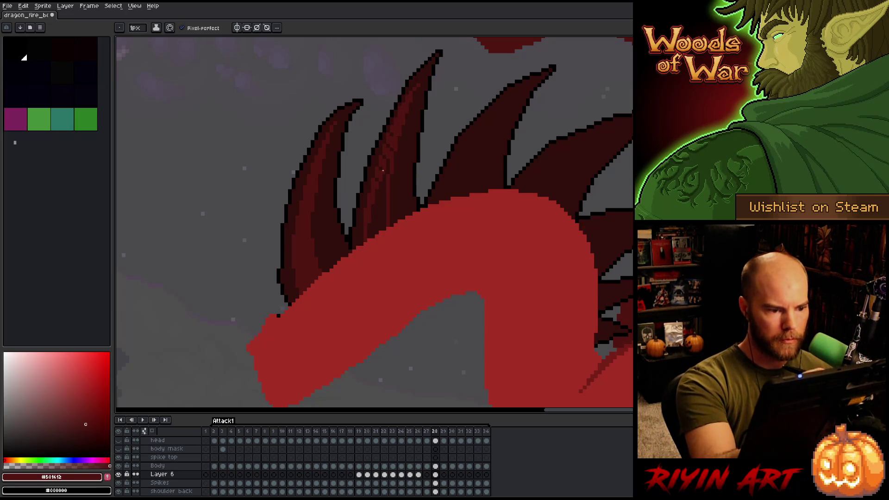
left_click_drag(385, 211, 380, 173)
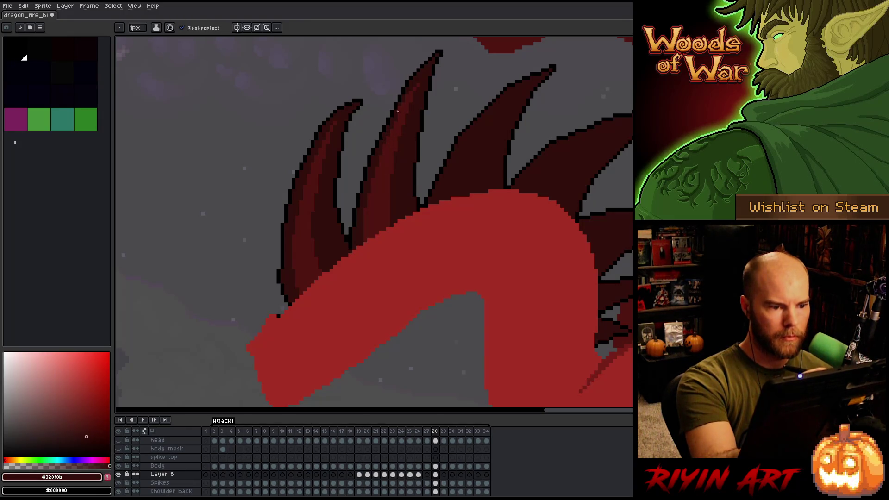
key("alt")
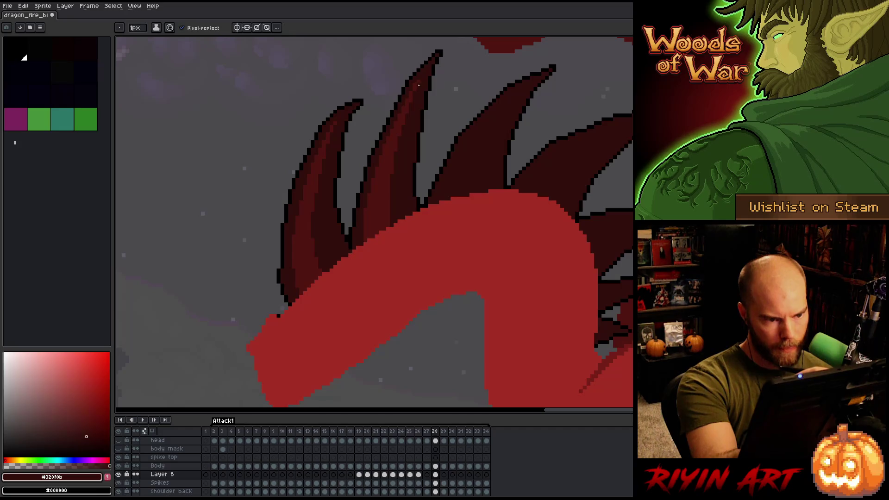
key("Left")
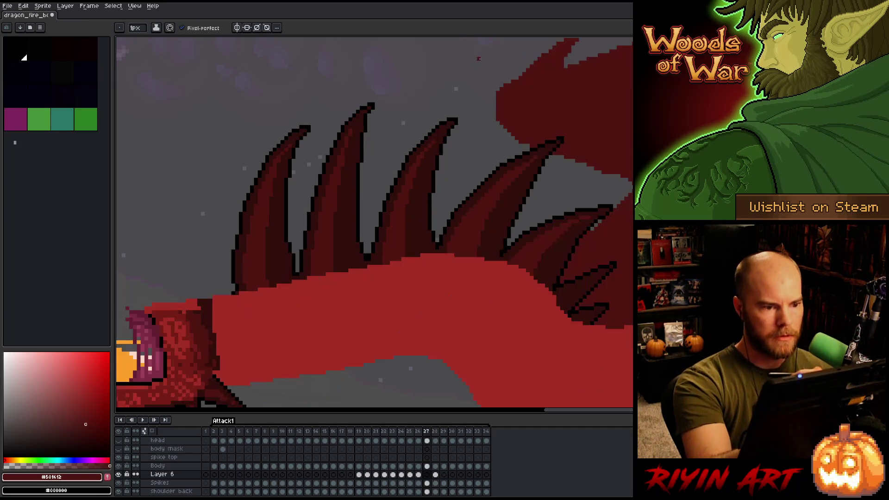
- Sample #501612 and paint lighter red shading down the right spike on frame 28
key("Right")
key("Left")
key("Right")
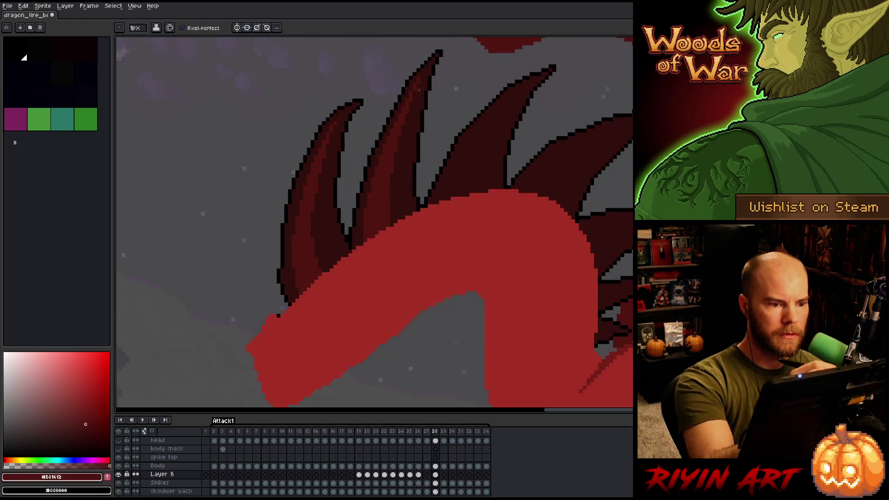
left_click(419, 82, "alt")
key("Left")
key("Right")
left_click(536, 165, "alt")
key("Left")
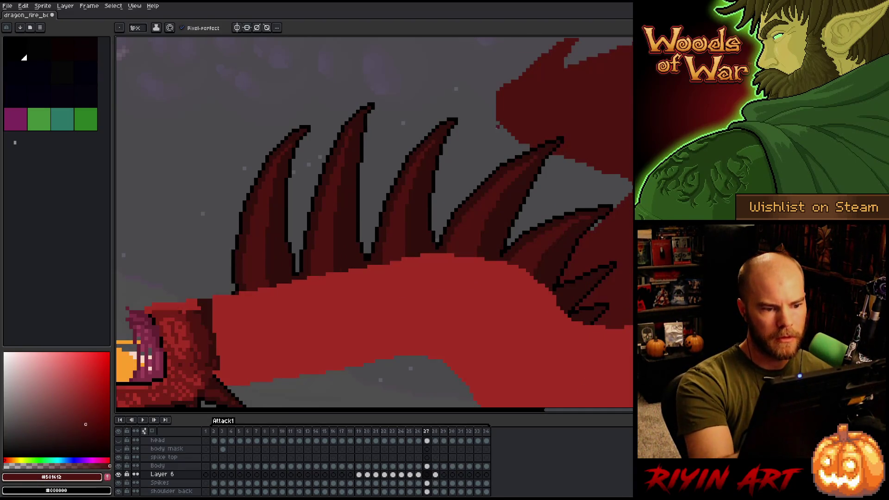
key("Right")
mouse_move(523, 88)
left_mouse_down()
mouse_move(492, 129)
mouse_move(471, 185)
left_mouse_up()
left_click_drag(470, 136, 449, 192)
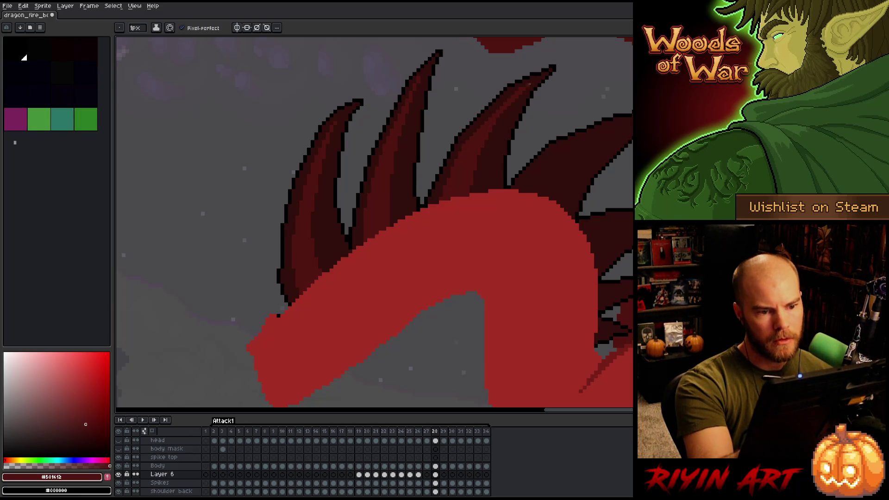
- Draw a dark #330f0b line down the right spike's inner edge
left_click(508, 108, "alt")
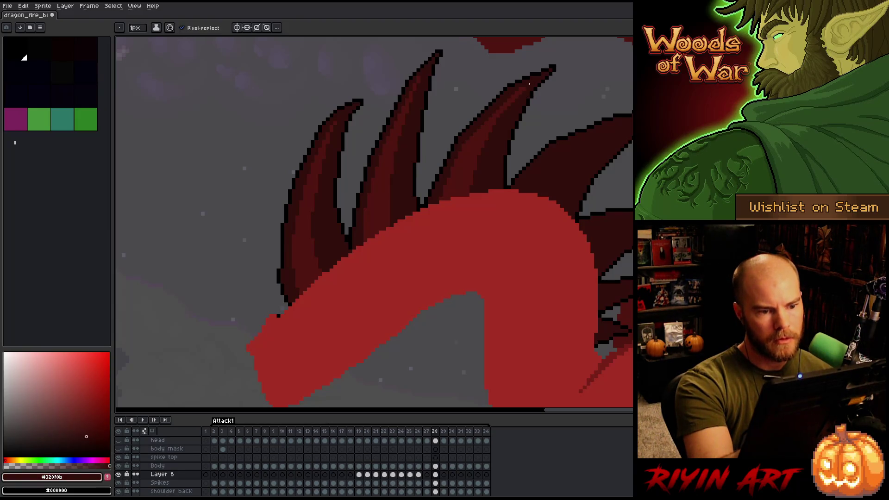
left_click(500, 116, "alt")
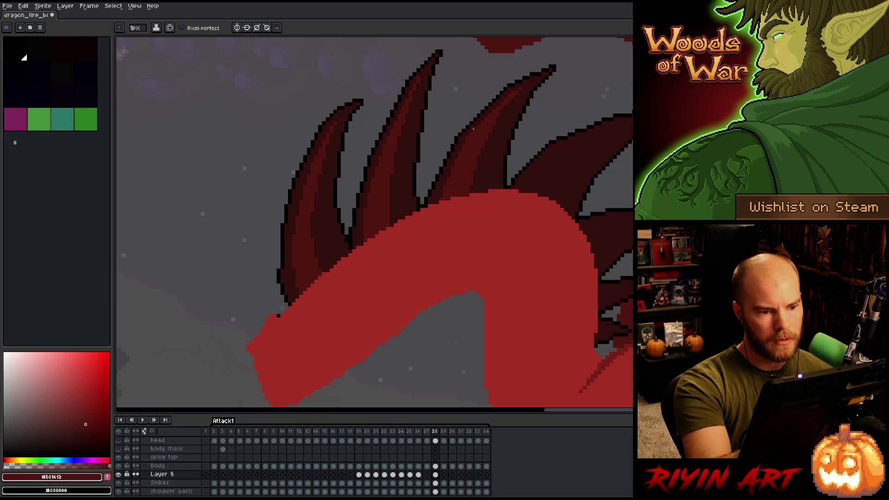
key("Left")
key("Right")
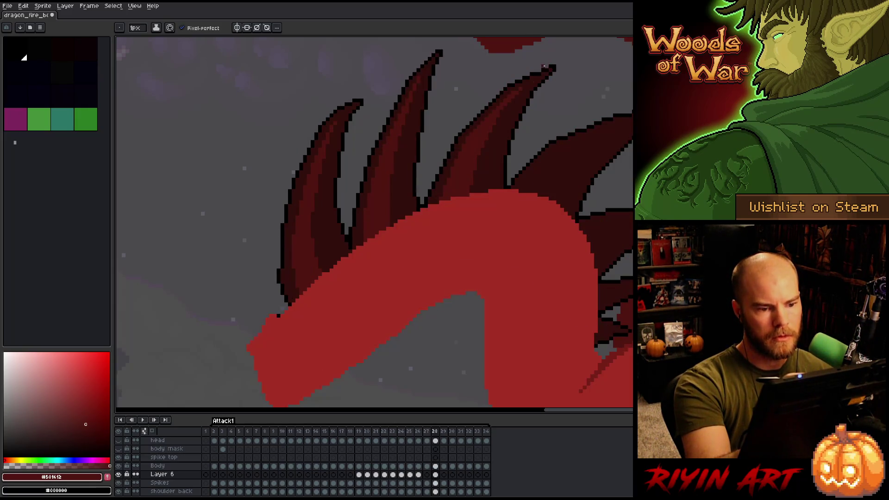
left_click(489, 133, "alt")
left_click_drag(476, 156, 468, 195)
left_click(462, 174, "alt")
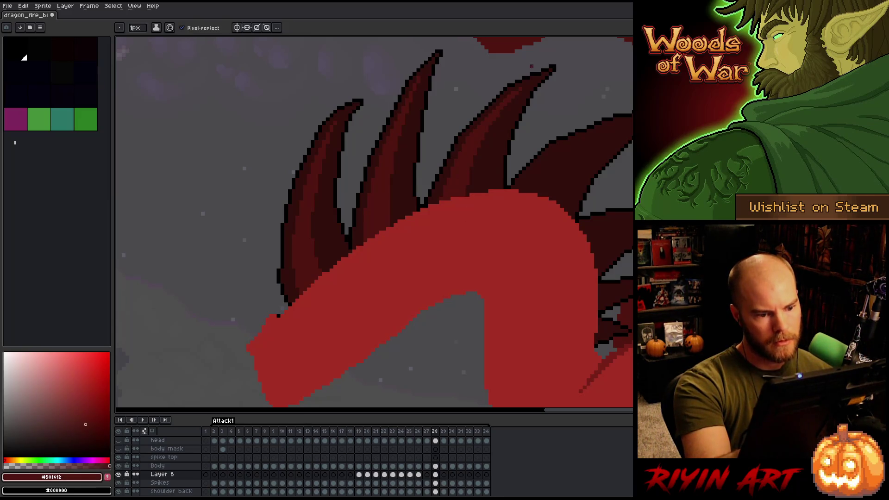
key("Left")
key("Right")
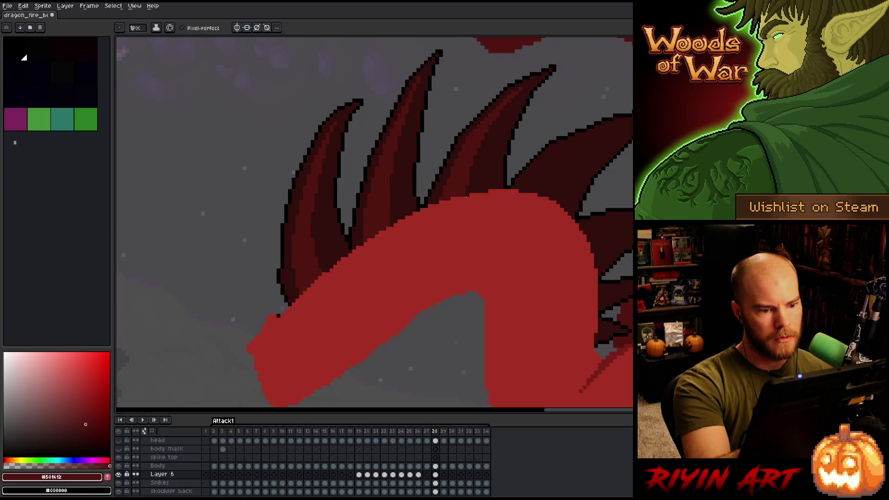
- Flip between frames 27 and 28 to check the animation, then save the file
key("Left")
key("Right")
key("Left")
key("Right")
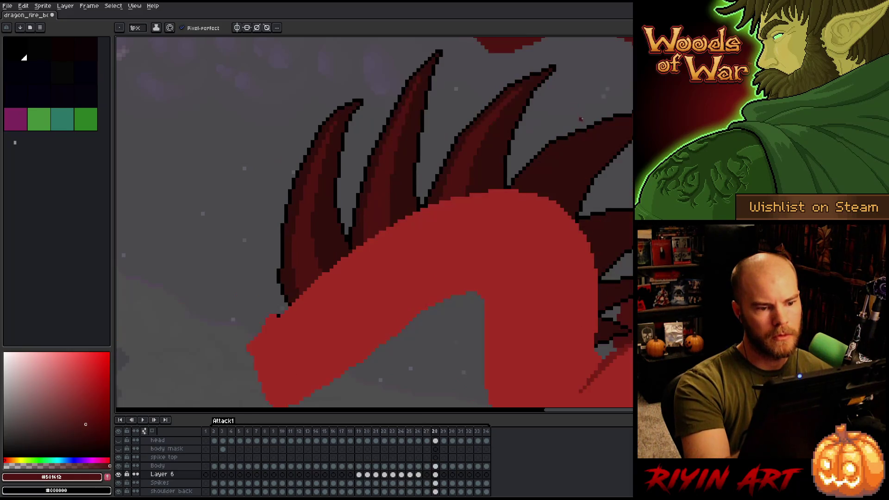
left_click(508, 105, "alt")
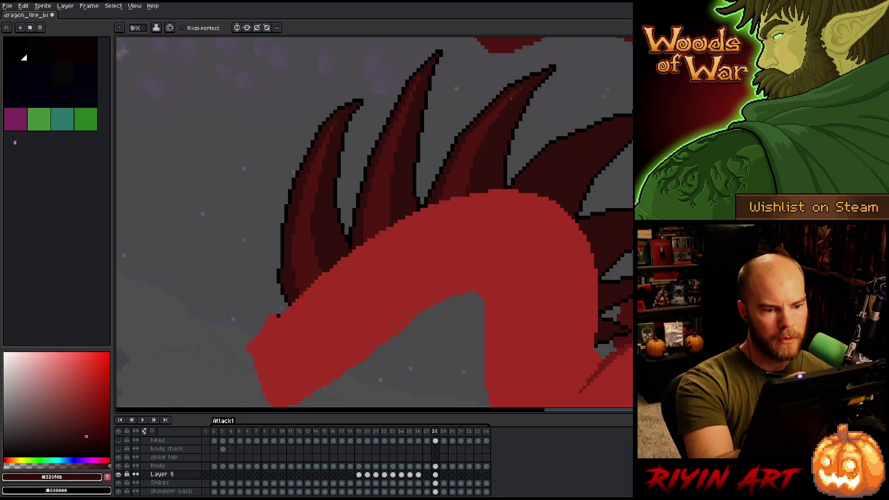
left_click(521, 88, "alt")
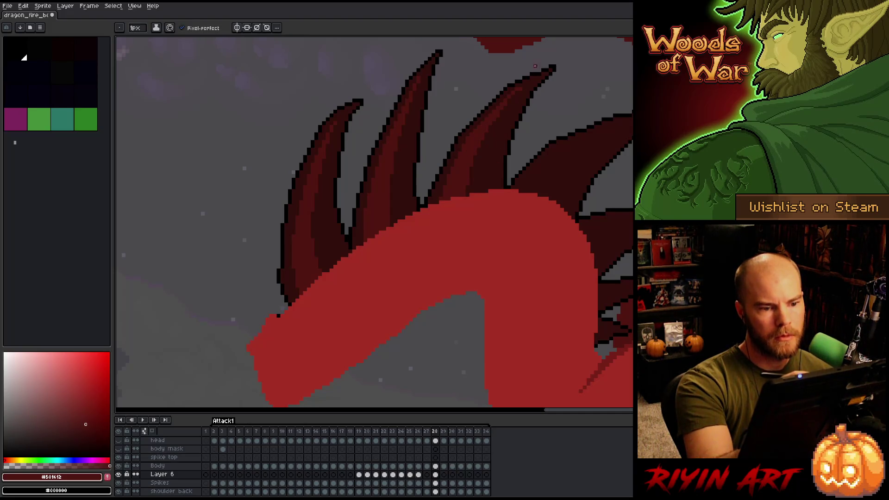
key("comma")
key("period")
key("ctrl+s")
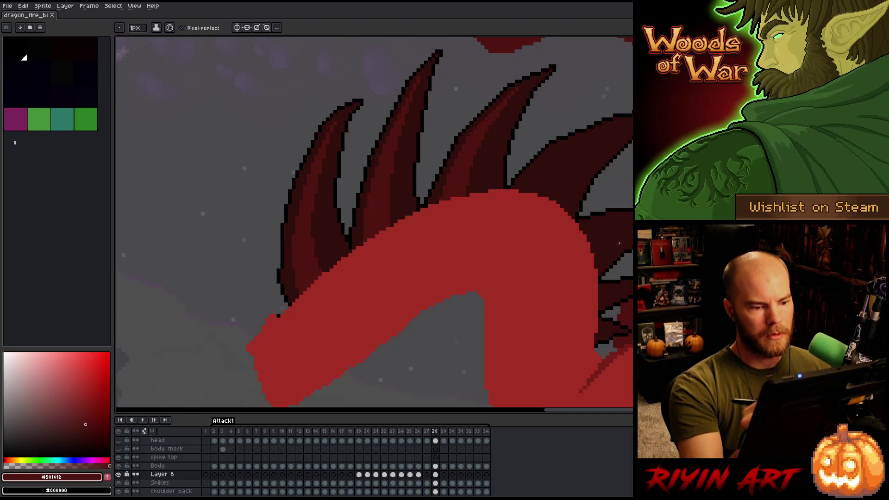
left_click_drag(596, 227, 548, 278)
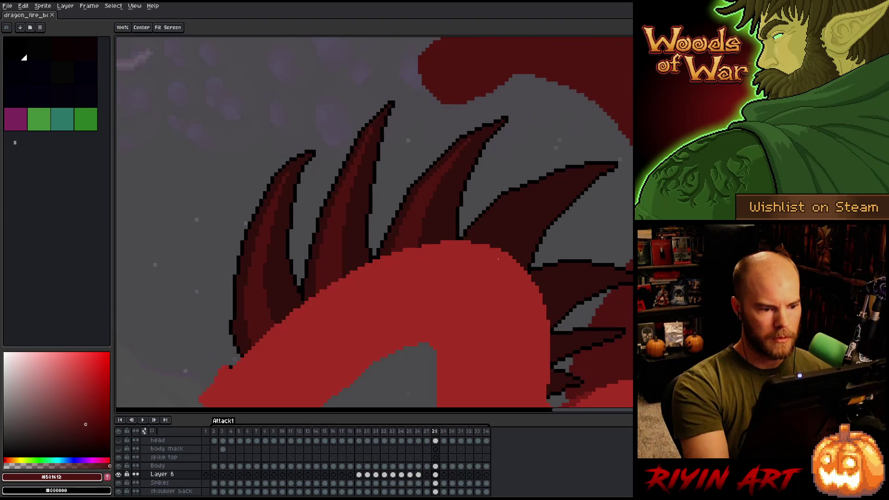
- Add darker shading along the right spike's upper edge on frame 28
key("comma")
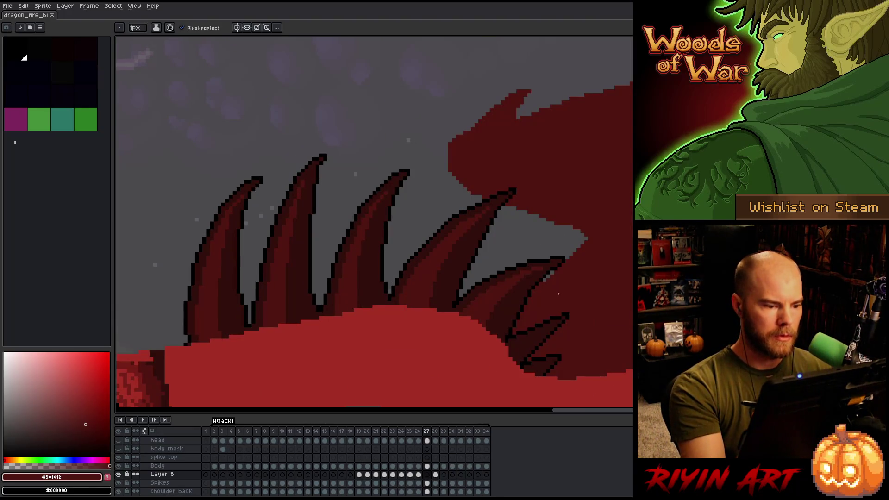
left_click(369, 213)
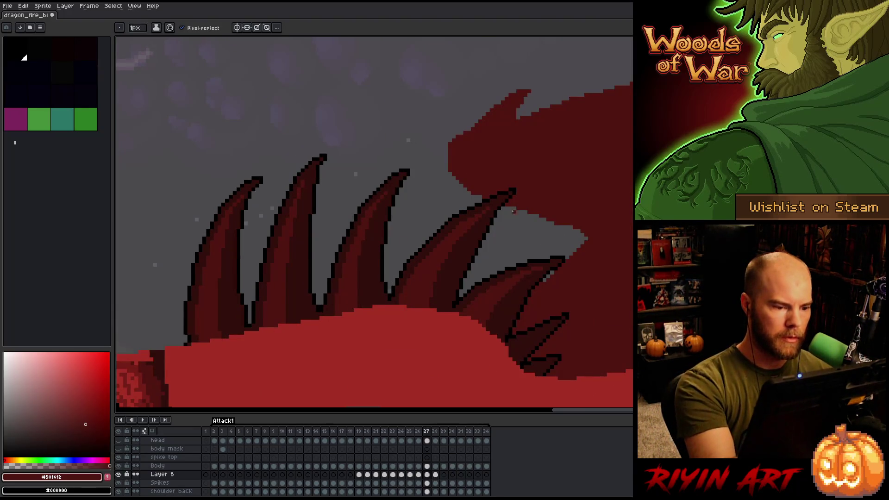
key("period")
key("comma")
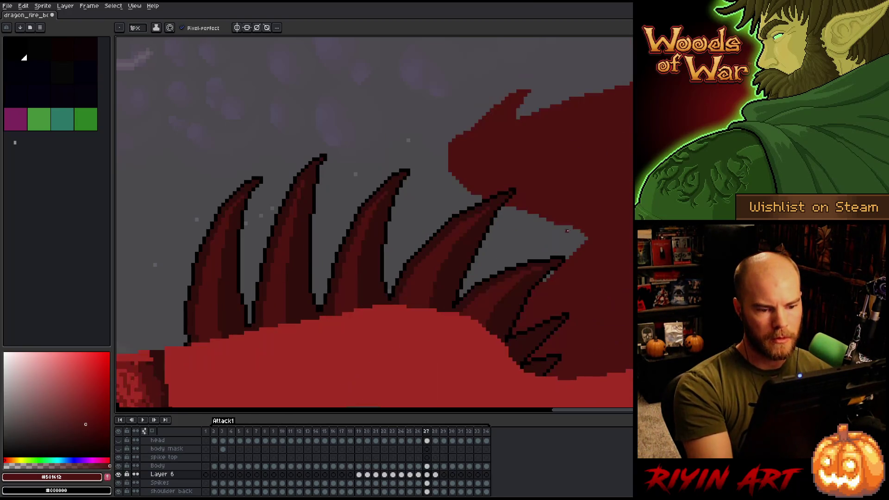
key("period")
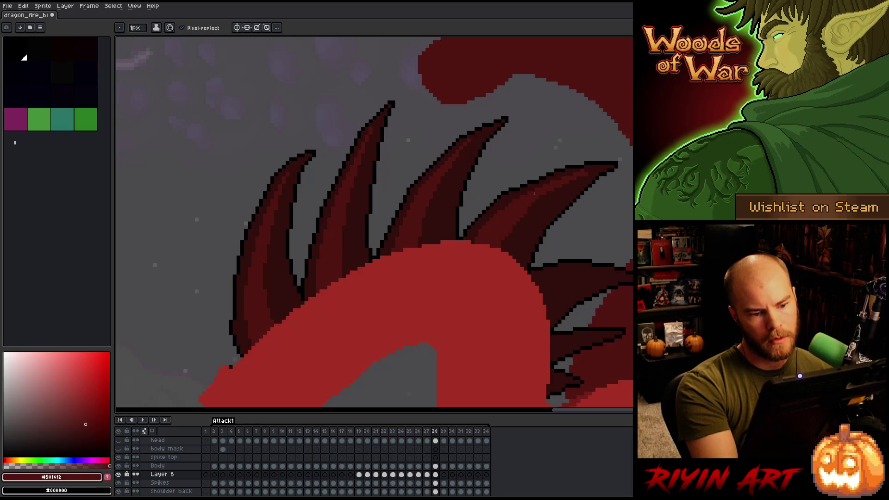
left_click_drag(587, 173, 561, 181)
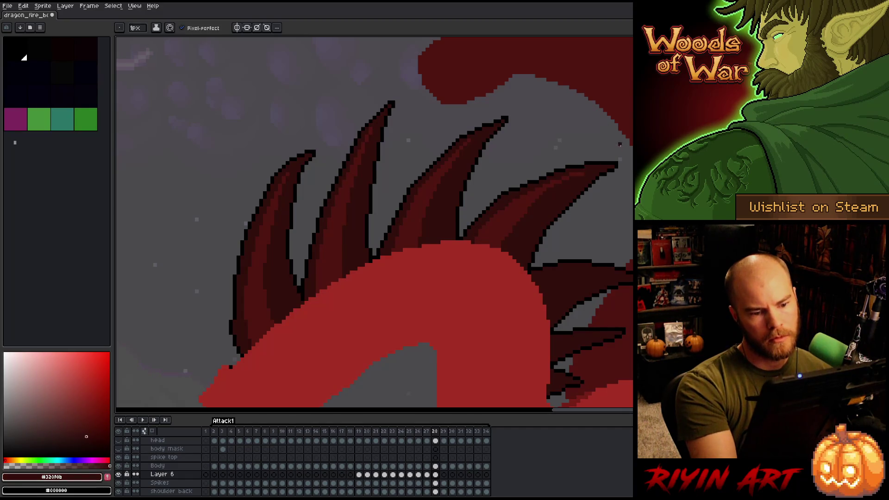
- Flip between frames 27 and 28 to compare poses, sampling the darker spike red
key("comma")
left_click(630, 139, "alt")
key("period")
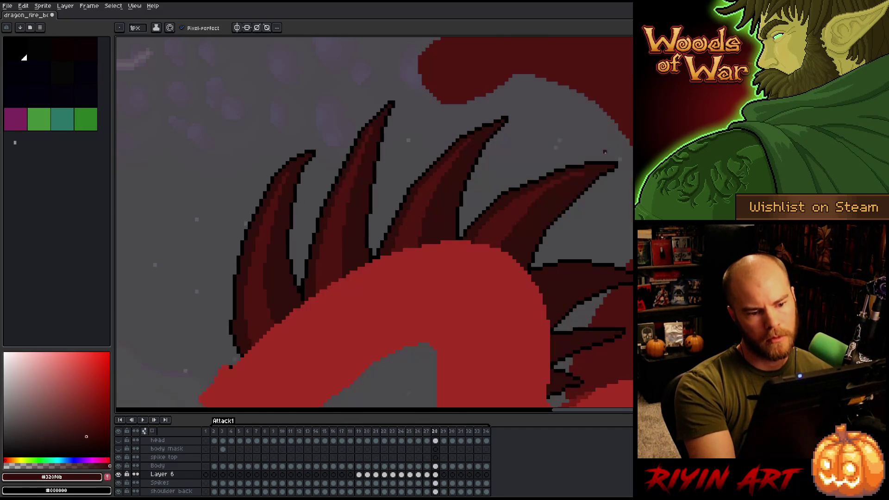
key("comma")
key("period")
key("comma")
key("period")
key("comma")
key("period")
- Sample the mid dark red and paint mid-red shading strokes across the rear spikes
left_click(514, 206, "alt")
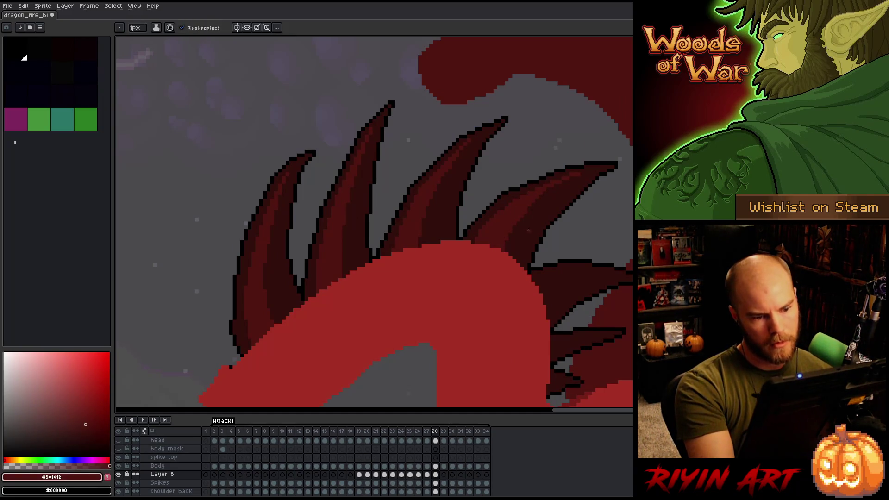
left_click(519, 223, "alt")
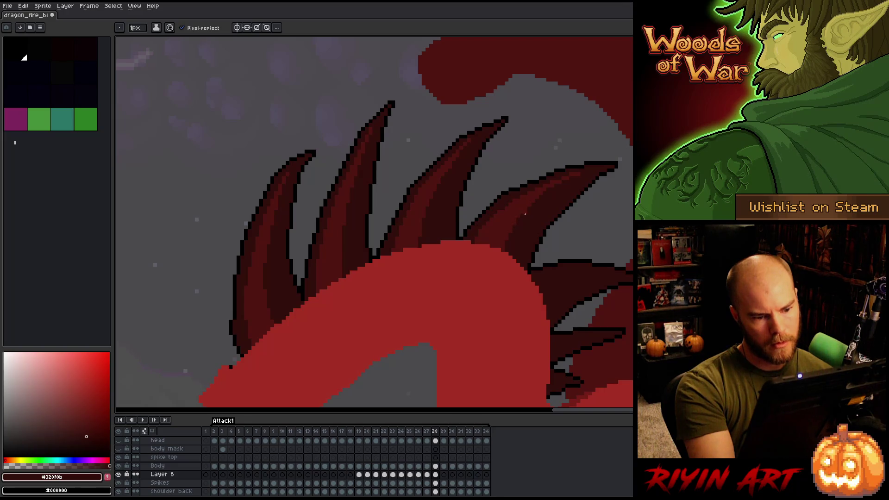
left_click(504, 208, "alt")
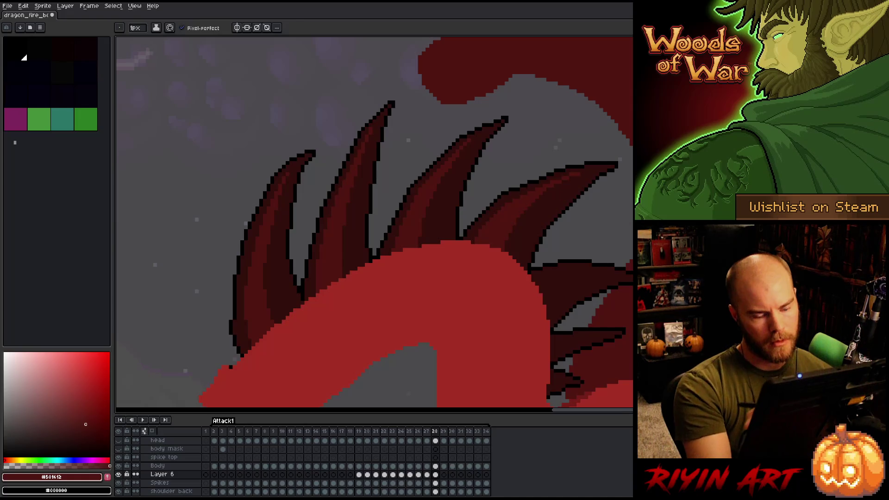
key("Left")
key("Left")
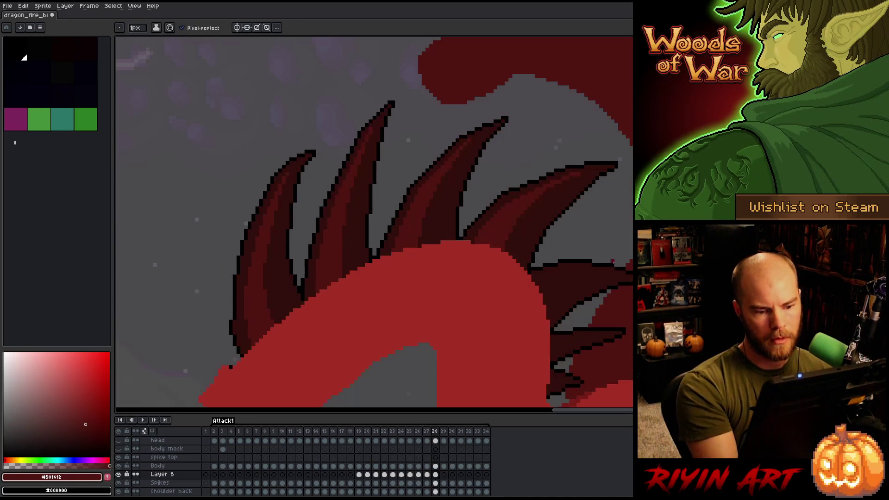
key("Right")
key("Right")
left_click_drag(607, 272, 539, 277)
left_click_drag(609, 278, 555, 284)
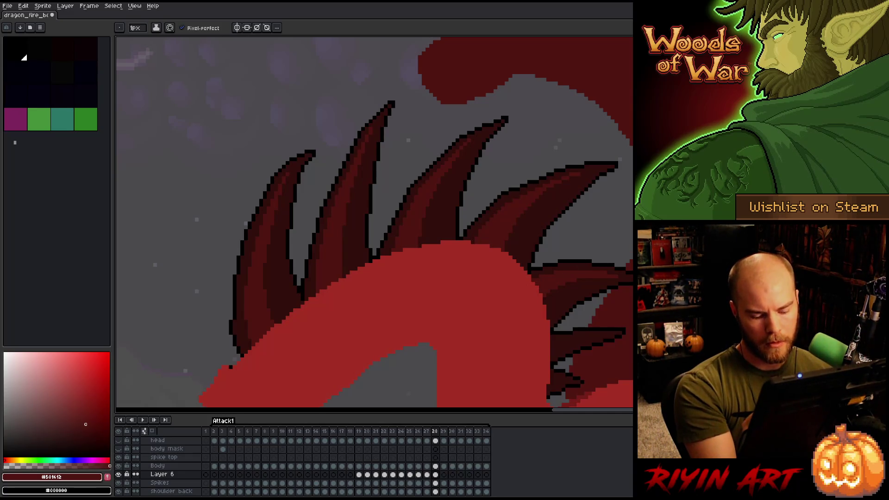
left_click(605, 273, "alt")
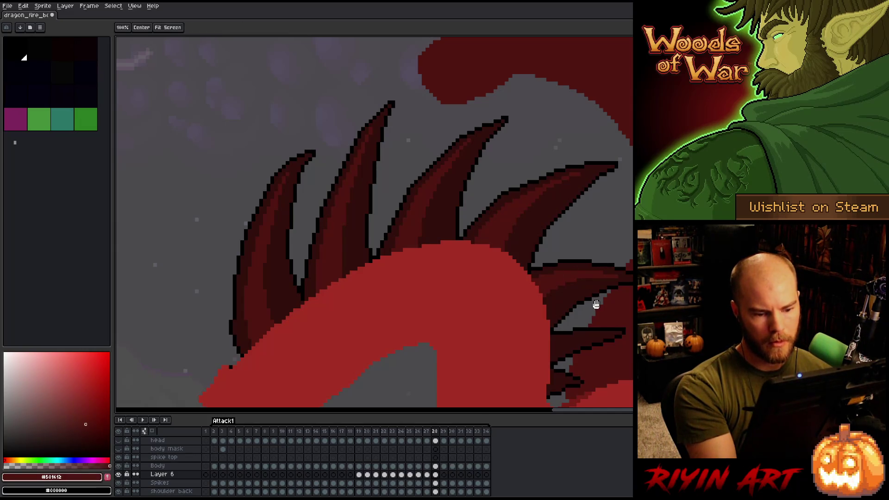
left_click_drag(560, 288, 490, 260)
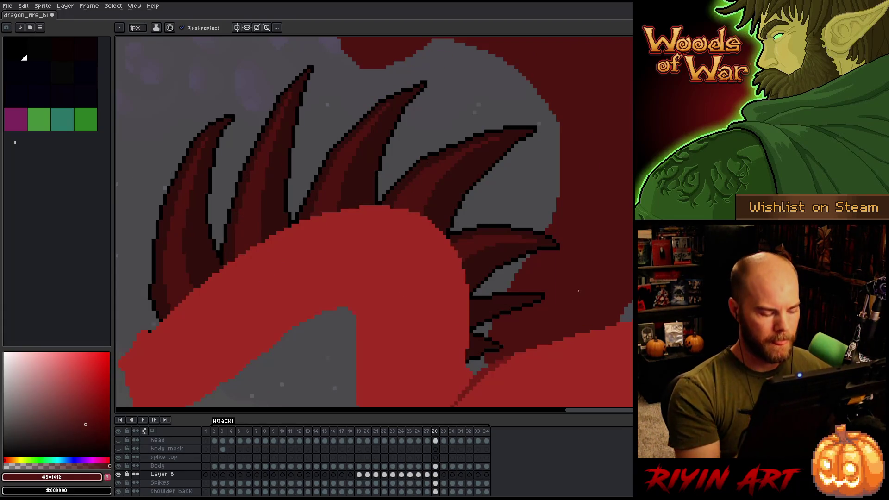
scroll(428, 232, "down", 4)
scroll(428, 233, "up", 2)
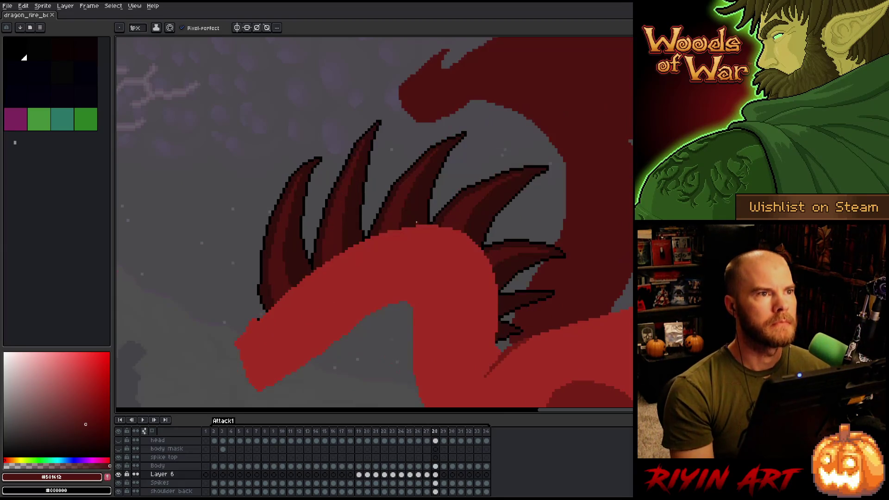
key("Left")
key("Right")
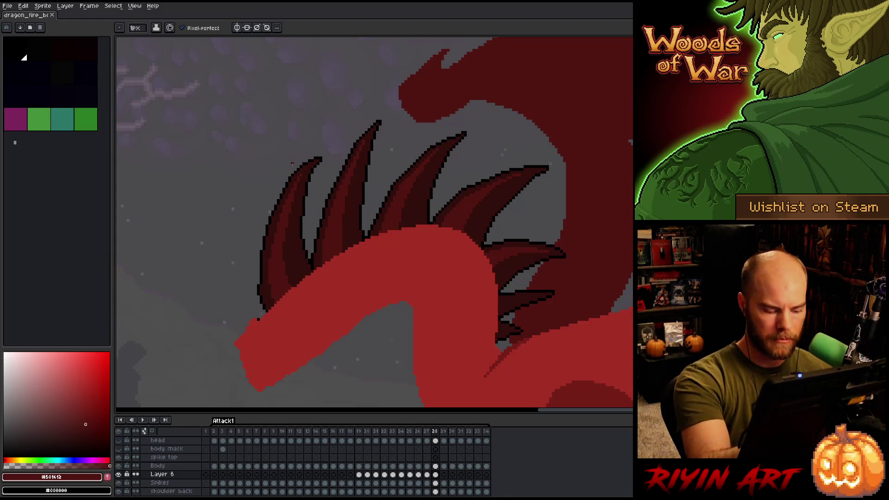
- On frame 29, outline the lower spike tip in black, then close it with #330f0b on the Spikes layer
key("Right")
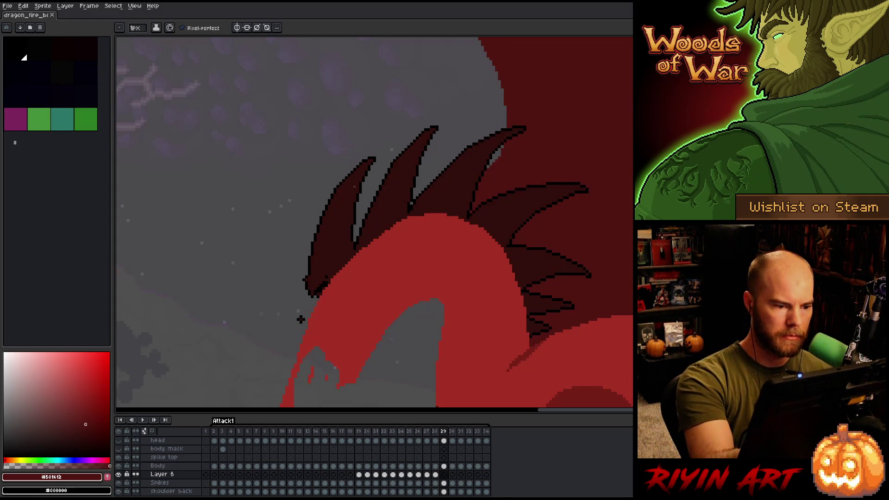
left_click(302, 320, "alt")
left_click_drag(313, 306, 306, 290)
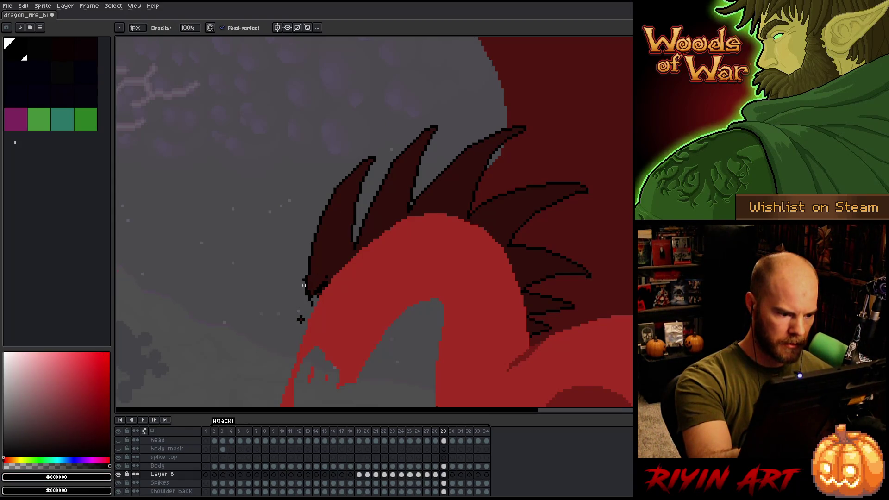
key("alt+Down")
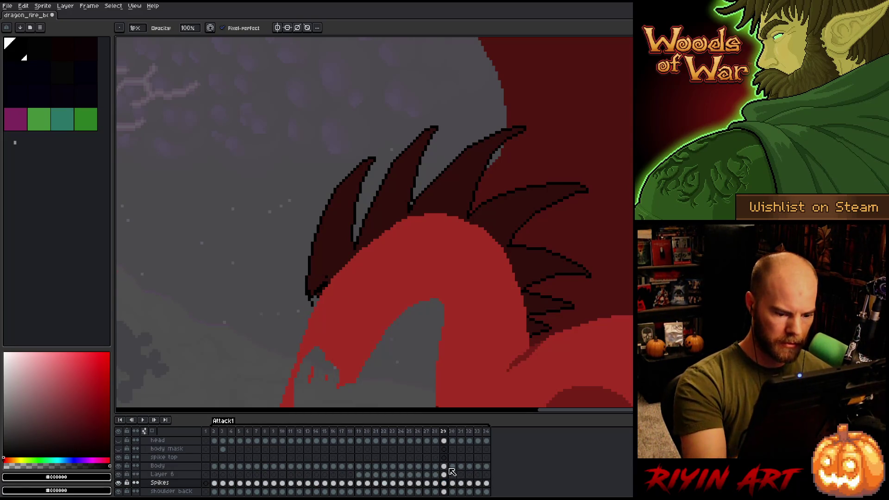
left_click(338, 232, "alt")
left_click(311, 293)
left_click_drag(314, 286, 321, 276)
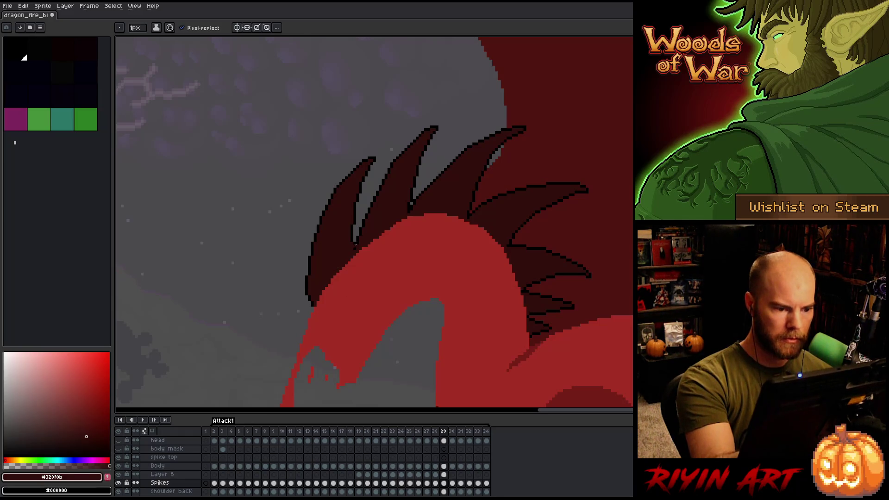
left_click(354, 253, "alt")
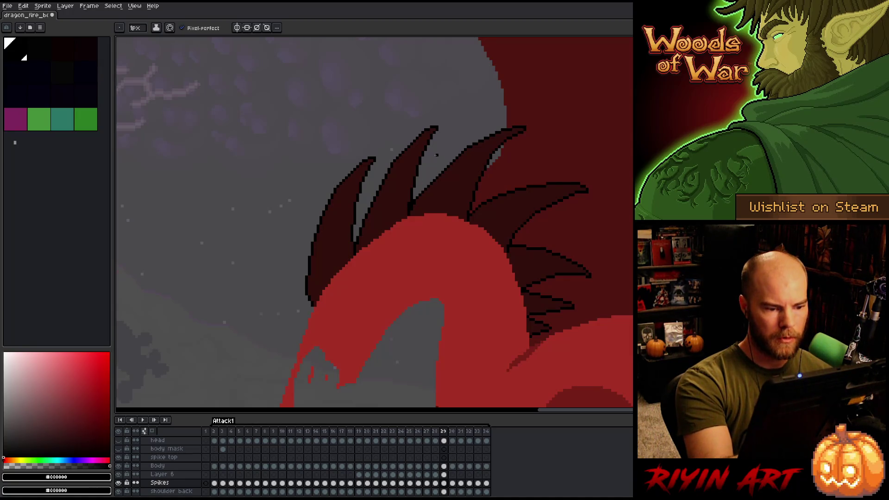
- Save the file and select frame 29 on Layer 6
left_click(436, 475)
left_click(341, 199, "alt")
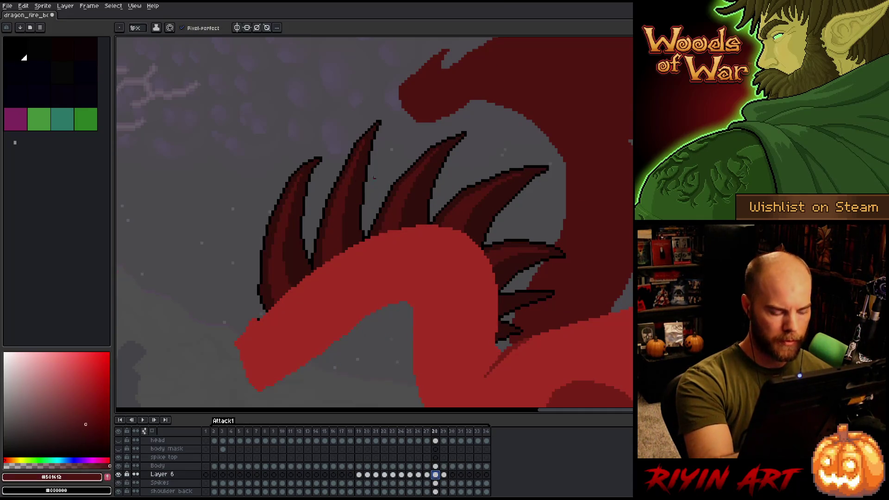
key("ctrl+s")
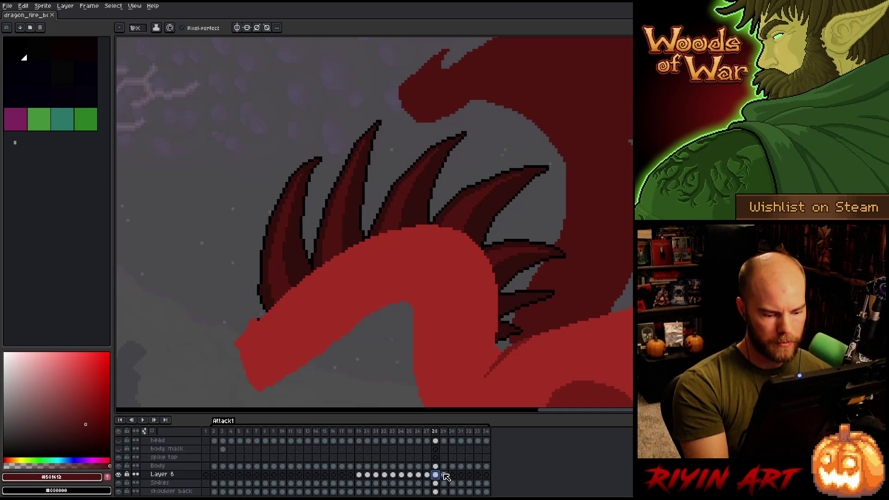
left_click(444, 475)
- Paint #501612 highlight strokes down the leftmost spike on frame 29
key("Left")
key("Right")
left_click_drag(355, 178, 320, 294)
mouse_move(324, 233)
left_mouse_down()
mouse_move(323, 289)
mouse_move(329, 259)
left_mouse_up()
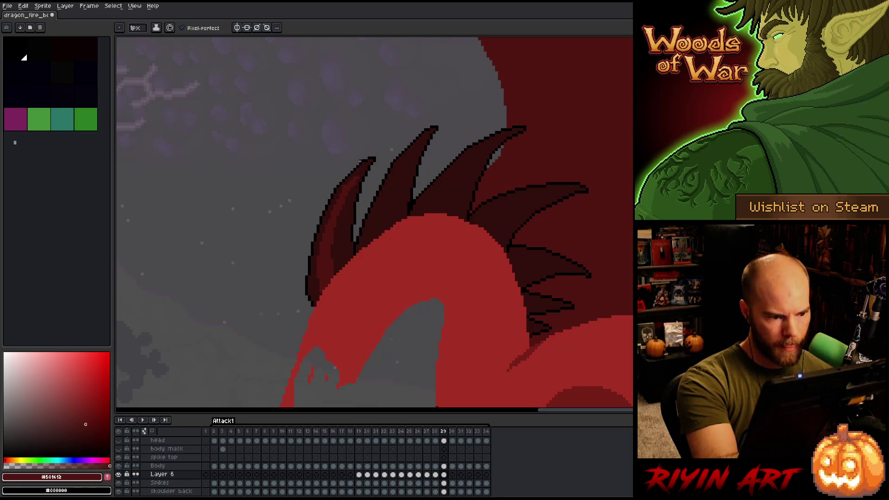
left_click(359, 177, "alt")
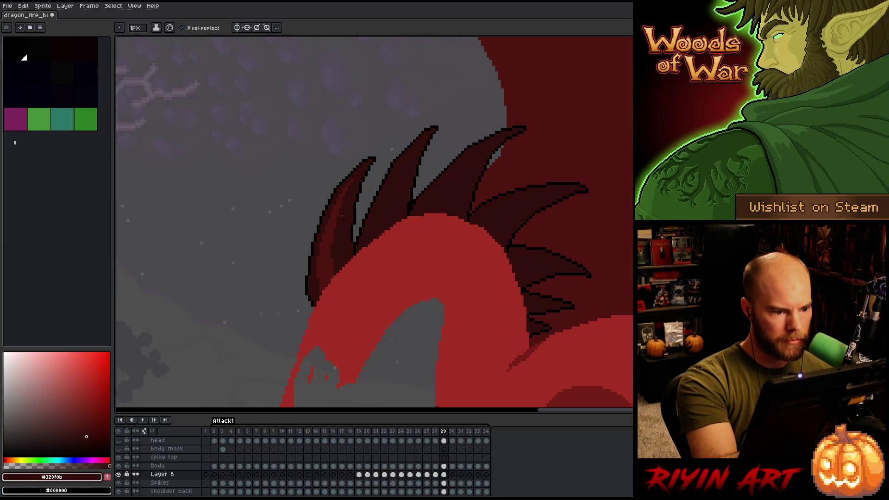
left_click(331, 254, "alt")
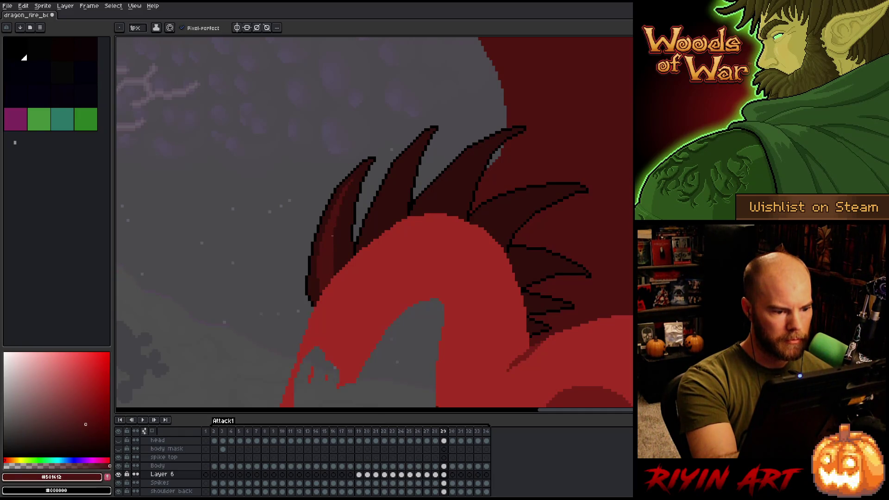
key("comma")
key("period")
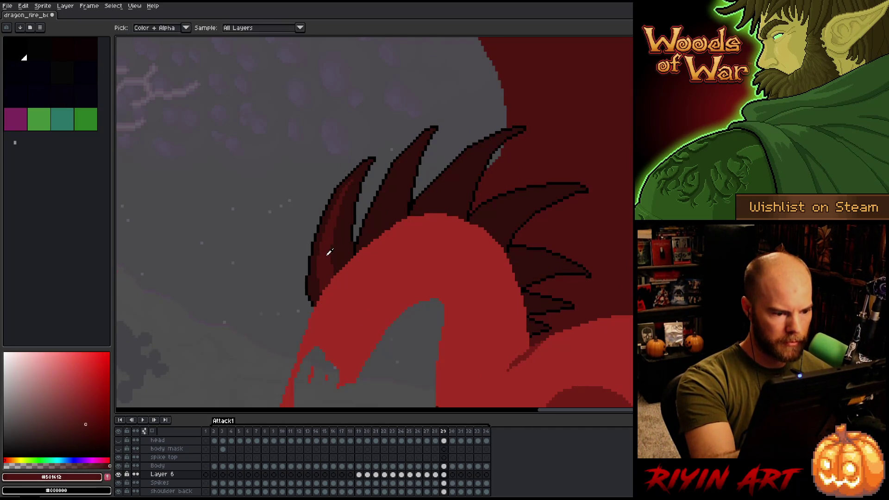
- After checking frame 28, draw two lighter red highlight strokes down frame 29's middle spike
key("comma")
key("period")
key("comma")
key("period")
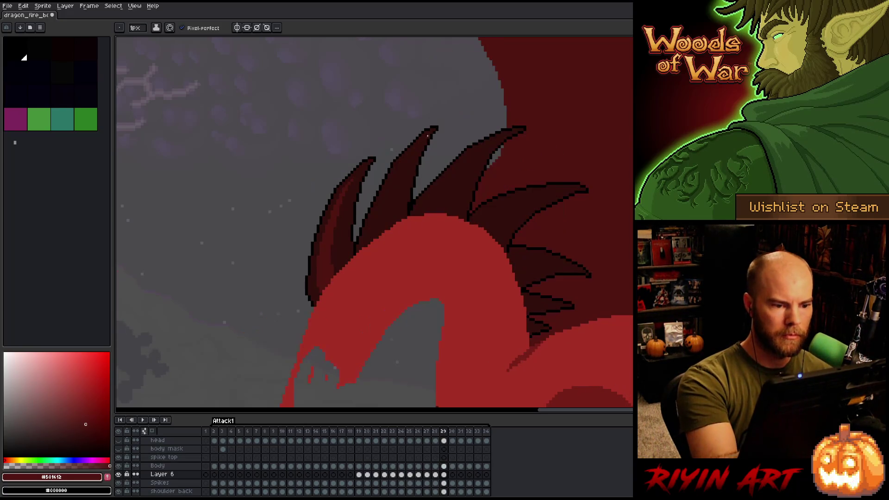
left_click_drag(401, 168, 386, 215)
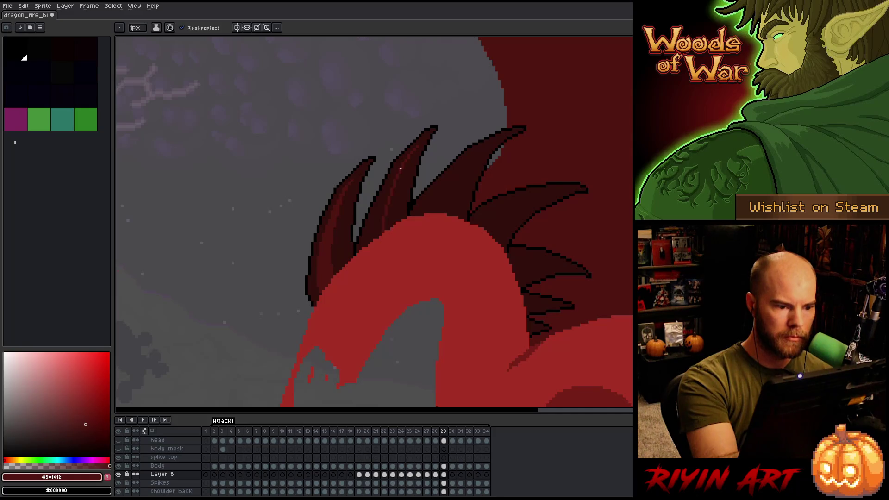
left_click_drag(395, 171, 385, 193)
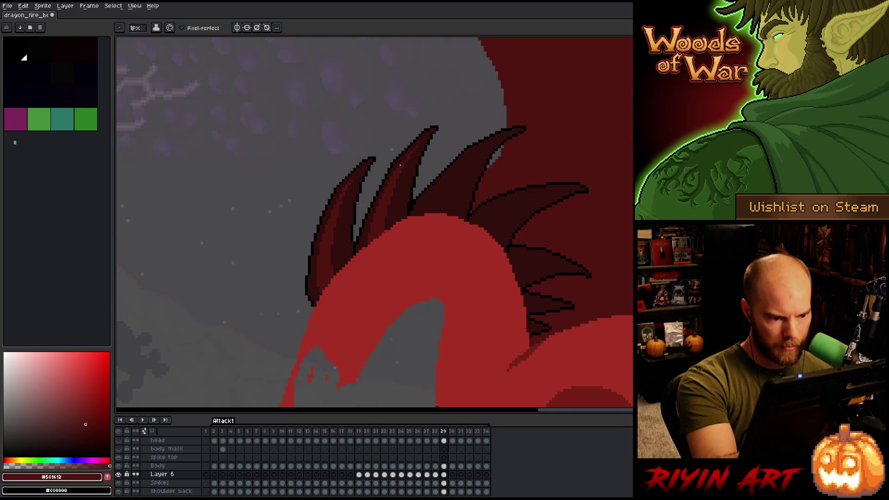
- Compare with frame 28, add another middle-spike stroke, then undo it
key("Left")
key("Right")
key("Left")
key("Right")
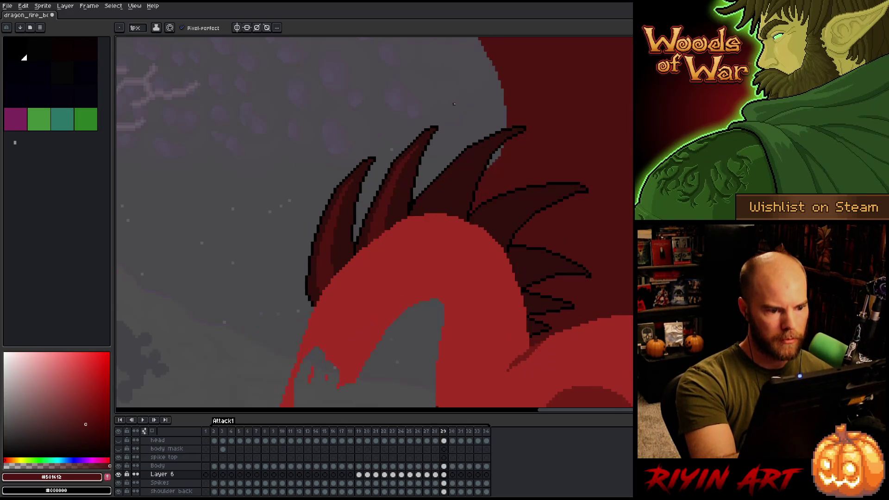
key("Left")
key("Right")
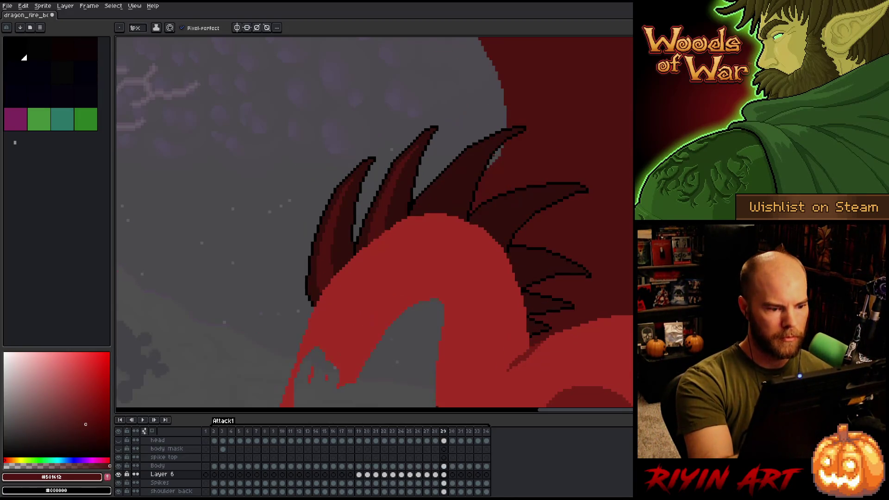
key("Left")
key("Right")
key("Left")
key("Right")
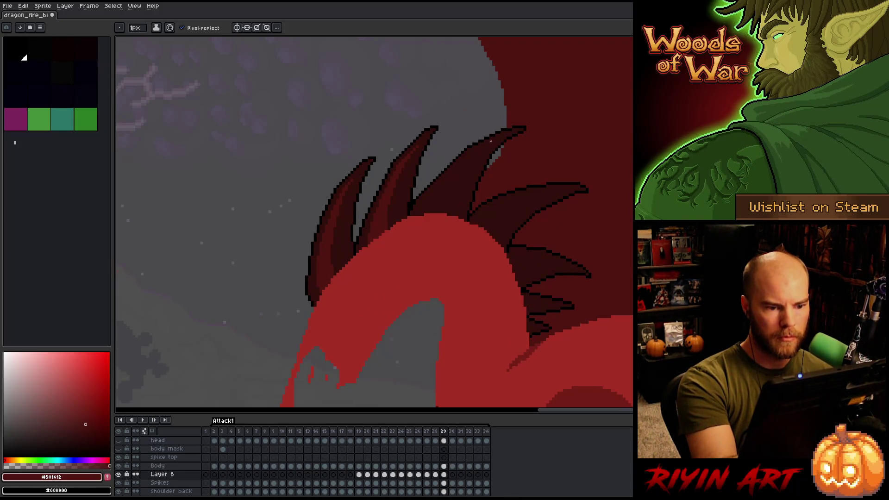
left_click_drag(466, 166, 448, 204)
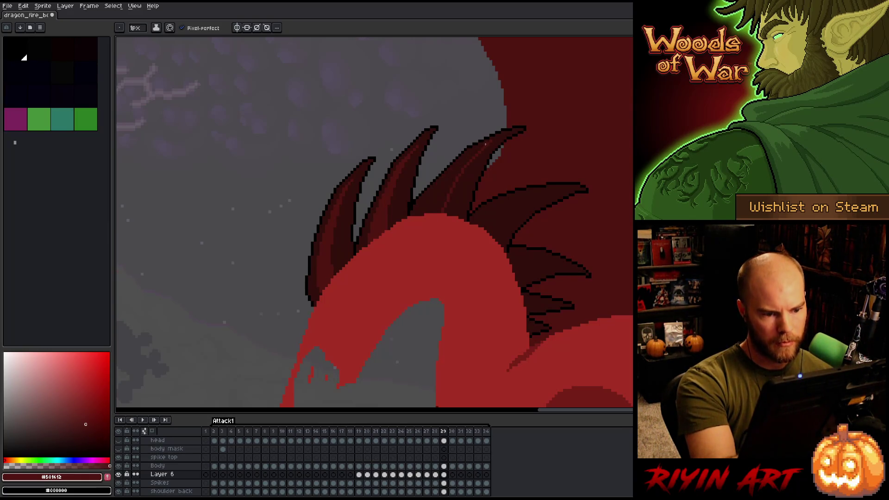
key("ctrl+z")
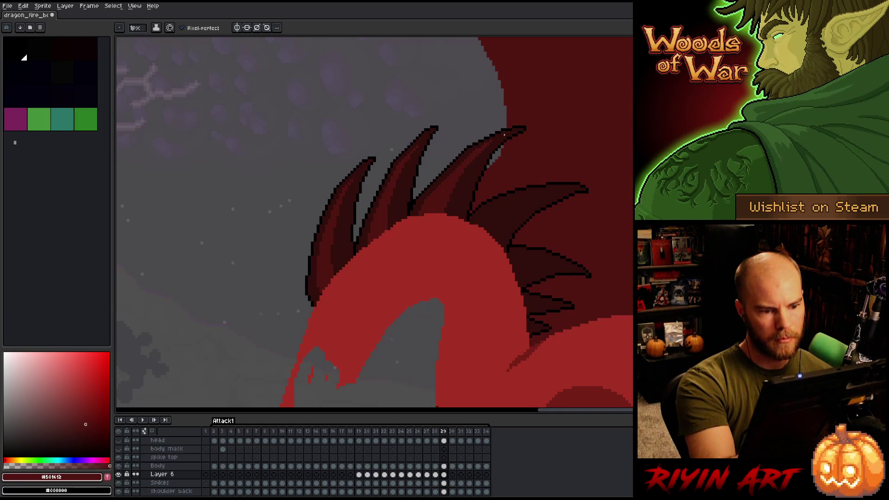
- Eyedrop the darkest and lighter dark-red spike shades, then compare frames 28 and 29
left_click(490, 144, "alt")
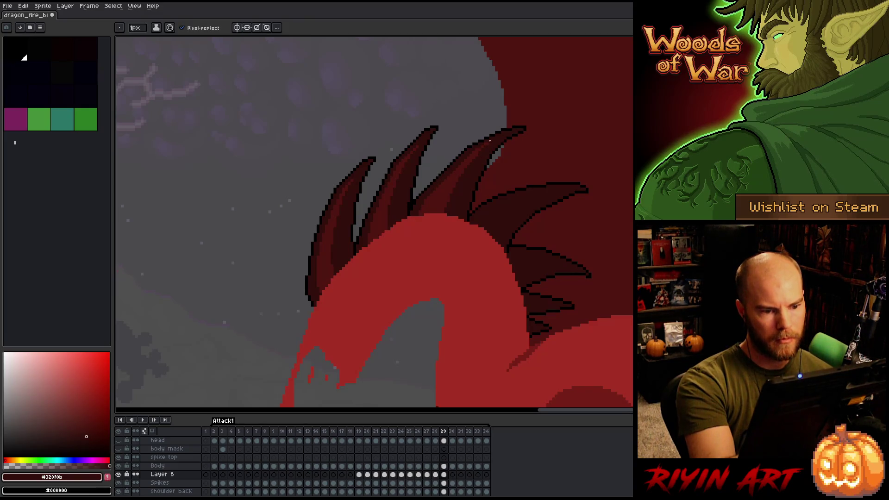
left_click(483, 149, "alt")
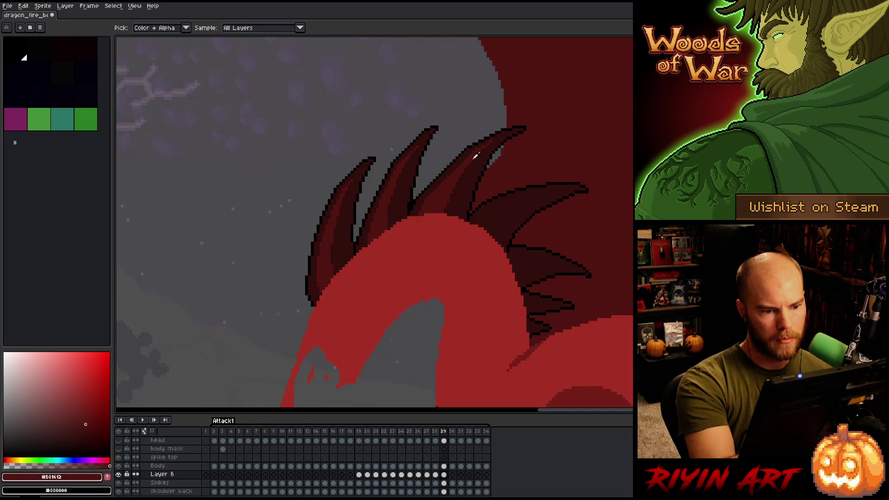
left_click(486, 150, "alt")
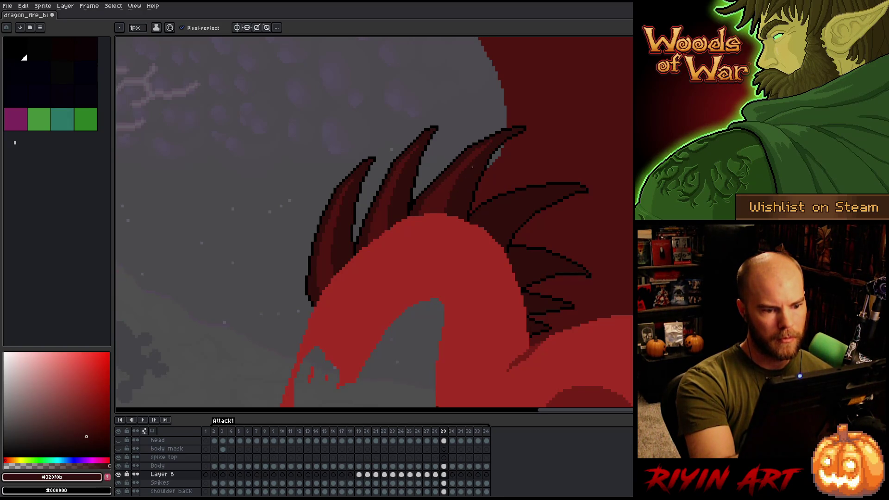
key("Left")
key("Right")
key("Left")
key("Right")
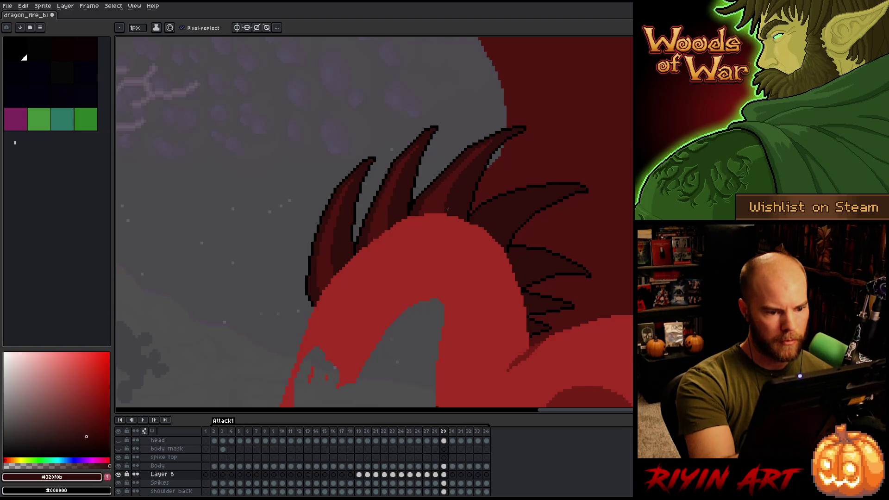
- Pick the lighter dark red and flip between frames 28 and 29, ending on 29
left_click(505, 123, "alt")
key("Left")
key("Right")
key("Left")
key("Right")
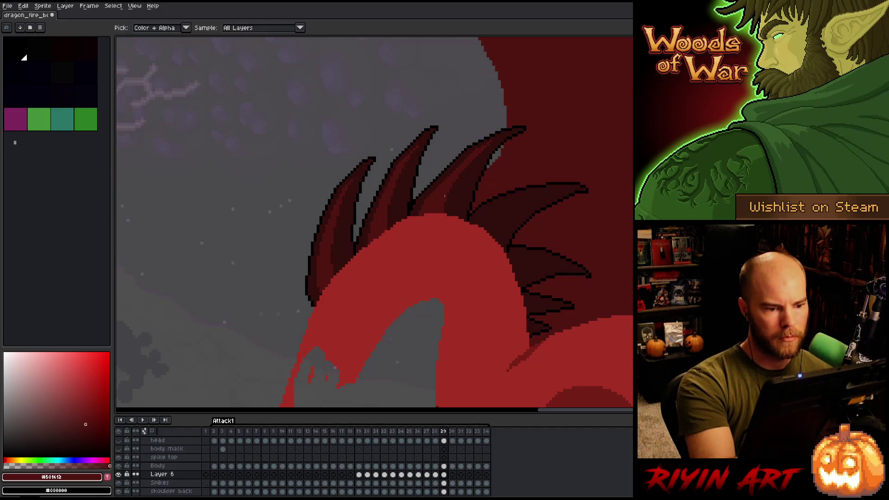
scroll(497, 182, "right", 2)
key("Left")
key("Right")
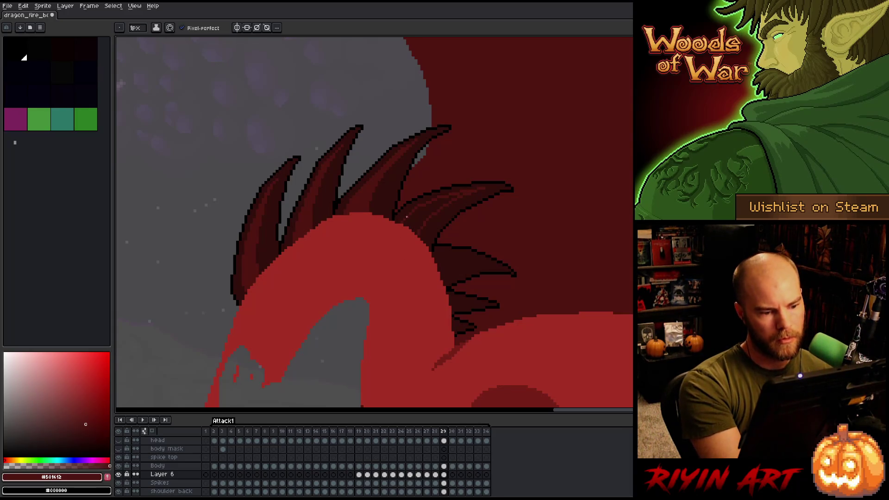
- Sample the darkest and lighter dark reds, comparing frames 28 and 29
left_click(448, 205, "alt")
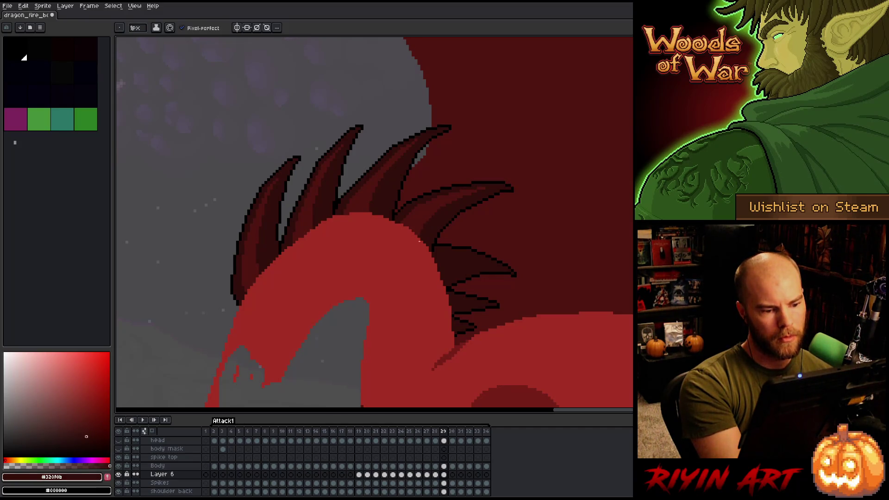
left_click(426, 202, "alt")
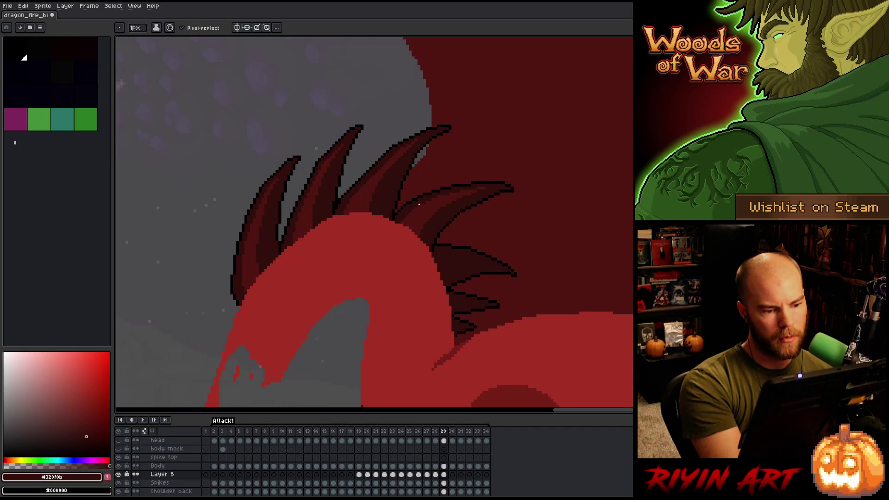
key("comma")
key("period")
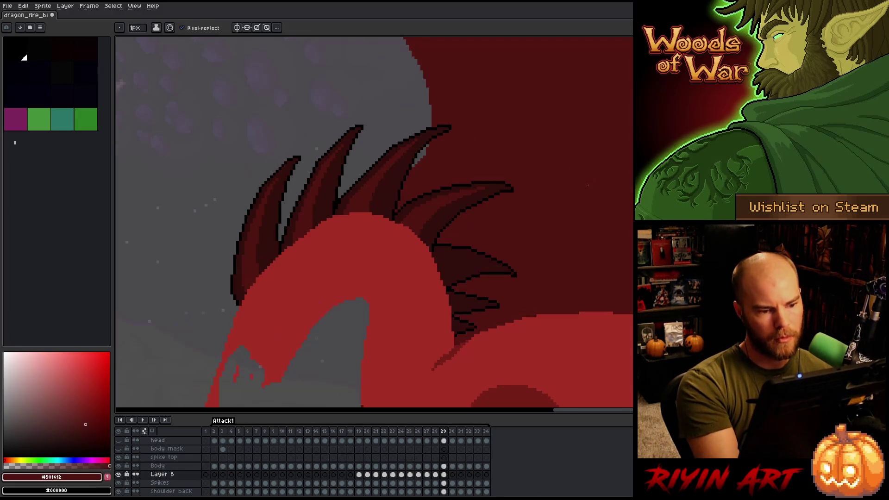
key("comma")
key("period")
- Draw a lighter dark-red highlight along the lower spike's upper edge on frame 29
left_click(467, 198, "alt")
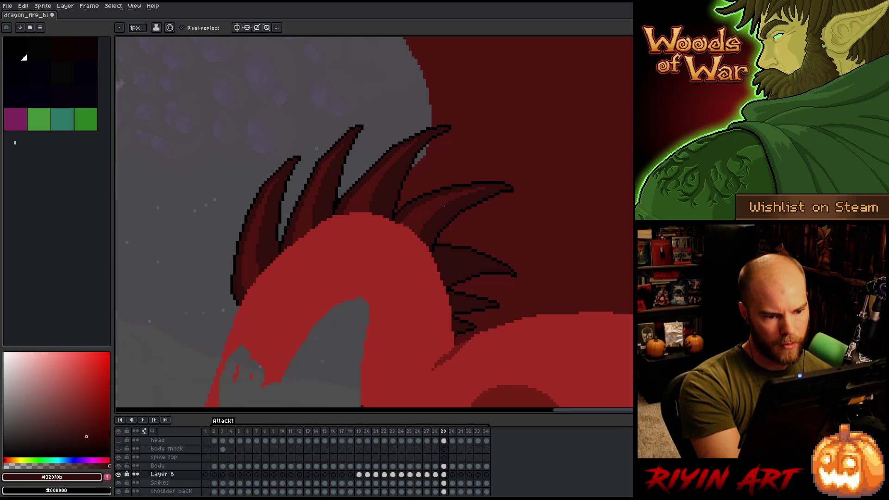
left_click(495, 170, "alt")
key("comma")
key("period")
key("comma")
key("period")
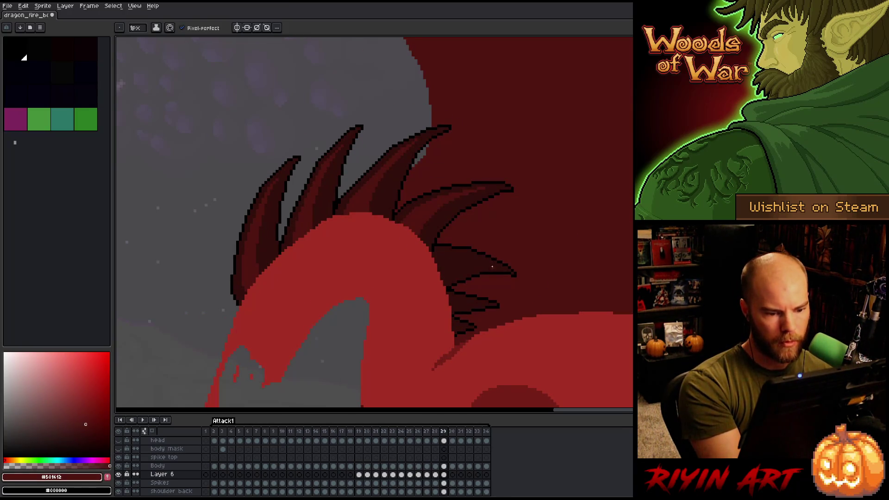
left_click_drag(461, 253, 446, 259)
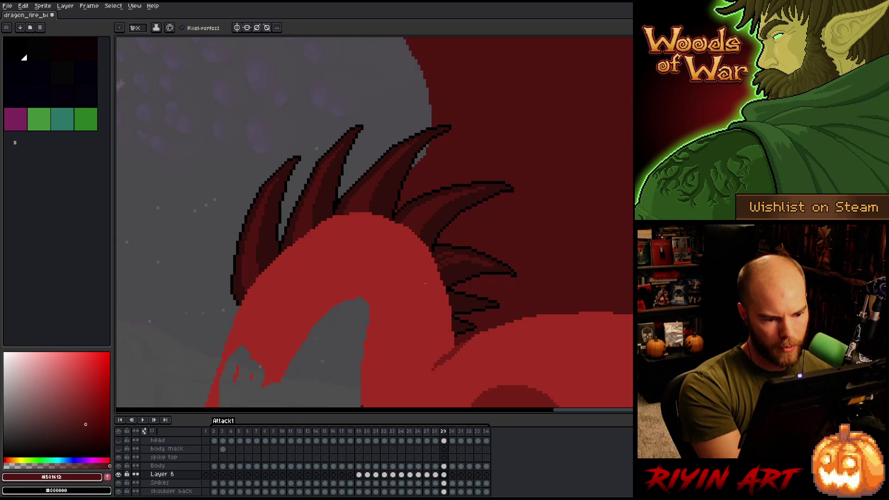
left_click_drag(444, 252, 434, 256)
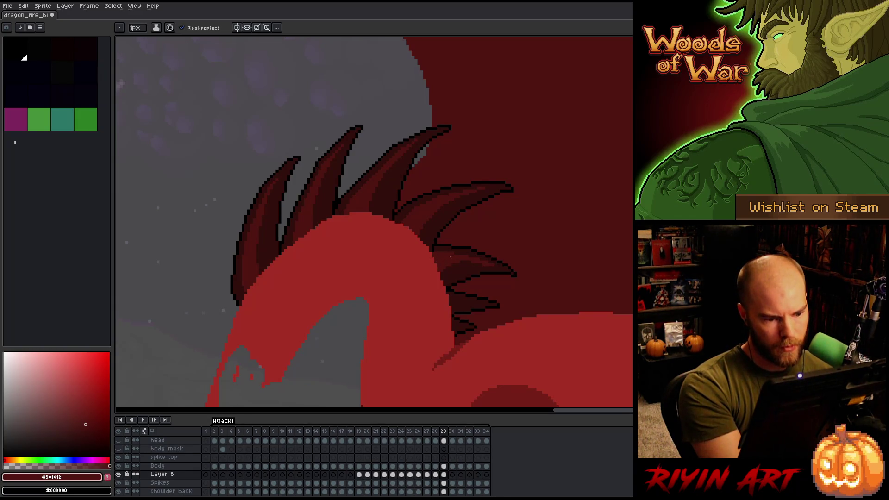
- Resample the spike reds and flip between neighbouring frames to check the highlight
left_click(429, 259, "alt")
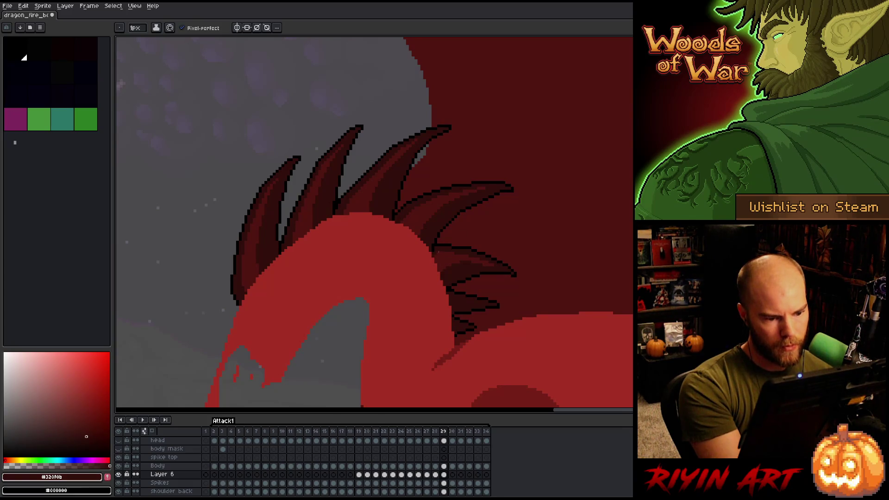
left_click(496, 238, "alt")
key("Left")
key("Right")
key("Left")
key("Right")
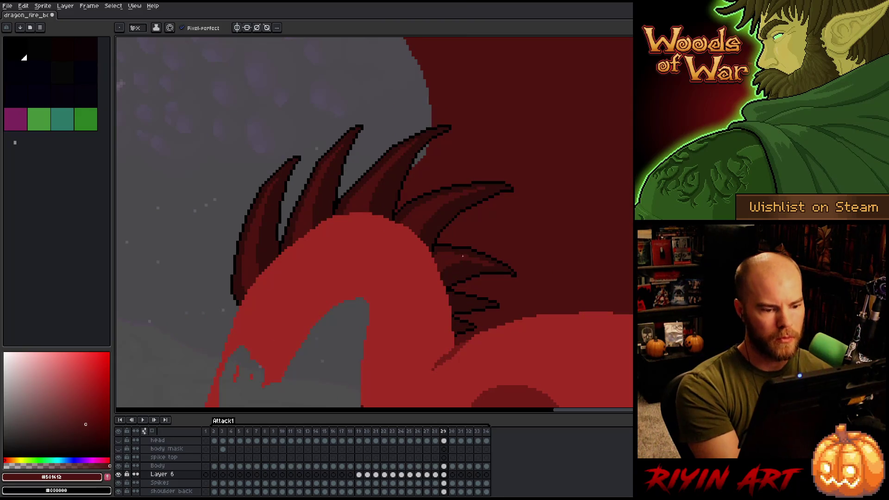
key("Left")
key("Right")
key("Left")
key("Right")
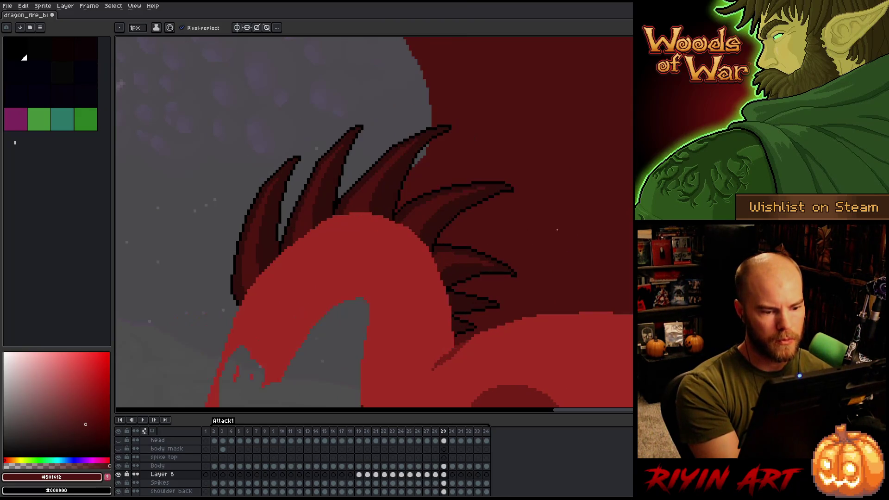
- Sample the darkest and lighter dark reds again from the spikes
left_click(486, 263, "alt")
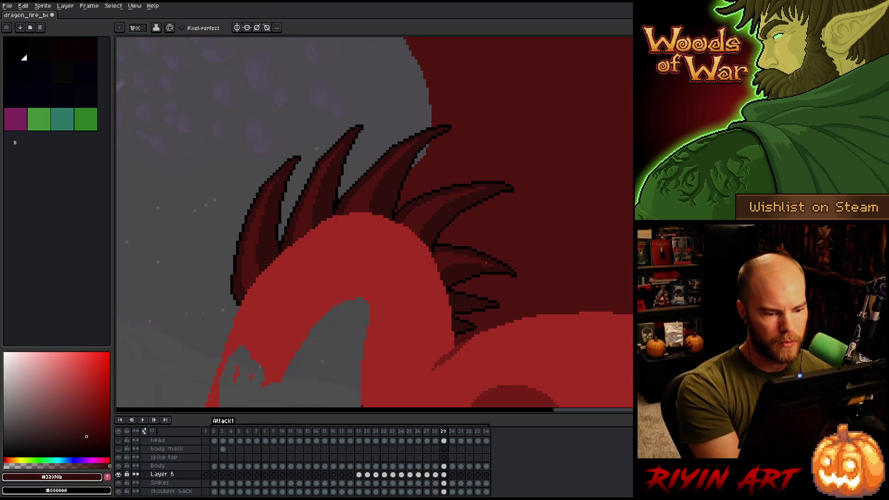
left_click(505, 248, "alt")
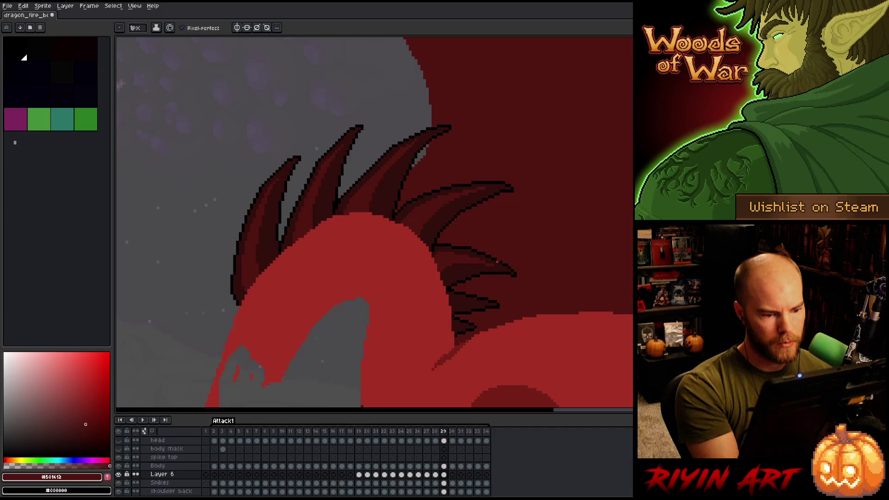
scroll(472, 264, "right", 3)
left_click(377, 249, "alt")
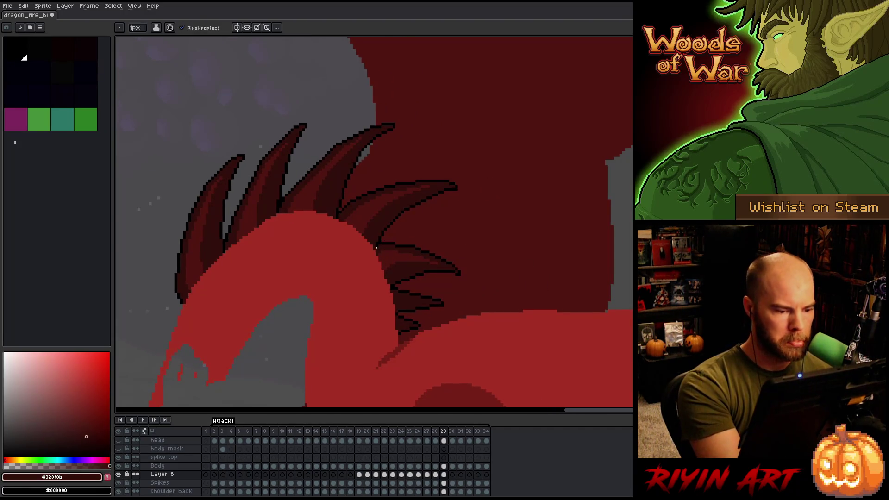
- Sample the outline and lighter dark red, then save the sprite
left_click(375, 249, "alt")
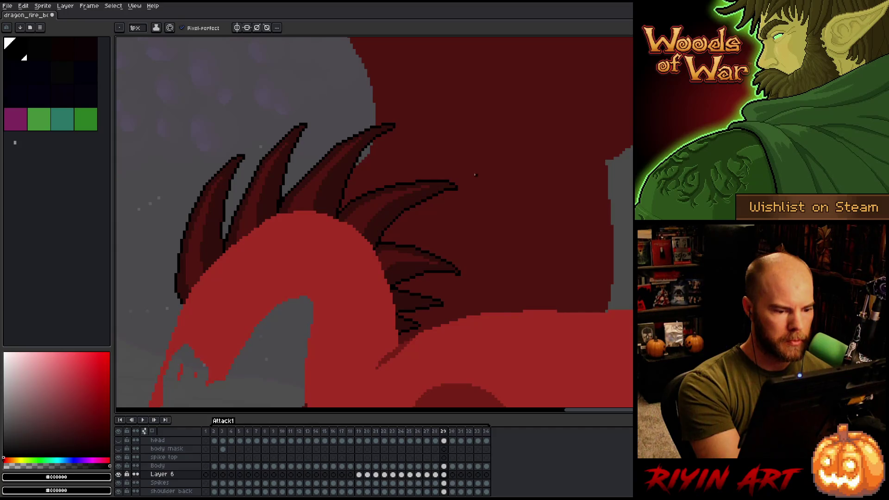
left_click(385, 254, "alt")
key("ctrl+s")
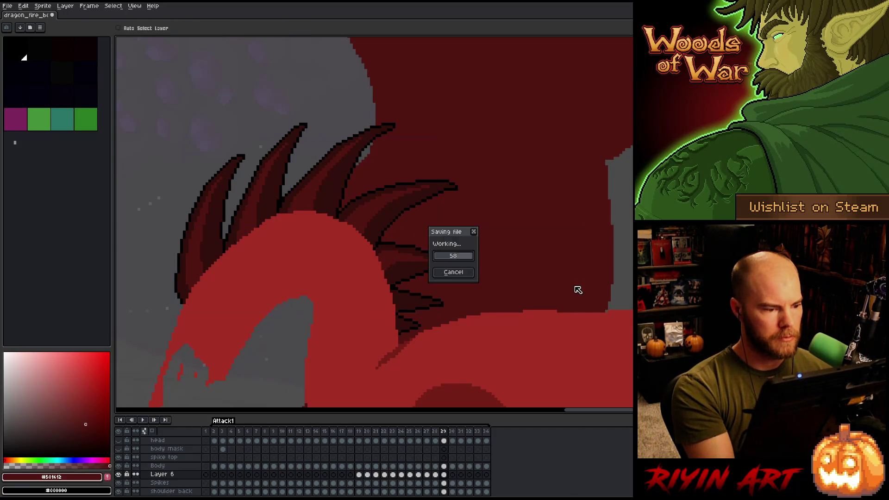
- On frame 30, shade down the inner edge of the left spike
key("Right")
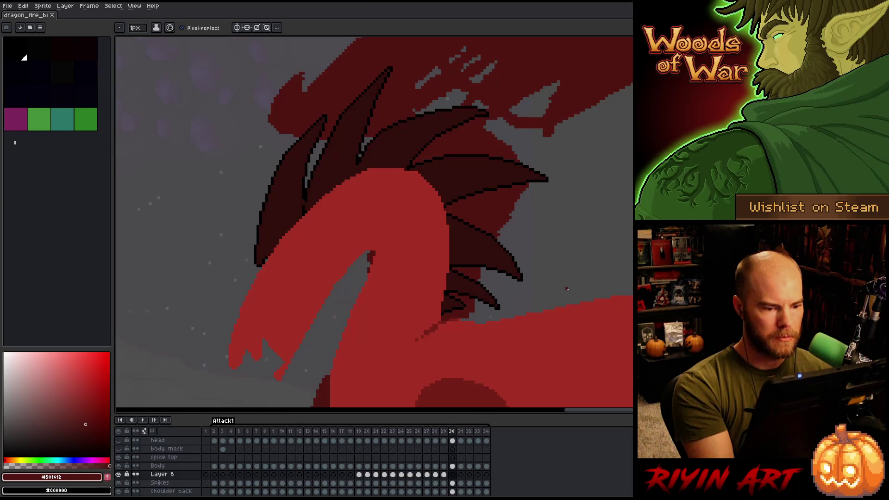
key("Left")
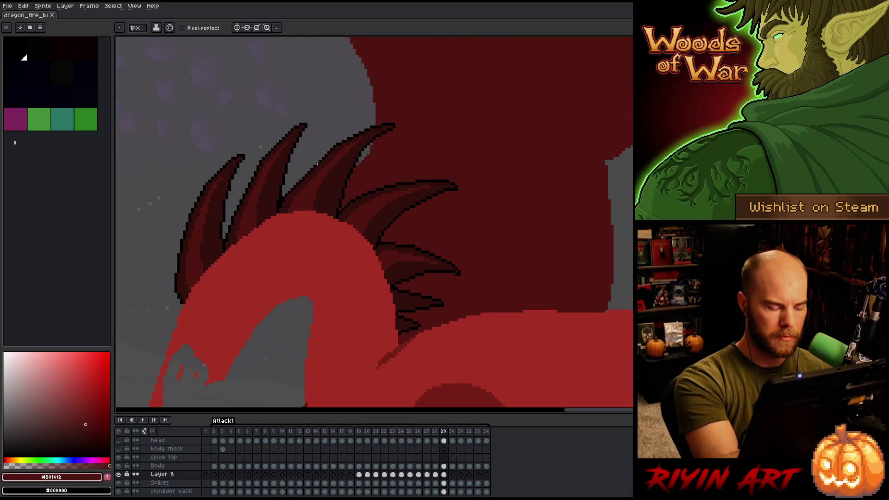
key("Right")
left_click_drag(300, 148, 260, 254)
left_click_drag(281, 199, 268, 255)
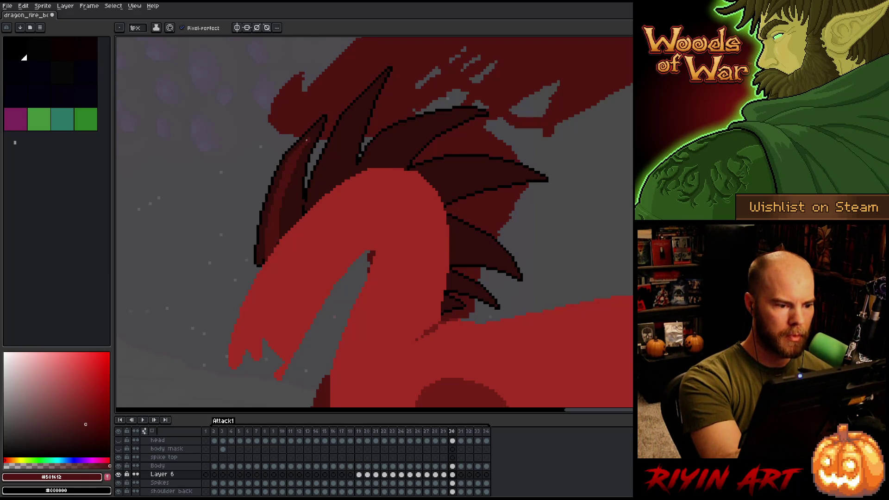
- Darken part of the left spike and extend its outline with a dark stroke
left_click(306, 142, "alt")
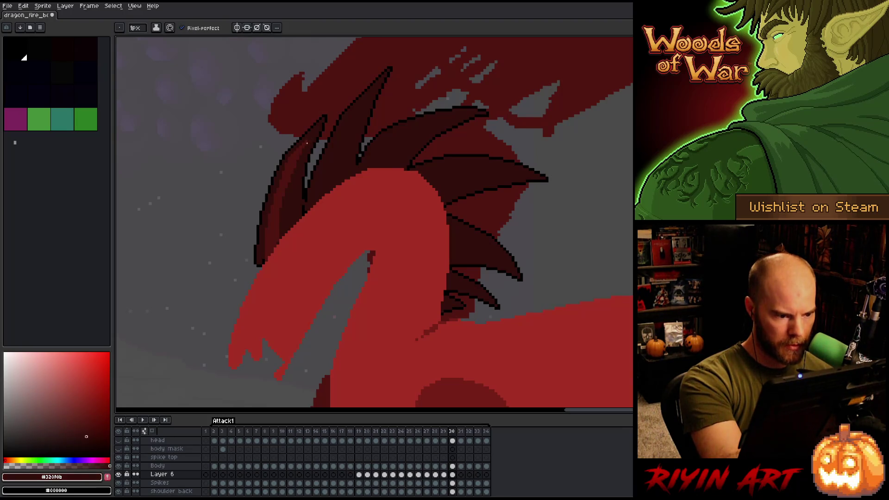
left_click_drag(294, 163, 292, 173)
left_click(286, 197, "alt")
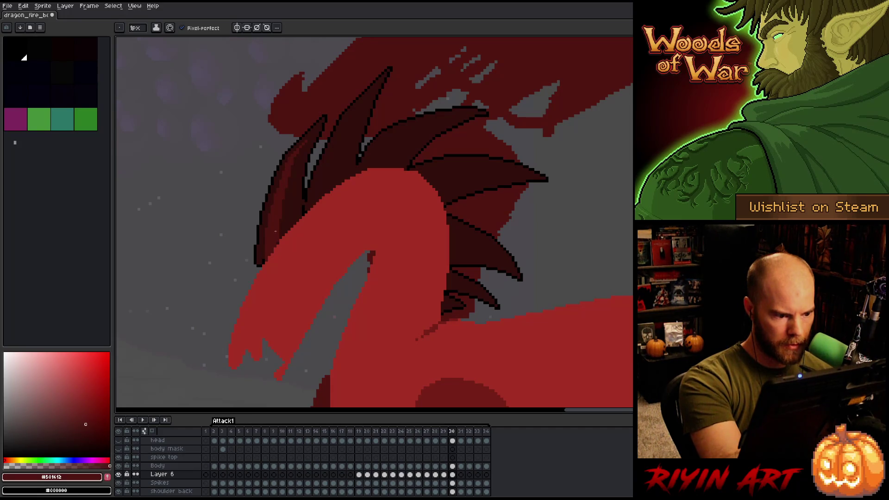
left_click(258, 253, "alt")
left_click_drag(257, 264, 254, 277)
left_click(308, 192, "alt")
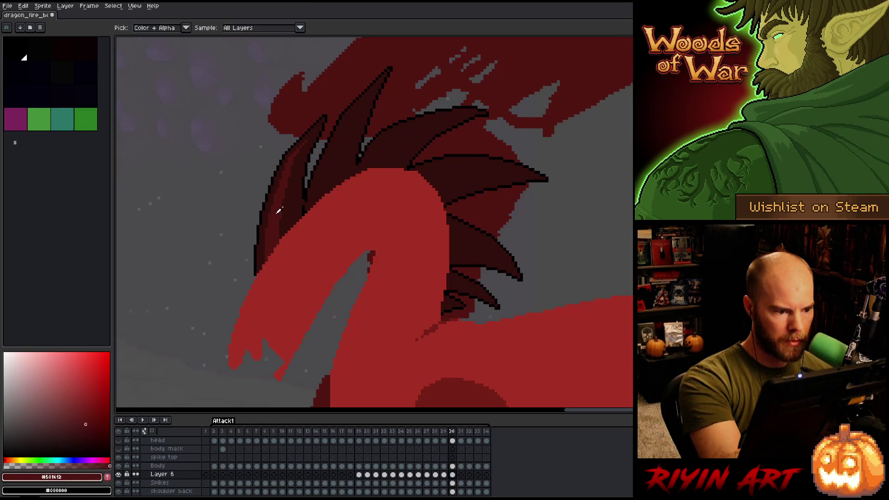
left_click(309, 192, "alt")
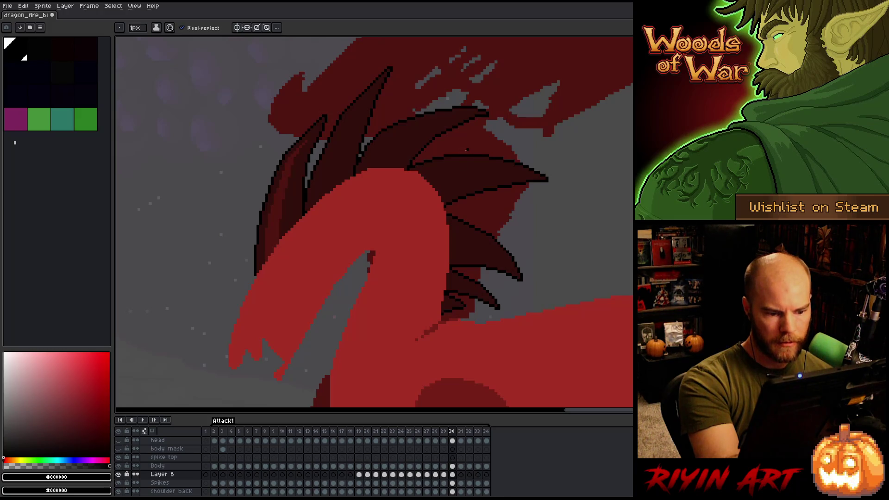
- Sample spike colours from the artwork while comparing frames 29 and 30
left_click(465, 152, "alt")
key("comma")
key("period")
key("comma")
key("period")
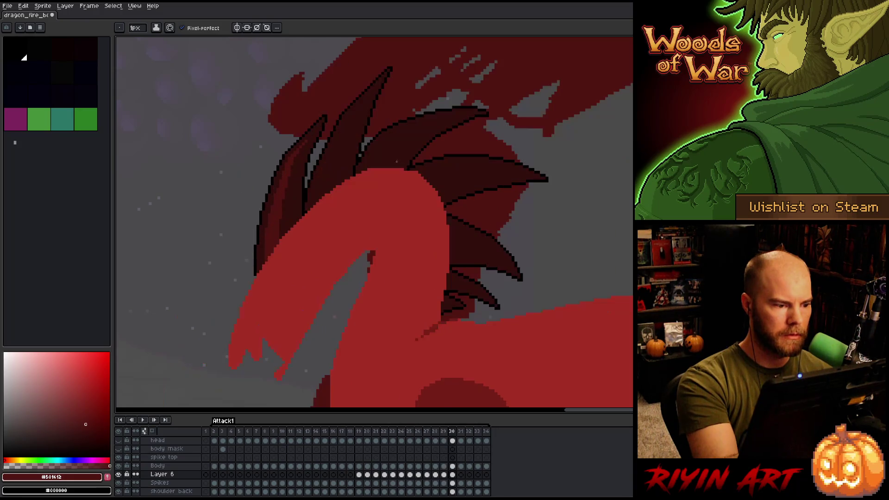
left_click(302, 155, "alt")
left_click(284, 182, "alt")
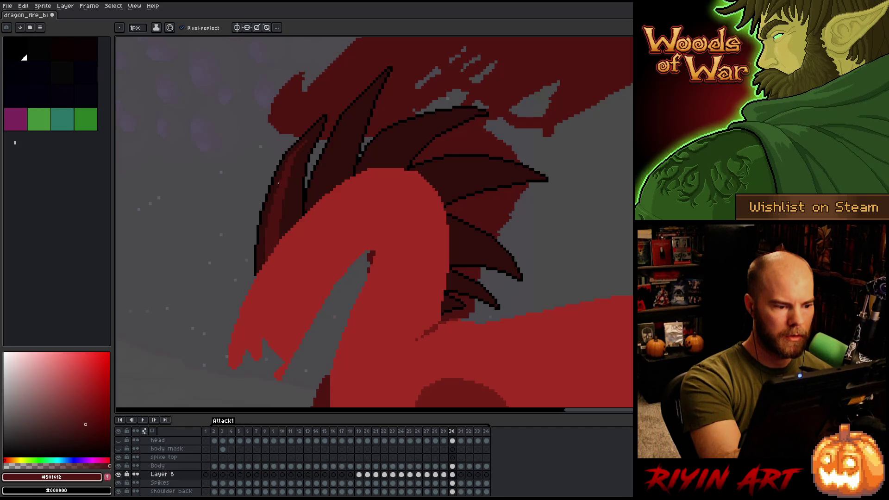
key("ctrl")
right_click(429, 226)
left_click(382, 150)
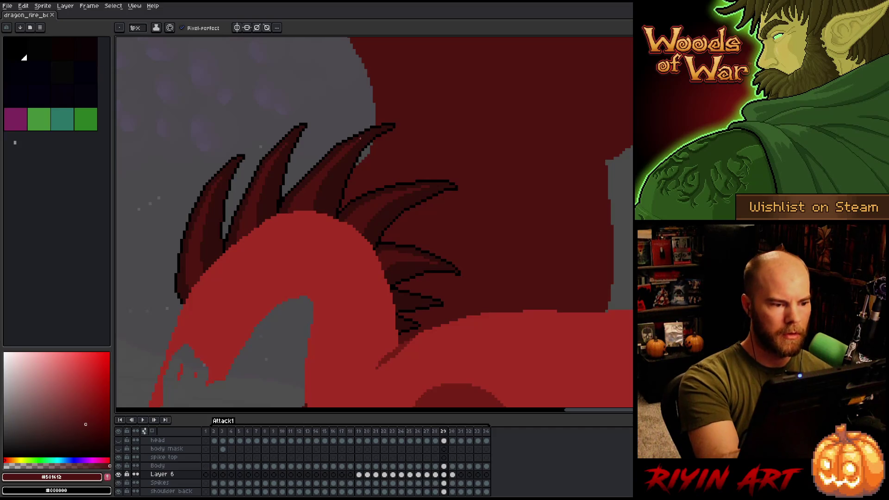
- Touch up a spike outline on frame 30 and sample the darker outline colour
key("period")
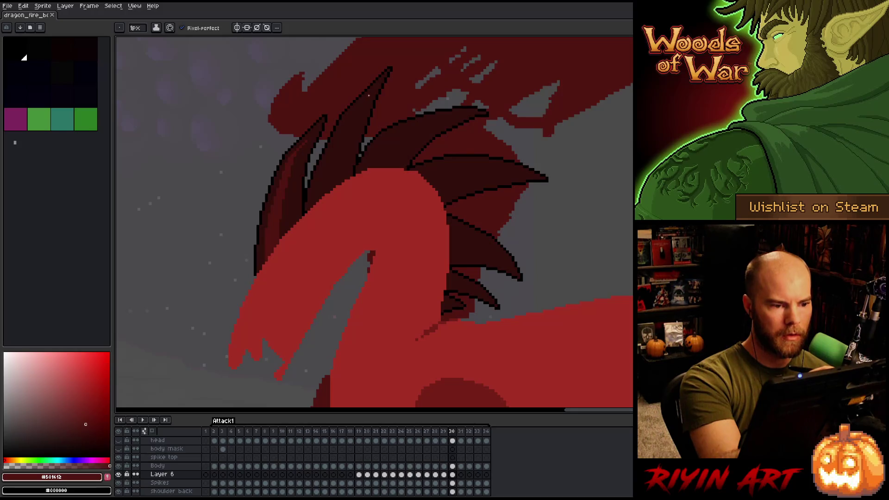
key("comma")
key("period")
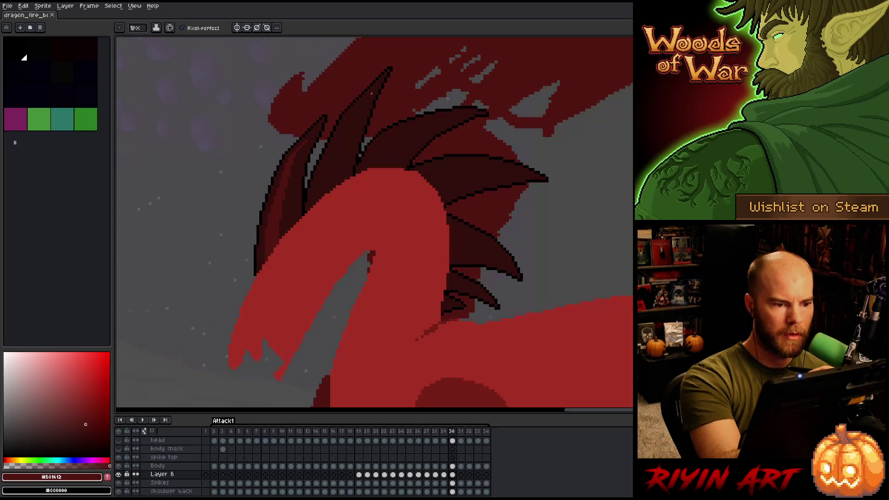
left_click_drag(324, 181, 320, 170)
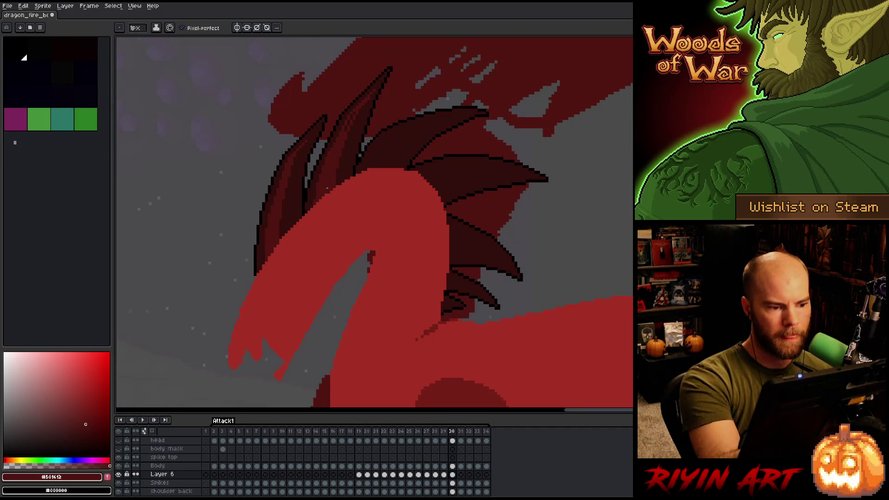
left_click(369, 98, "alt")
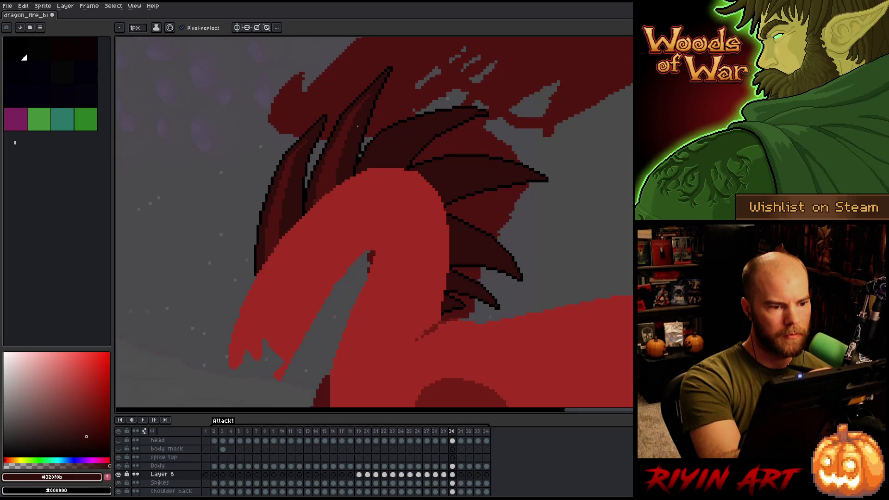
key("Right")
- Flip repeatedly between frames 29 and 30 to compare the spikes, ending on frame 30
key("Left")
key("Left")
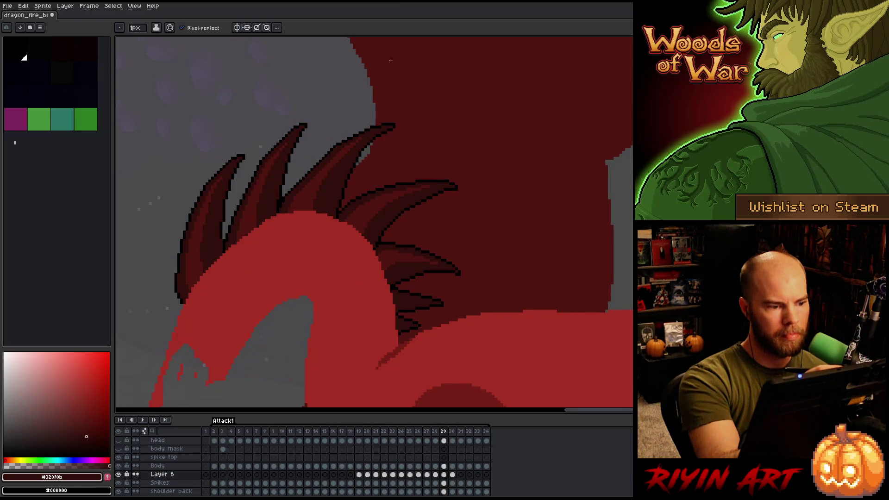
key("Right")
key("Left")
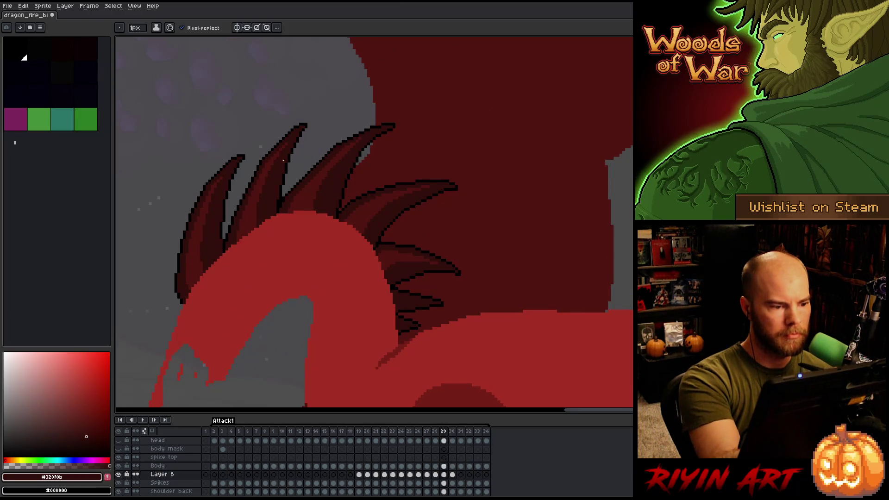
key("Right")
key("Left")
key("Right")
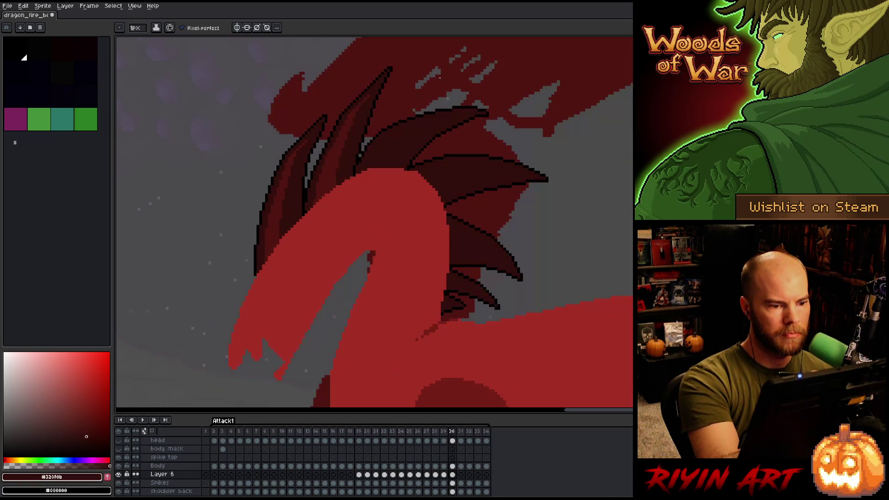
key("Left")
key("Right")
key("Left")
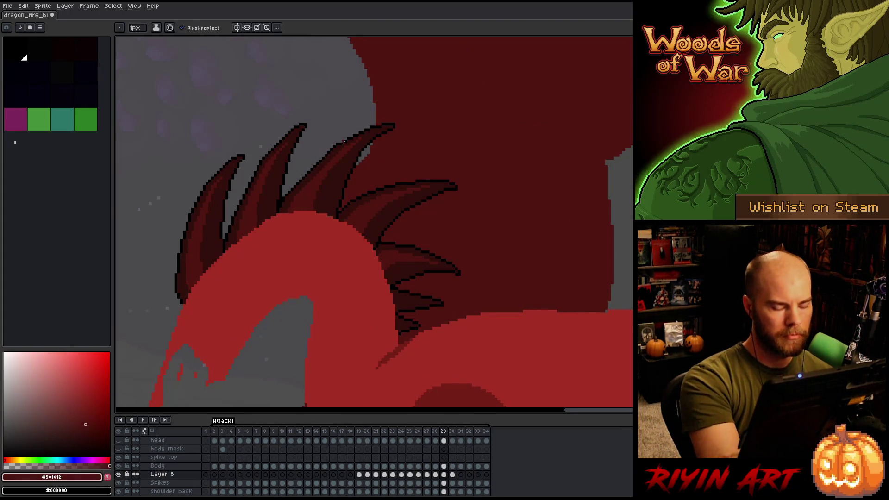
key("Right")
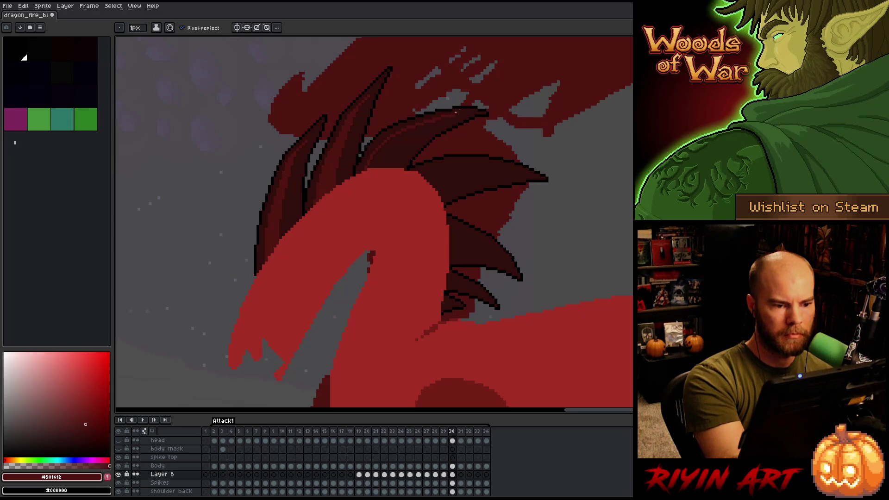
- Toggle between the Paint Bucket and Pencil tools, ending on Pencil
key("g")
key("b")
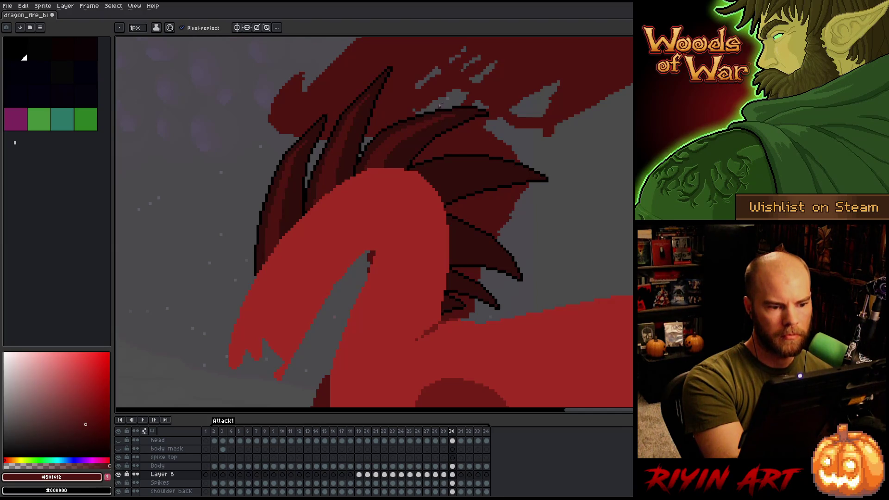
key("g")
key("b")
- Draw two lighter red strokes along the top dark spike's upper edge on frame 30
key("comma")
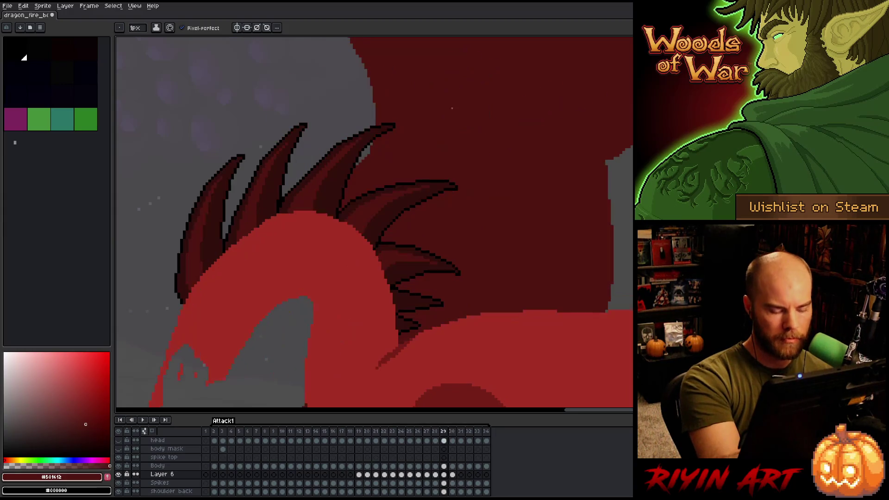
key("period")
key("comma")
key("period")
key("alt")
key("comma")
key("period")
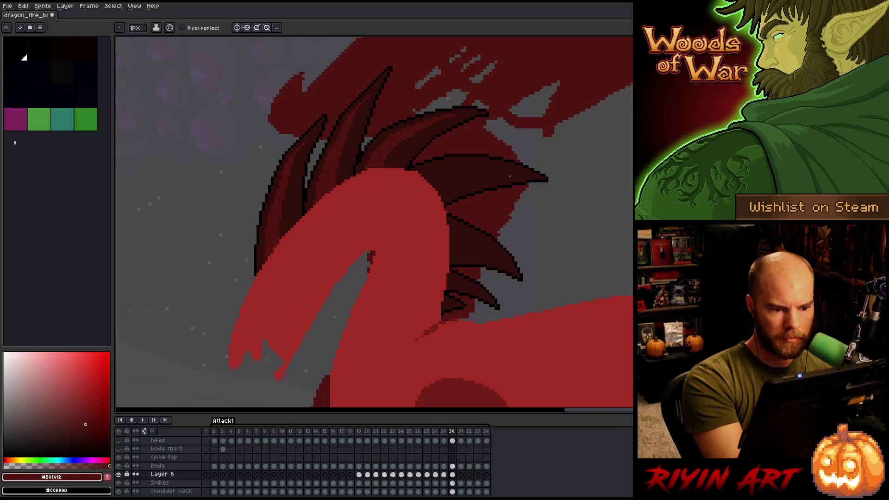
left_click_drag(518, 170, 438, 164)
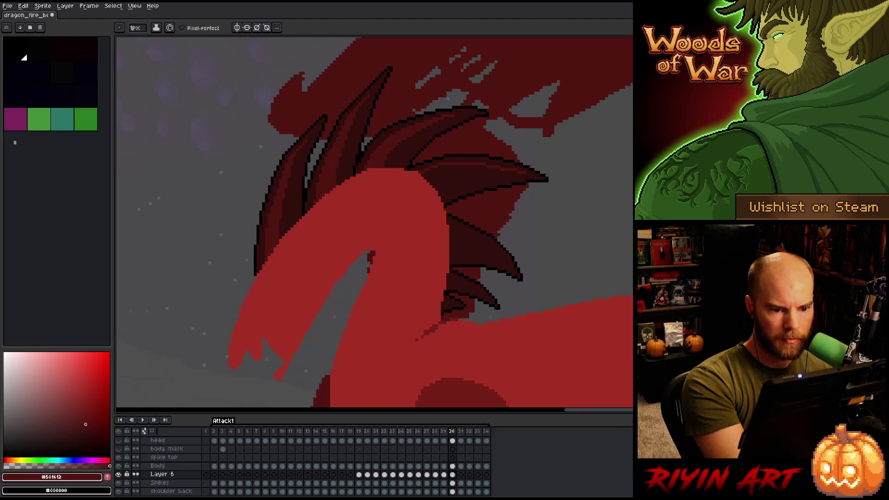
left_click_drag(516, 171, 457, 175)
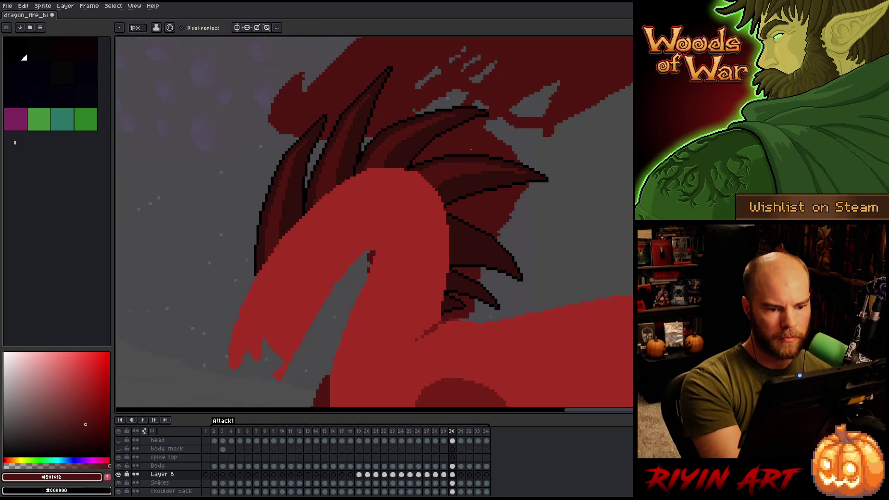
- On frame 30, sample mid-red #501612 and add a short dark-red stroke along a spike edge
key("comma")
key("period")
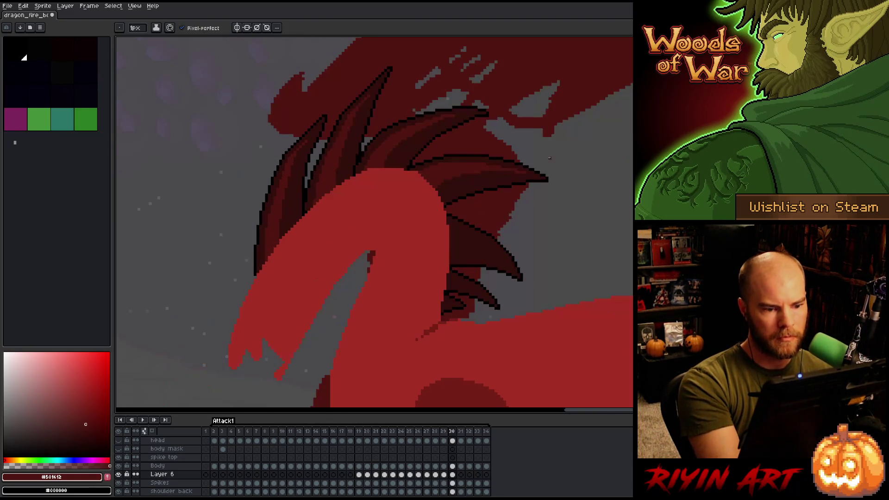
left_click(524, 133, "alt")
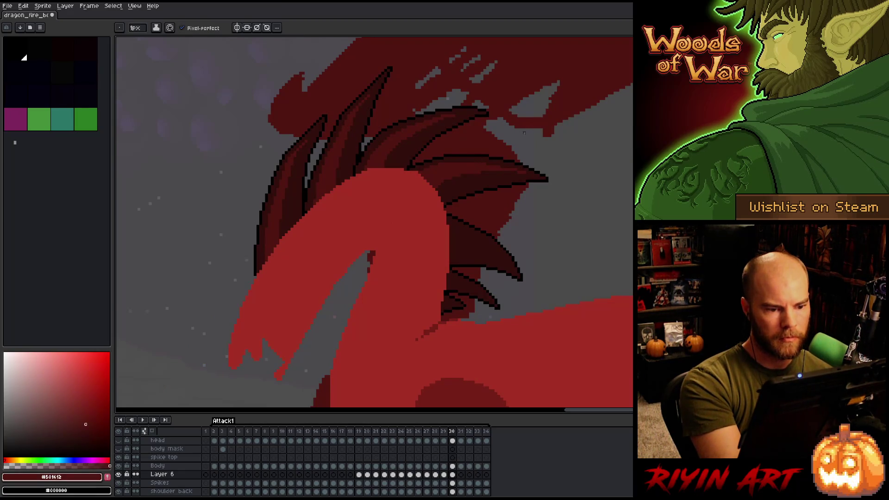
key("comma")
key("period")
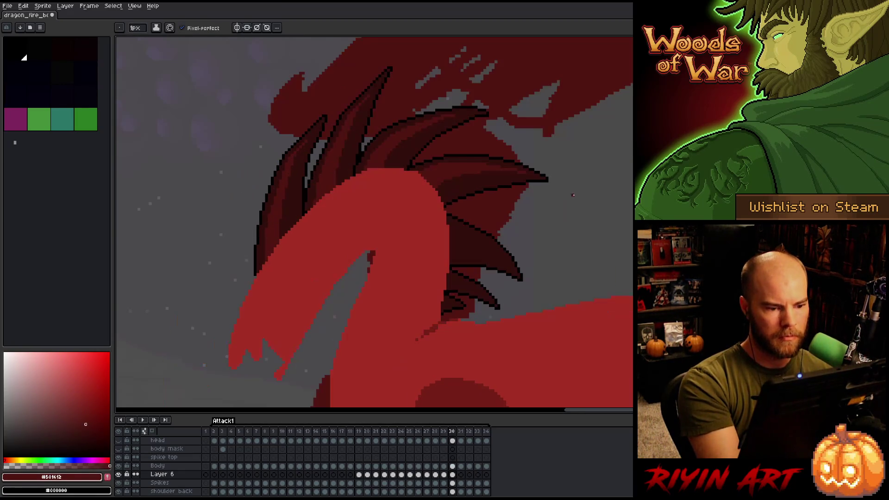
key("comma")
key("period")
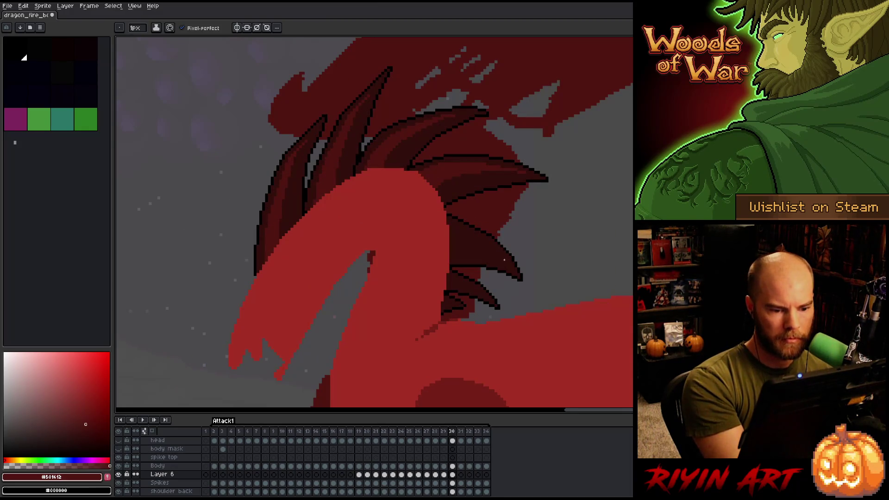
left_click_drag(472, 233, 488, 245)
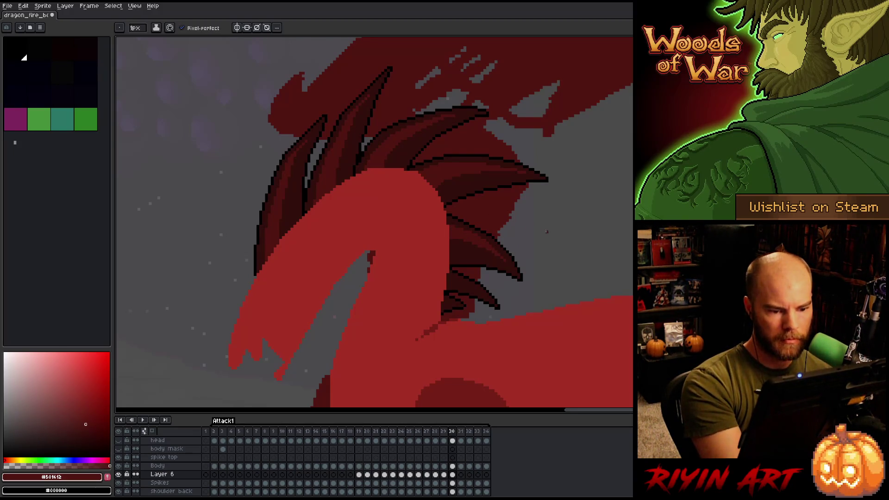
- Compare with frame 29 and sample the outline #330f0b and mid-red #501612 spike colours
key("Left")
key("Right")
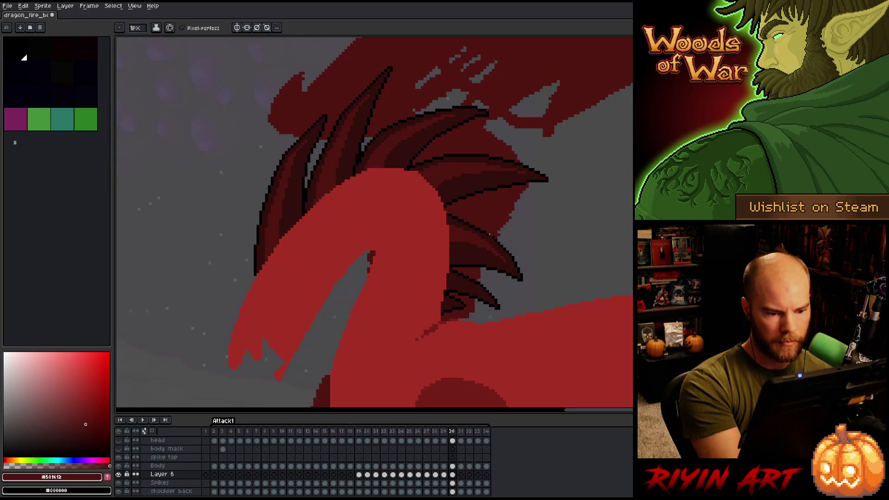
key("Left")
key("Right")
key("Left")
left_click(400, 264, "alt")
left_click(380, 254, "alt")
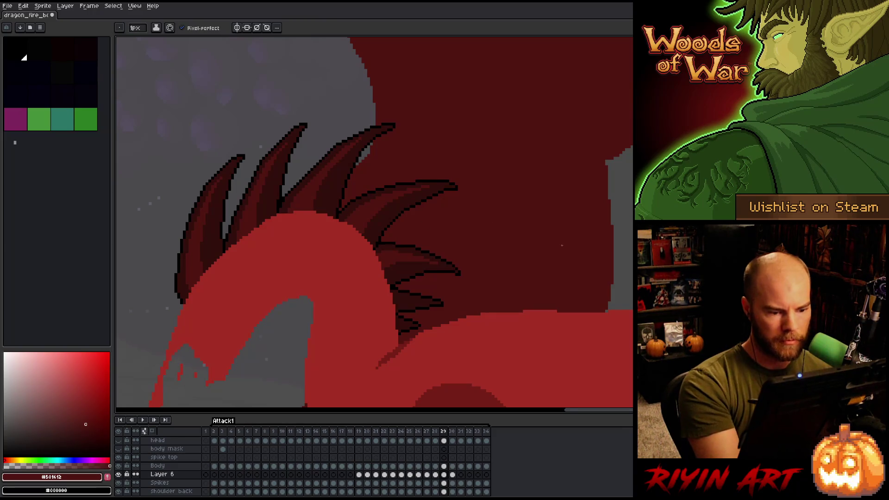
- Check against frame 28 and sample the spike colours #330f0b and #501612 again
key("Left")
key("Right")
key("Left")
key("Right")
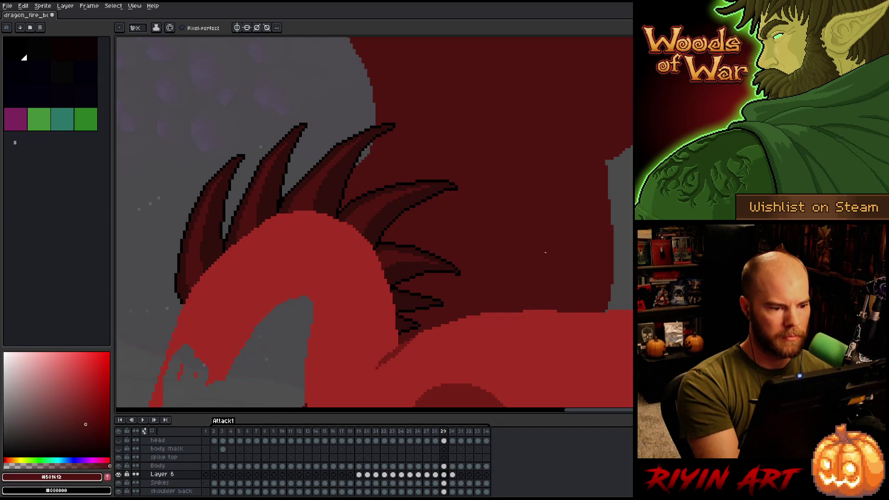
key("Left")
key("Right")
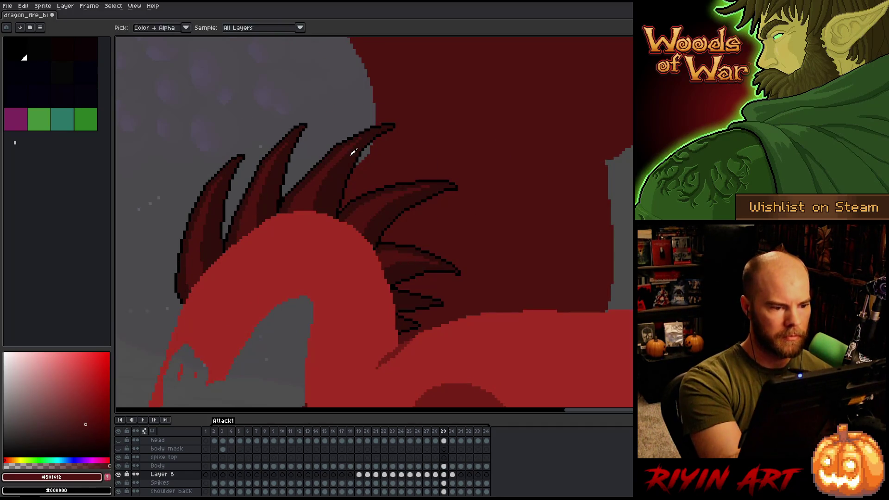
left_click(360, 138, "alt")
left_click(349, 159, "alt")
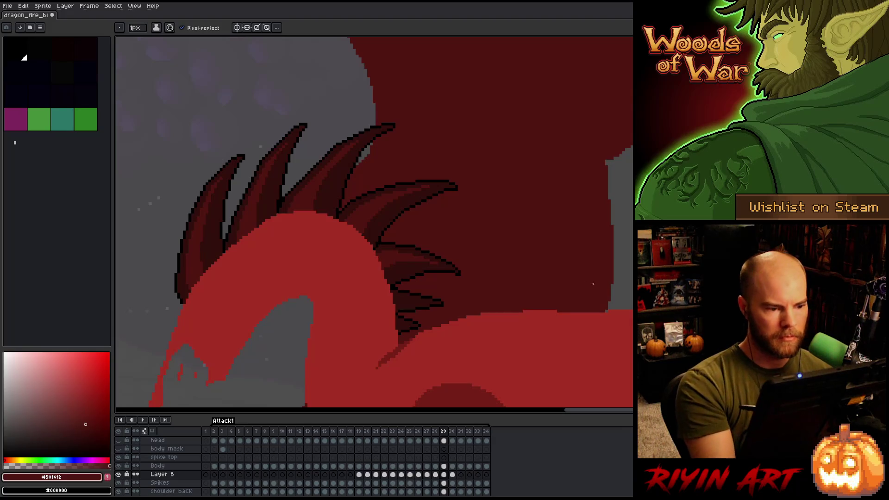
left_click(353, 148, "alt")
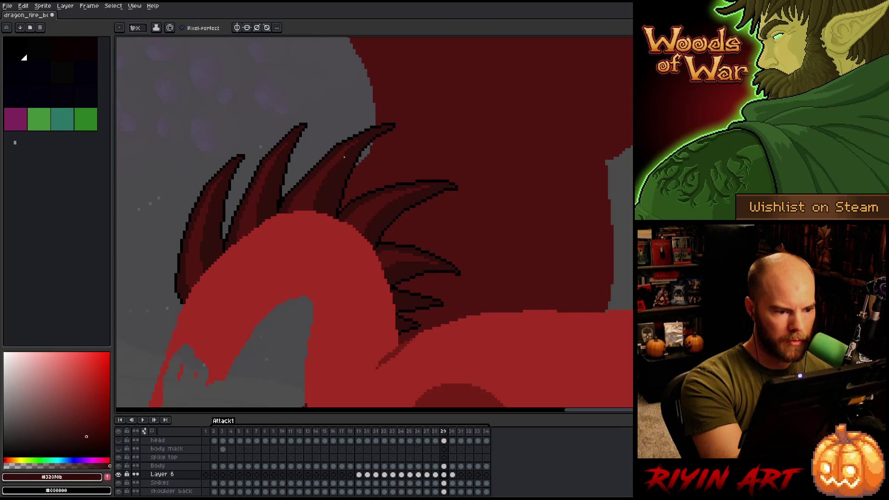
- Re-sample mid-red #501612 from a spike and return to the Pencil tool
key("Left")
key("Right")
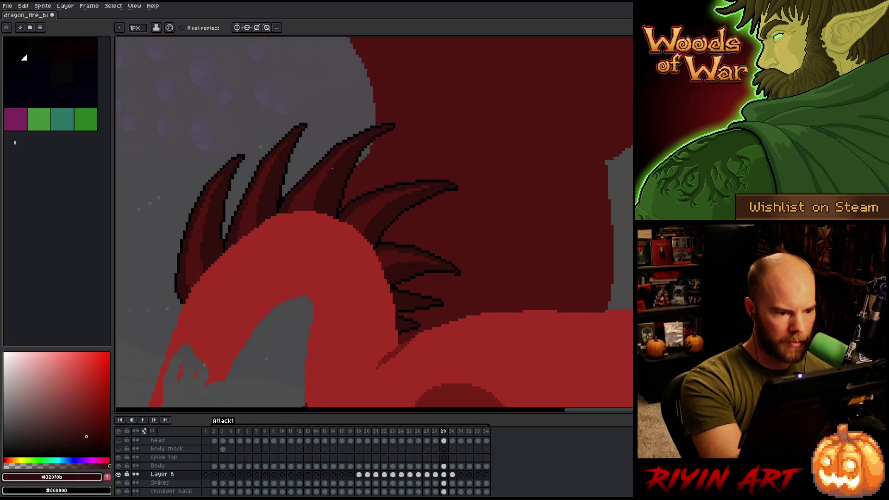
left_click(330, 193, "alt")
key("Left")
key("Right")
key("Left")
key("Right")
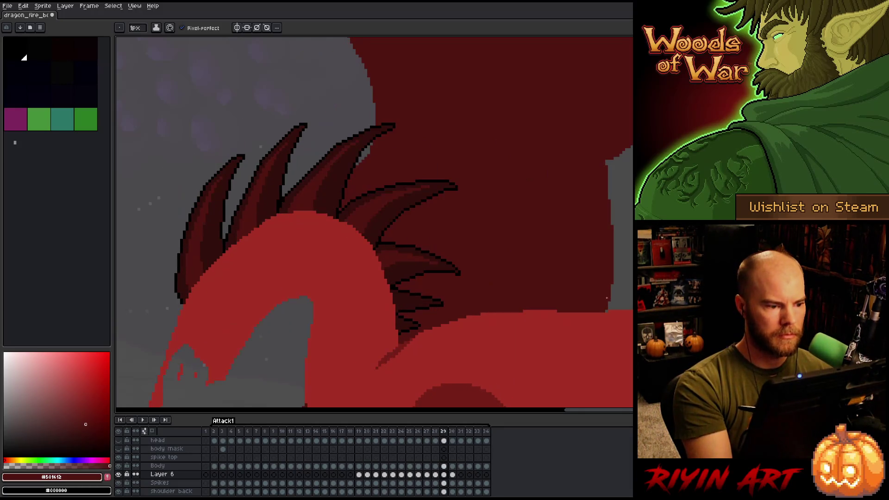
key("v")
key("b")
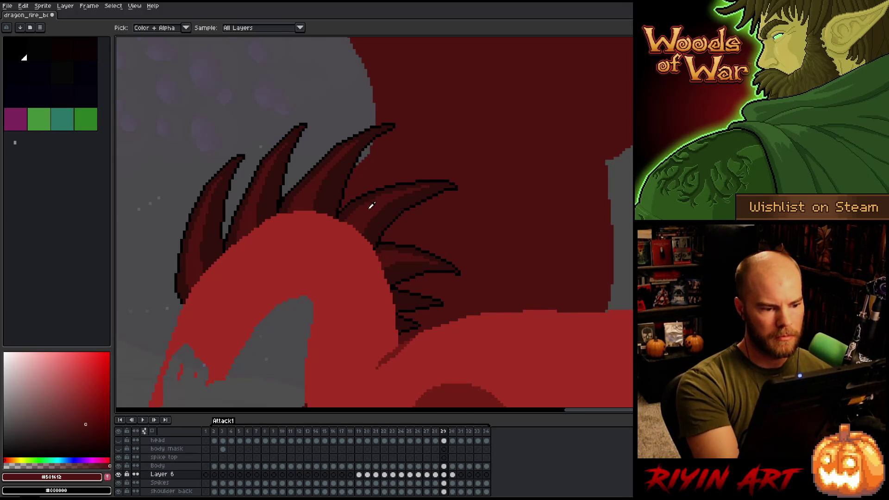
- Step to frame 31, compare it with frame 30, and settle on frame 31
key("Right")
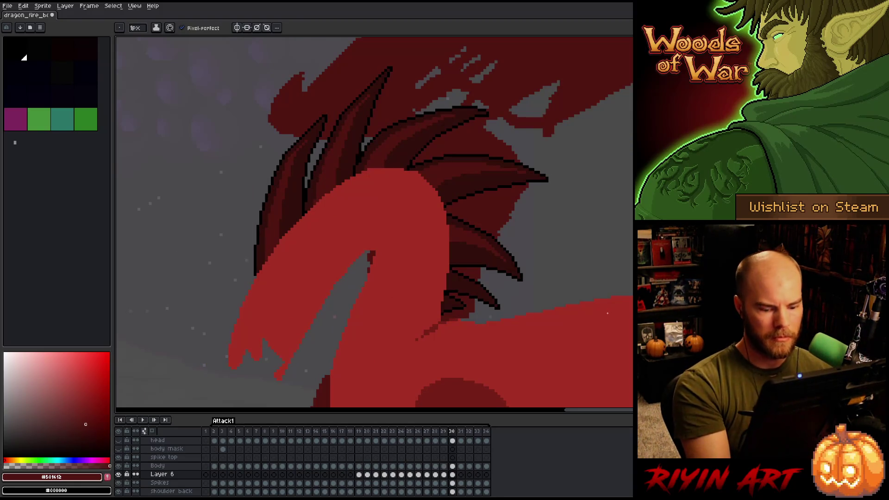
key("Left")
key("Right")
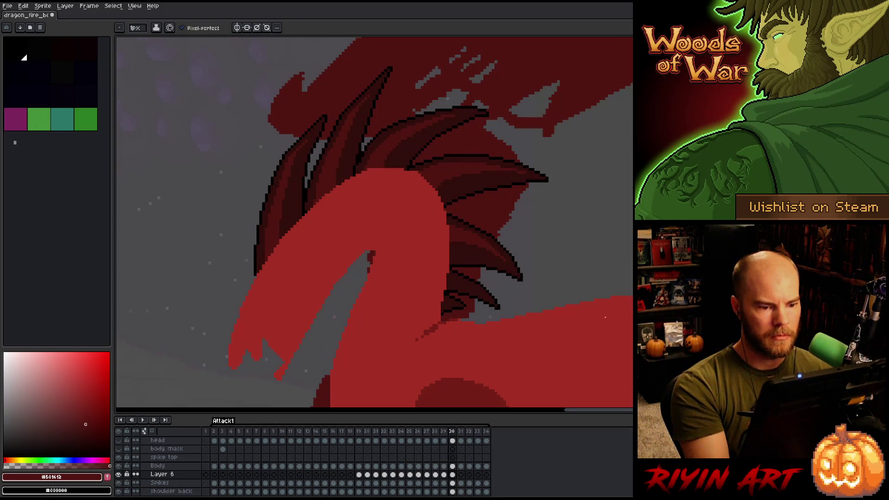
key("Right")
key("Left")
key("Right")
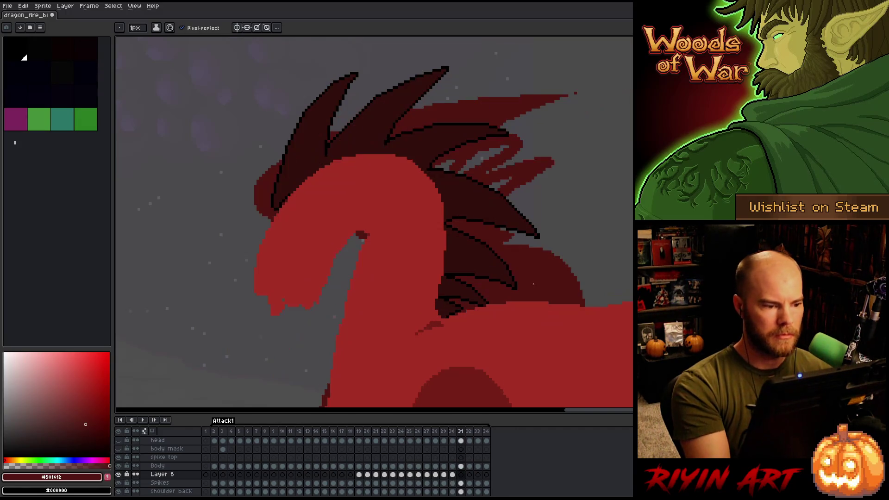
- Outline frame 31's spike edge in black, then sample the dark-red spike colour from frame 30
left_click(324, 156, "alt")
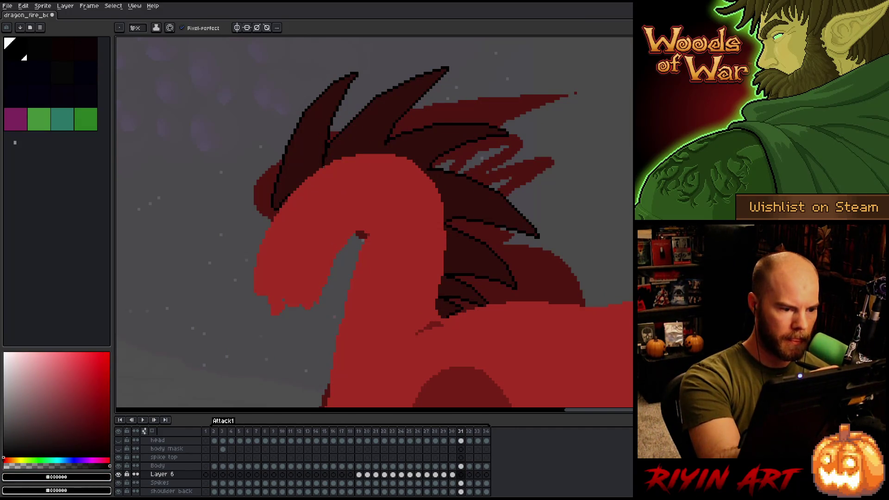
left_click_drag(324, 158, 326, 144)
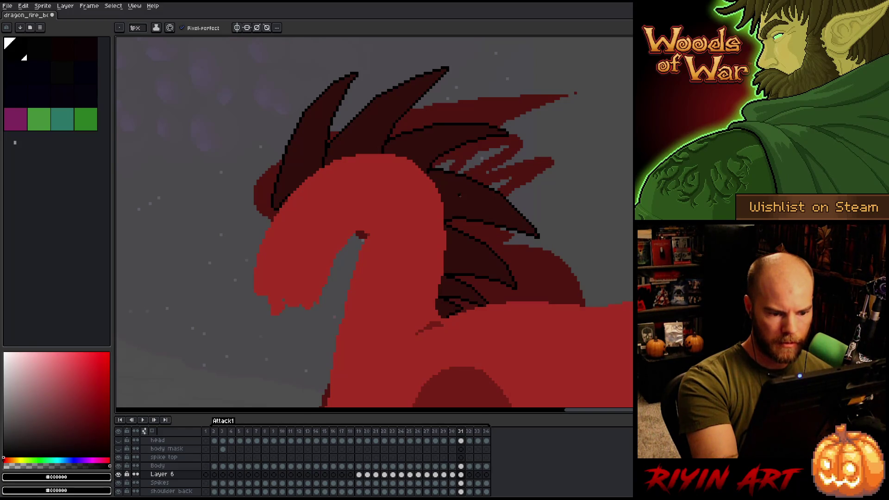
key("comma")
key("alt")
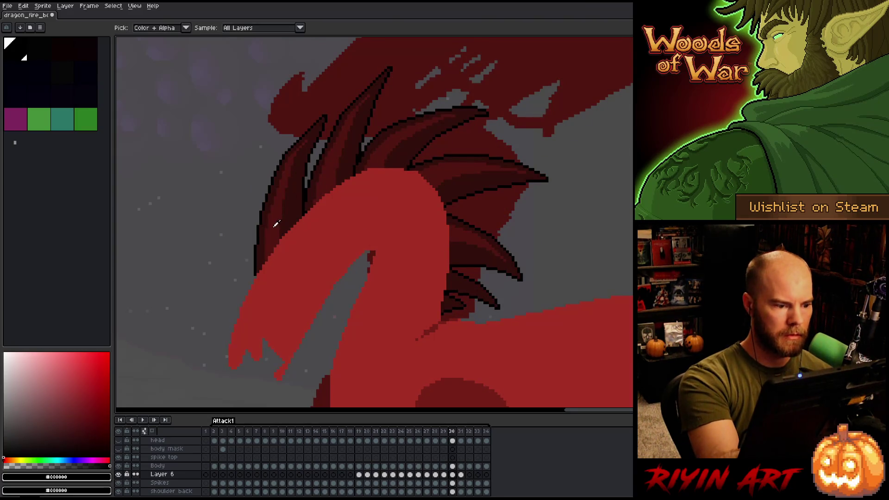
left_click(276, 224)
key("period")
key("comma")
key("period")
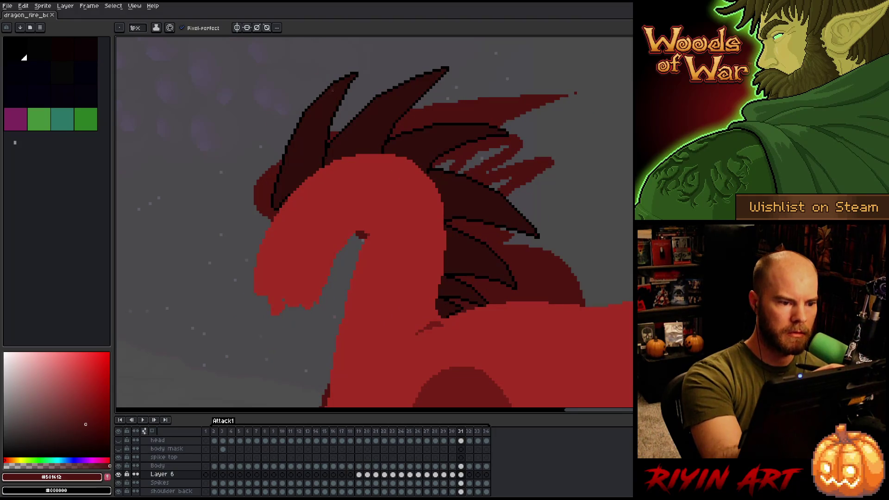
- Shade down the leftmost spike with dark-red strokes, picking the darker and lighter reds
left_click_drag(293, 154, 285, 197)
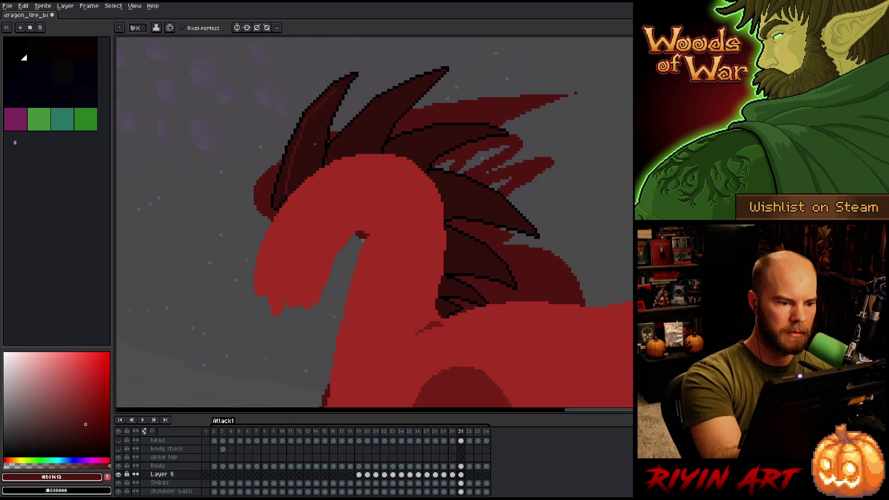
left_click_drag(304, 140, 299, 185)
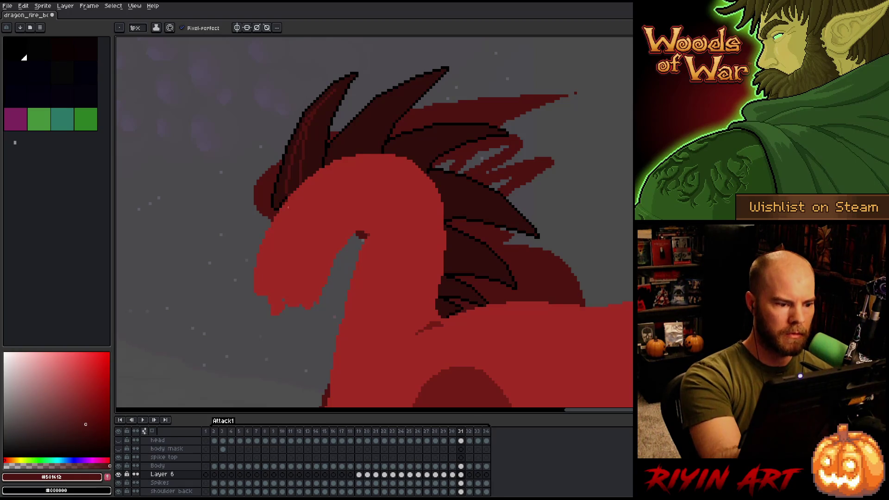
left_click_drag(300, 141, 288, 192)
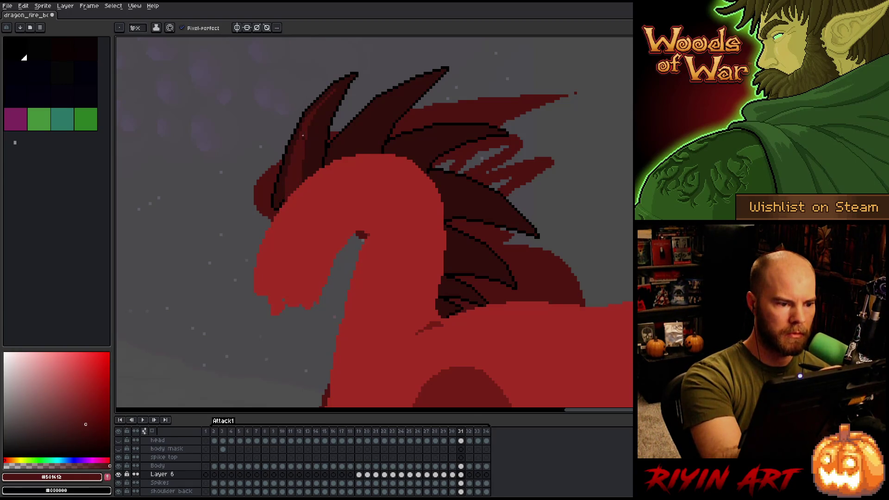
left_click(282, 194, "alt")
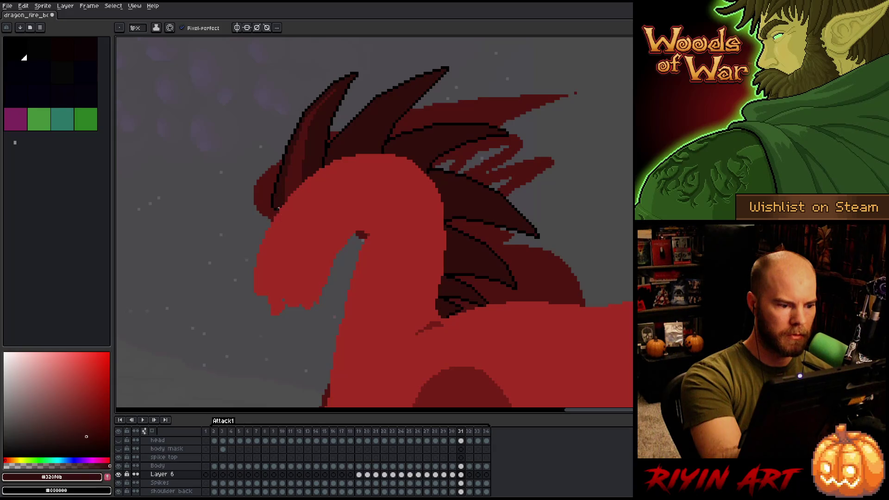
left_click(278, 199, "alt")
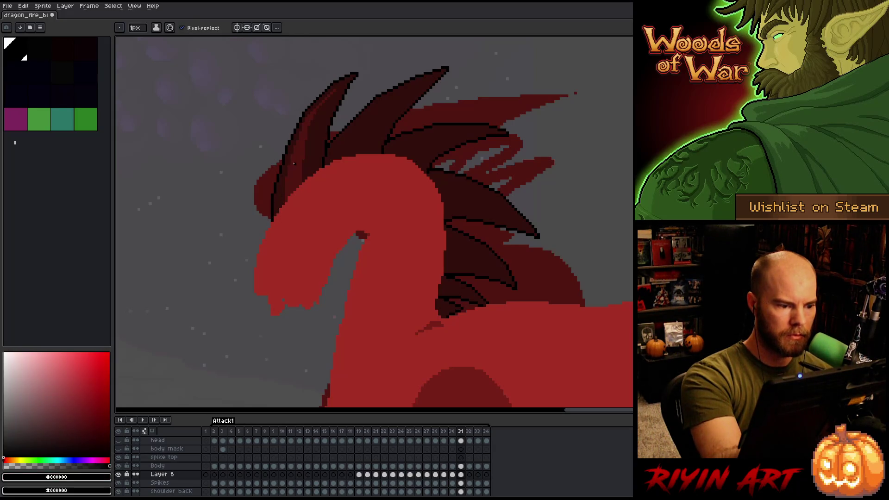
- Compare the shading with frame 30, re-sample the spike reds, and save the sprite
key("Left")
key("Right")
key("Left")
key("Right")
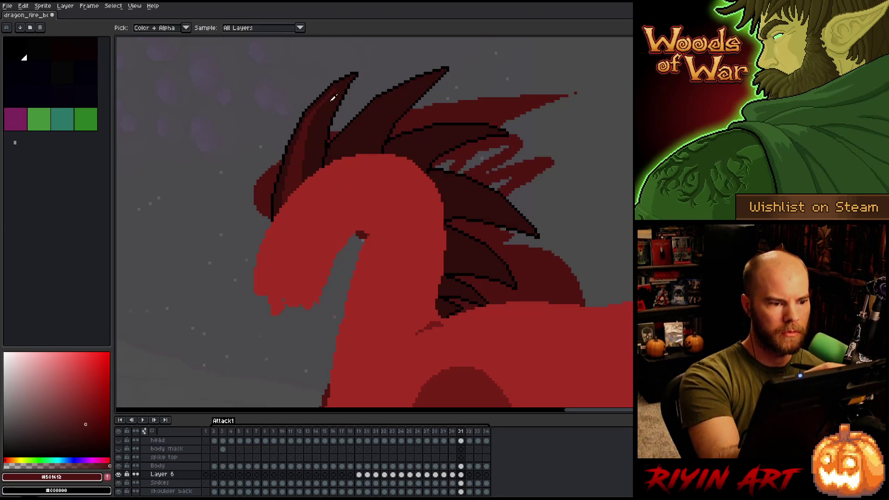
left_click(335, 90, "alt")
left_click(329, 103, "alt")
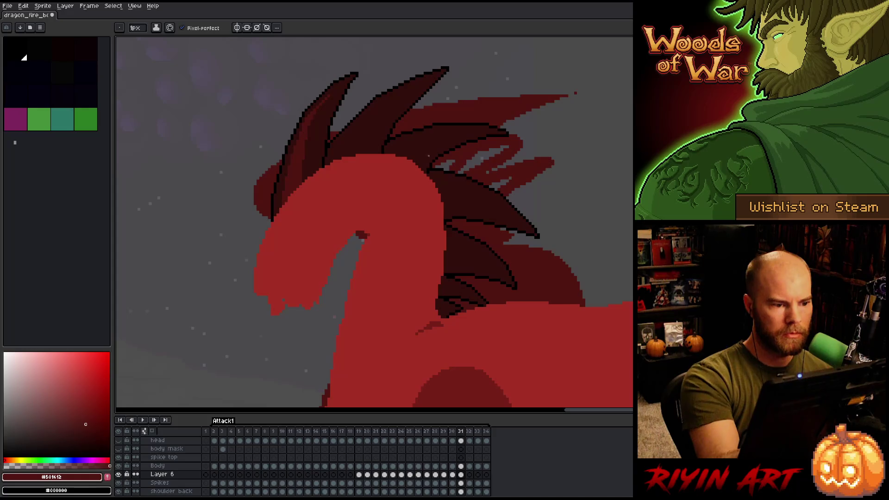
key("ctrl+s")
- Paint-bucket fill the gap between the spikes, then resume pencil work with the dark reds
key("Left")
key("Right")
key("Left")
key("Right")
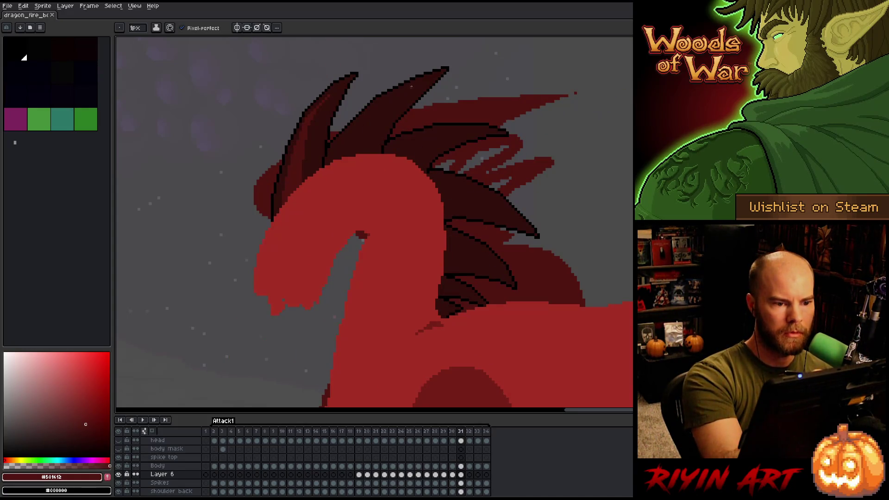
key("Left")
key("Right")
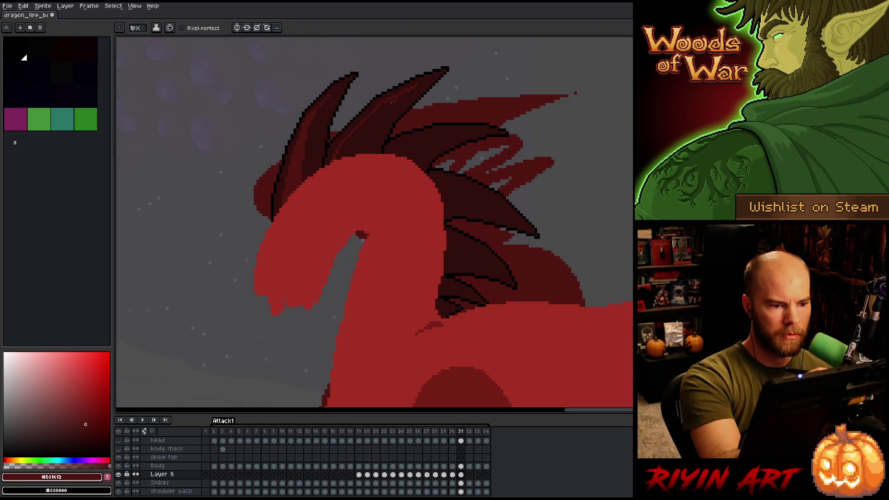
key("g")
left_click(351, 149)
key("b")
left_click(399, 98, "alt")
left_click(344, 170, "alt")
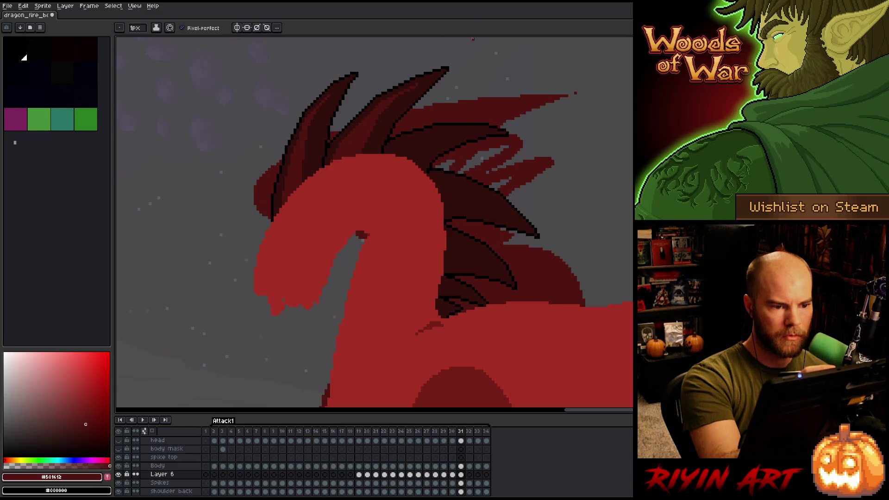
- Check the spikes against frame 30 and add a short dark-red stroke on a spike
key("Left")
key("Right")
key("Left")
key("Right")
key("Left")
key("Right")
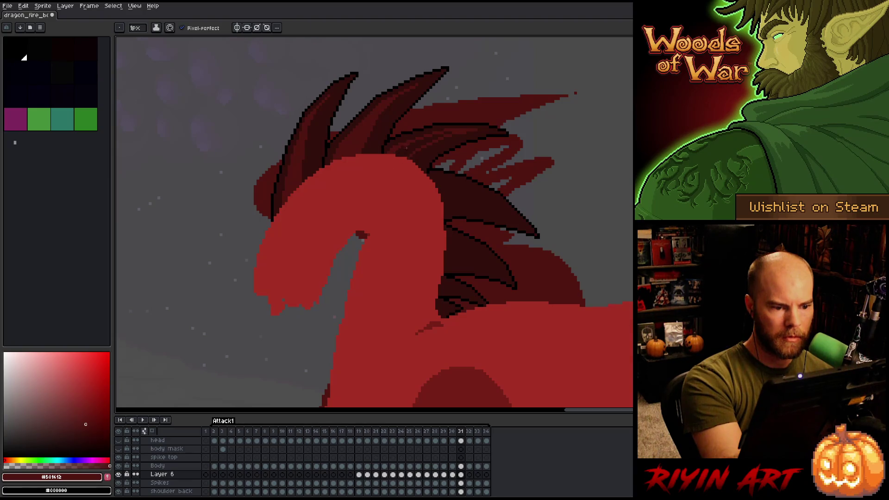
key("Left")
key("Right")
key("Left")
key("Right")
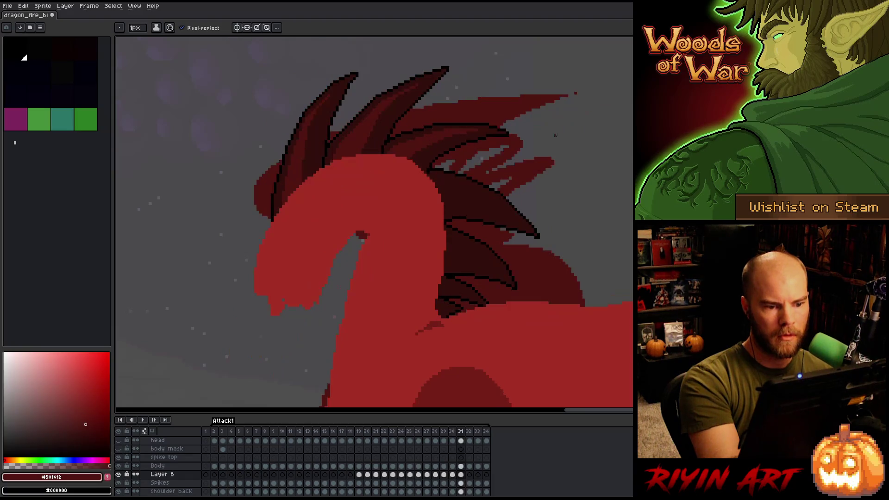
key("Left")
key("Right")
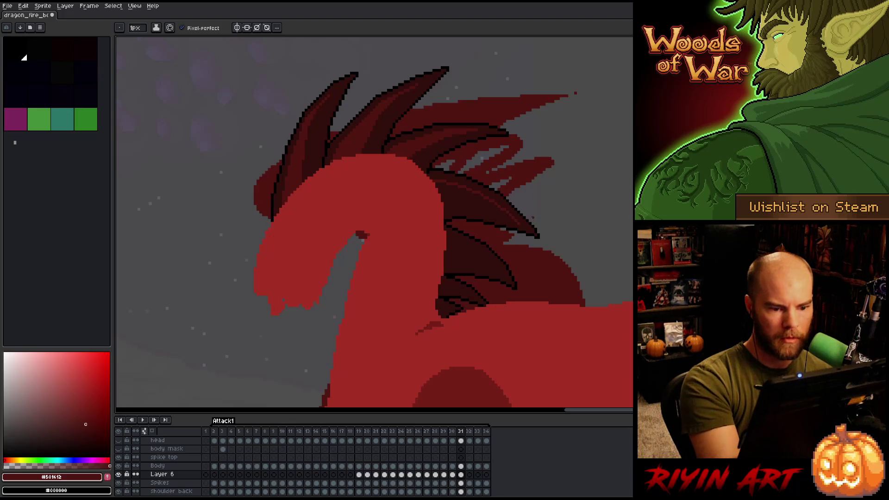
left_click_drag(459, 195, 441, 195)
key("g")
key("b")
- Flip repeatedly between frames 30 and 31 to compare the spikes, ending on frame 30
key("Left")
key("Right")
key("Left")
key("Right")
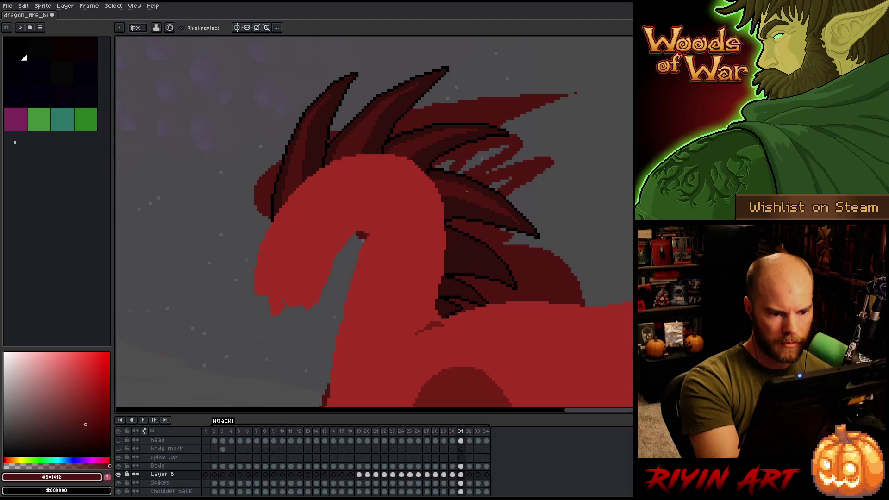
key("Left")
key("Right")
key("Left")
key("Right")
key("Left")
key("Right")
key("Left")
key("Right")
key("Left")
key("Right")
key("Left")
- Magic-wand select the shading patch on a lower dorsal spike
key("w")
left_click(469, 238)
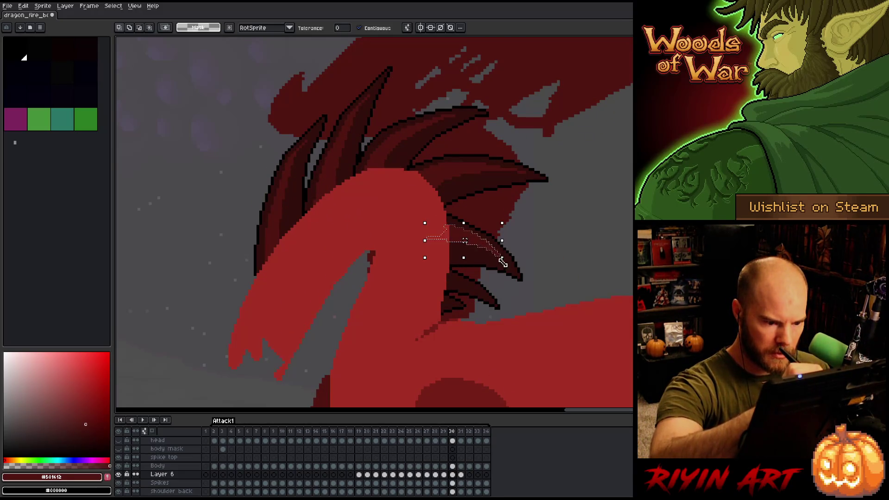
scroll(508, 259, "up", 1)
scroll(449, 232, "up", 3)
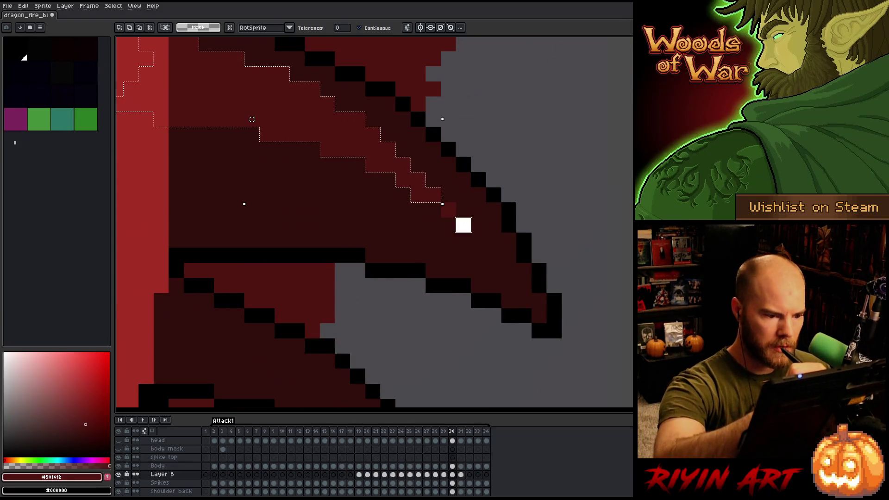
key("Right")
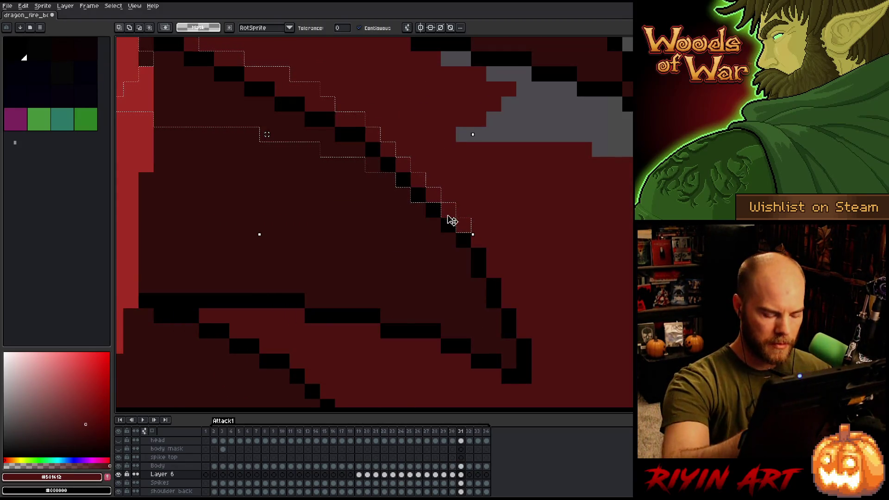
- Move the selected shading down, then nudge it one pixel up-left inside the spike outline
key("v")
left_click_drag(466, 228, 462, 307)
key("Left")
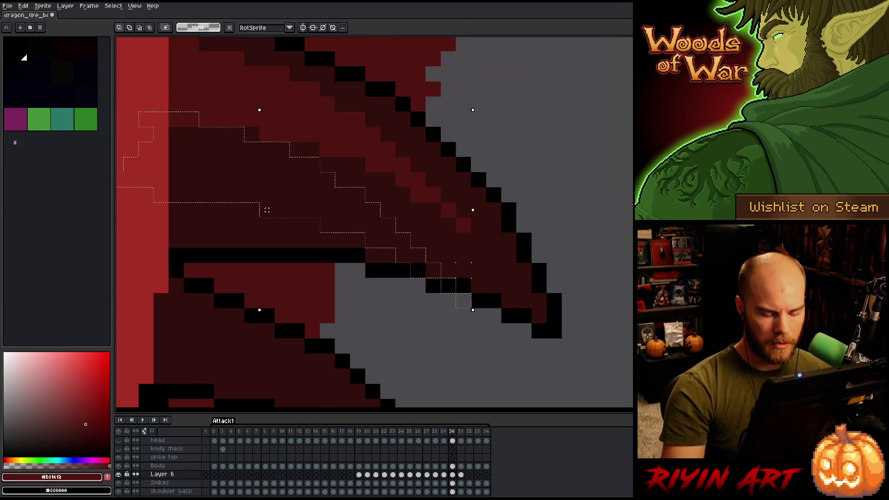
key("Right")
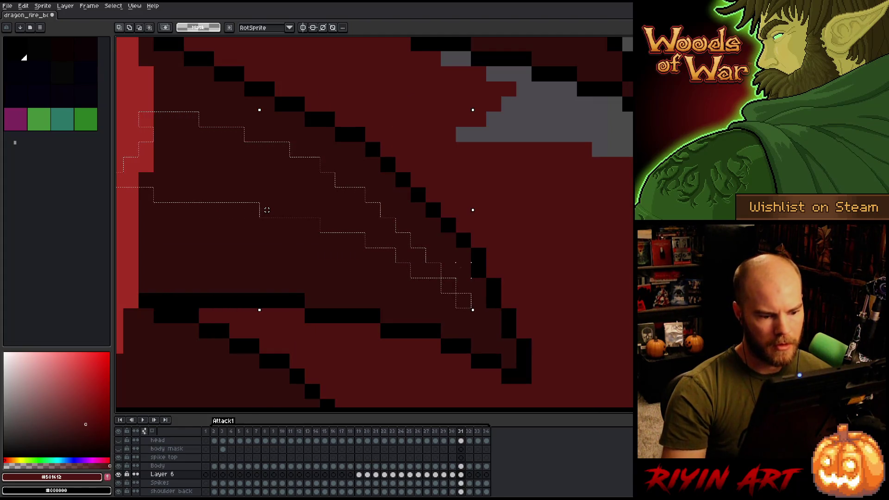
left_click_drag(471, 301, 455, 292)
key("Left")
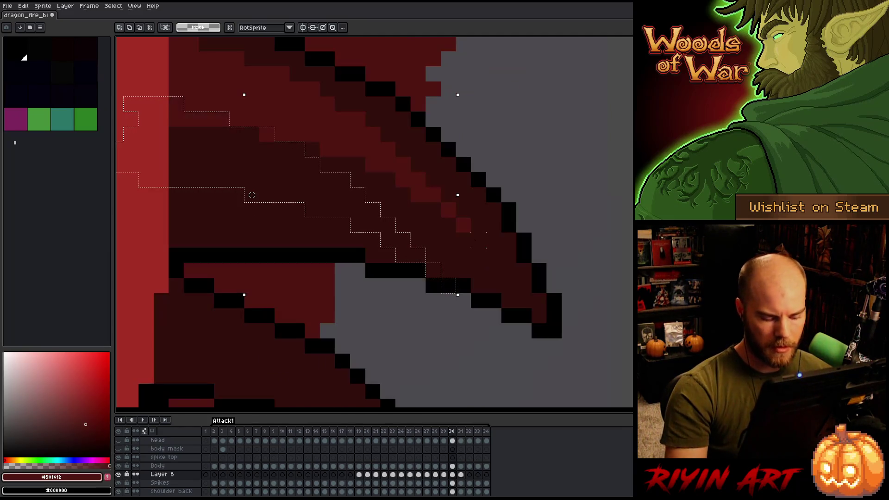
scroll(252, 195, "down", 6)
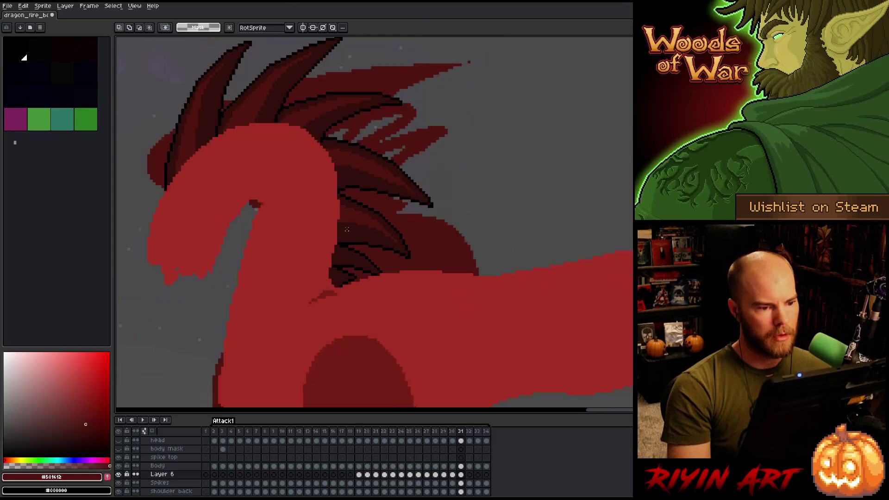
scroll(269, 204, "up", 1)
key("Left")
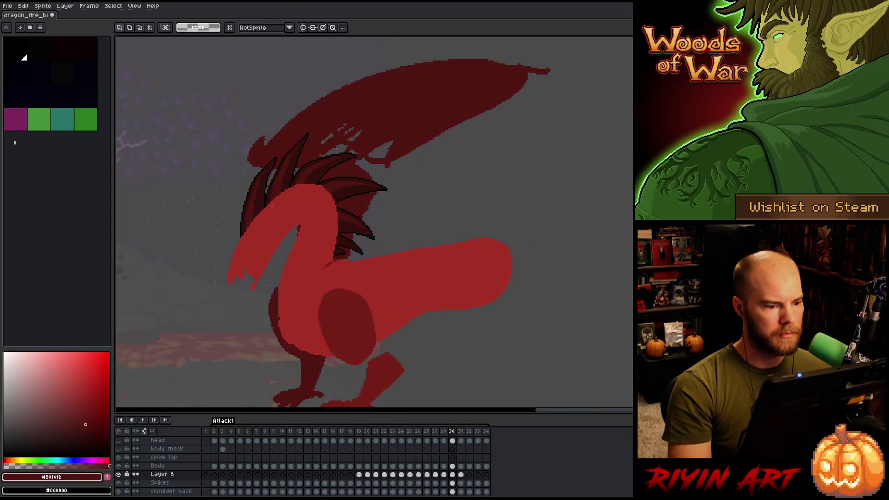
scroll(273, 199, "up", 3)
key("Right")
key("Right")
key("Left")
key("Right")
key("Left")
key("Right")
key("Left")
key("Right")
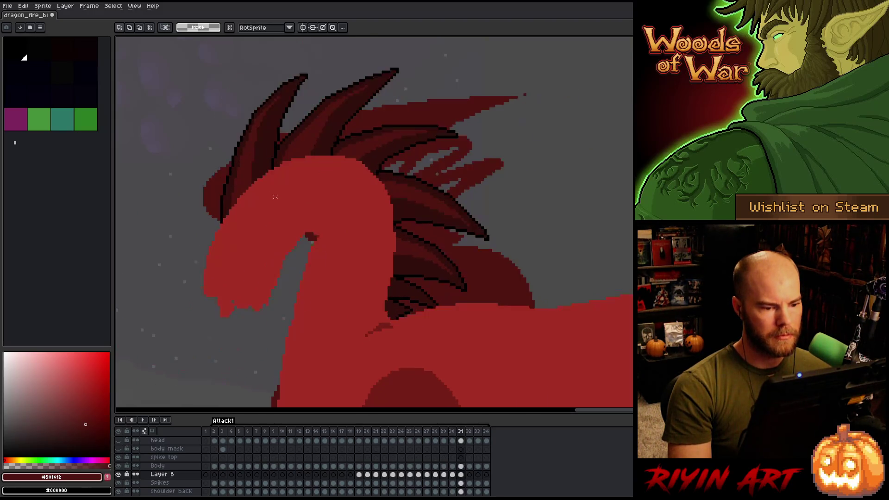
key("Left")
key("Right")
key("Left")
key("Right")
key("Right")
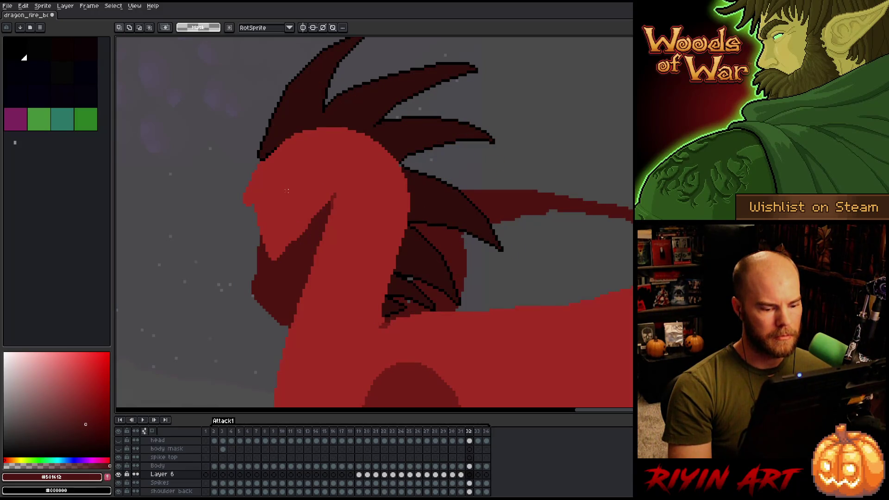
key("Right")
key("Left")
key("Right")
key("Left")
key("Left")
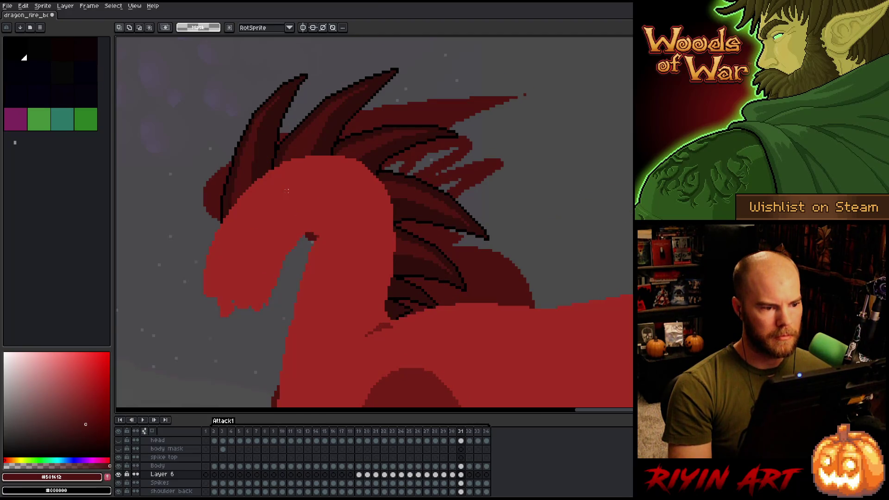
key("Right")
key("Left")
left_click_drag(307, 177, 342, 196)
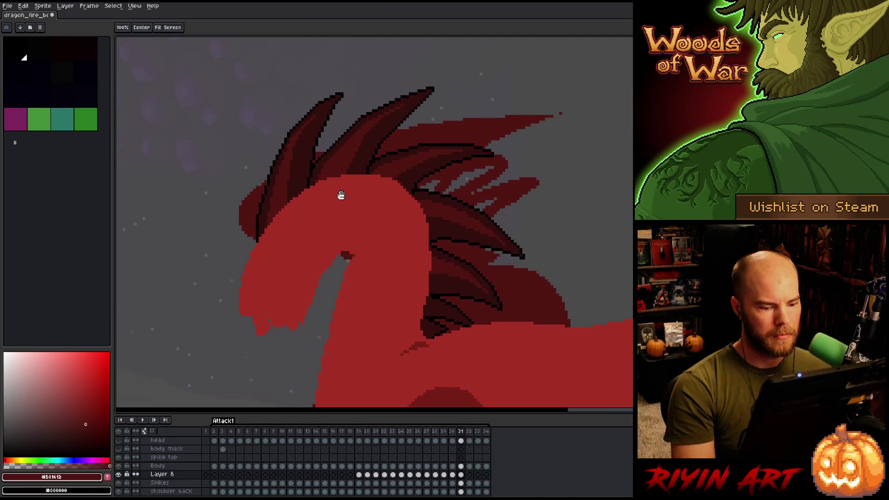
key("b")
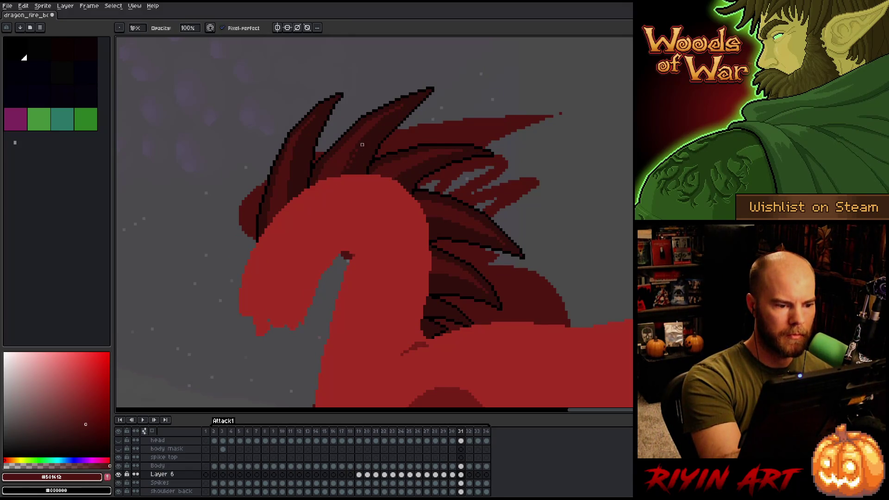
key("e")
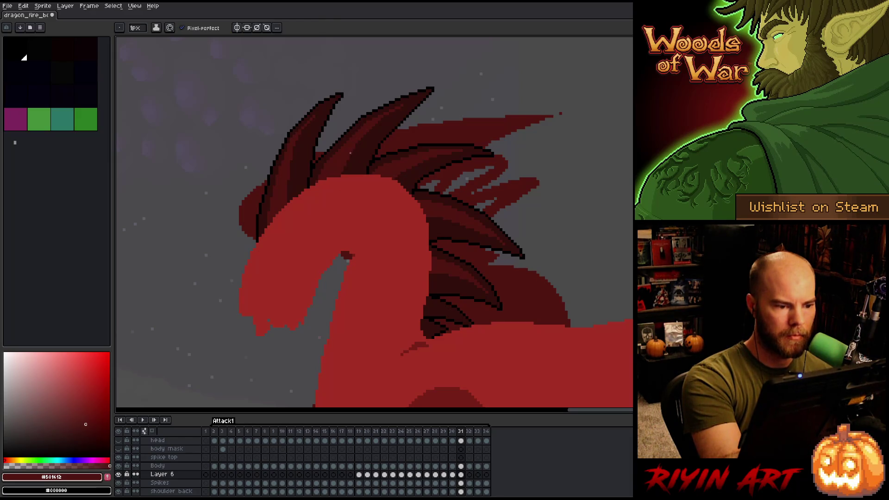
key("Left")
key("Right")
key("Right")
key("Left")
key("b")
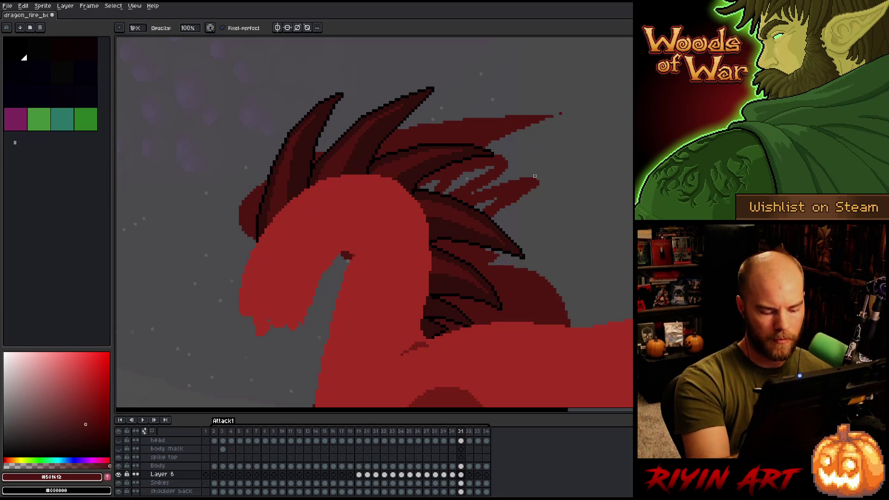
key("Right")
key("i")
left_click(361, 127)
key("b")
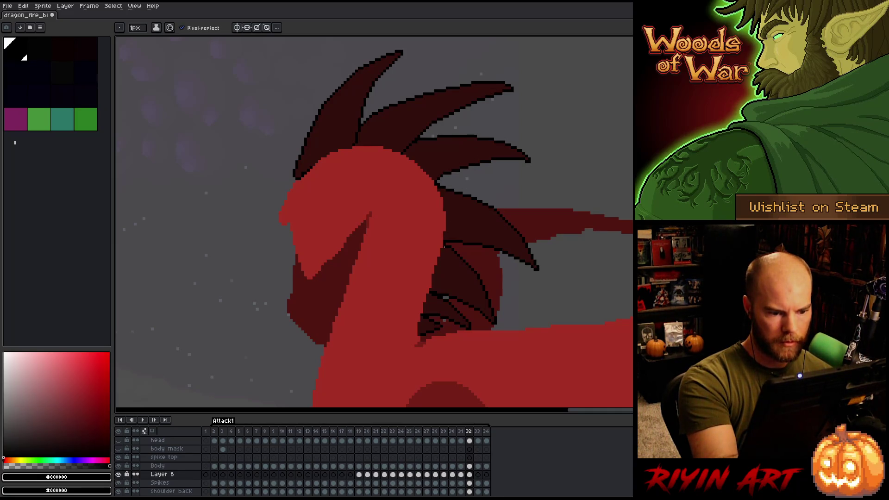
- Sample the spike reds and black, taking lighter red #501612 from frame 31
left_click(314, 162, "alt")
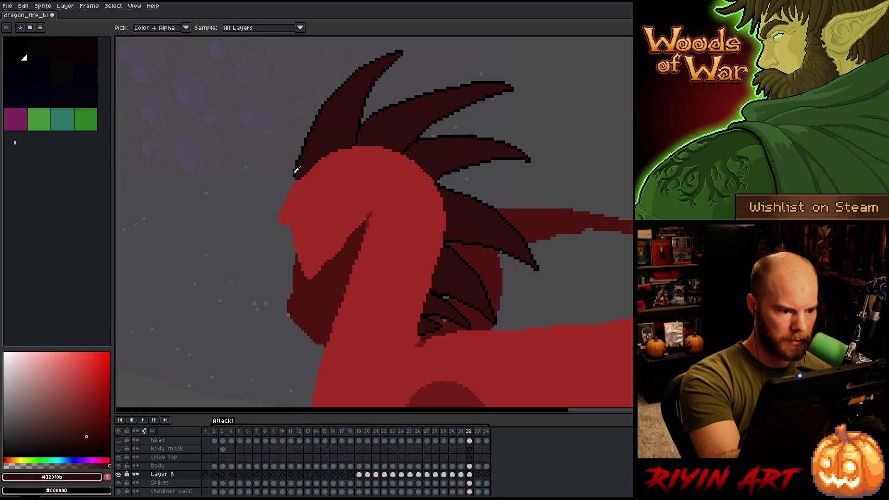
left_click(296, 179, "alt")
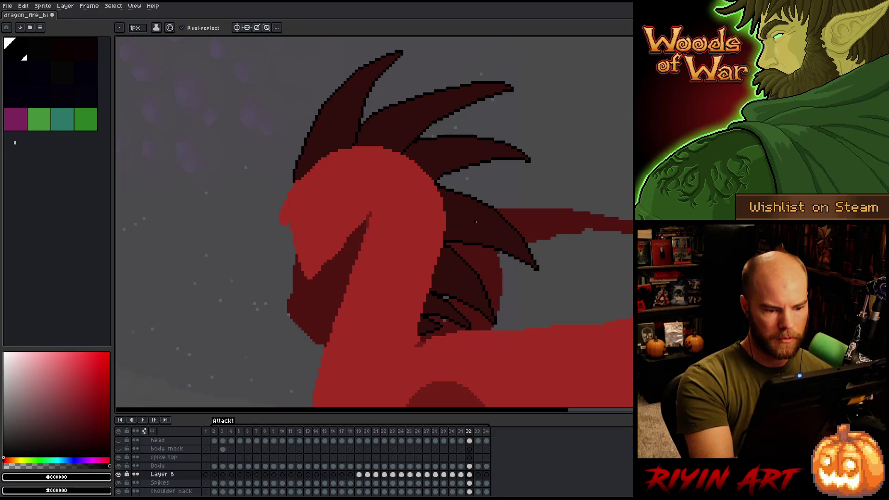
left_click(356, 132, "alt")
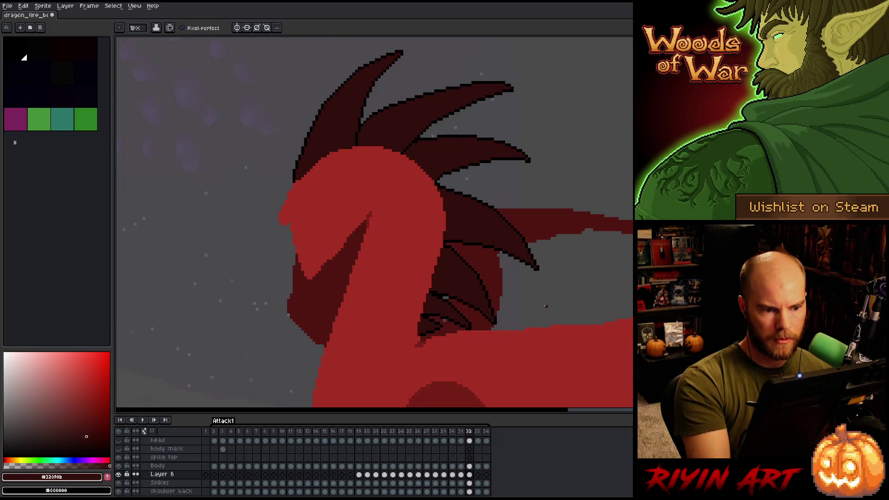
left_click(461, 474)
left_click(352, 150, "alt")
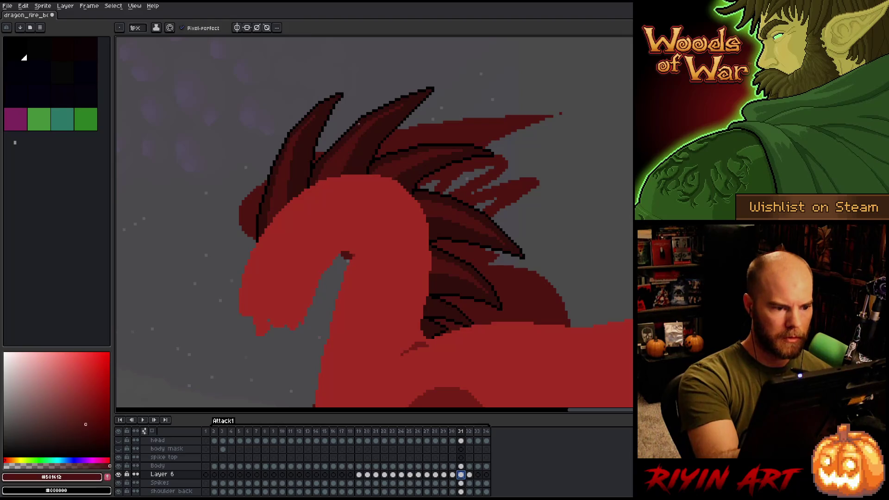
key("Right")
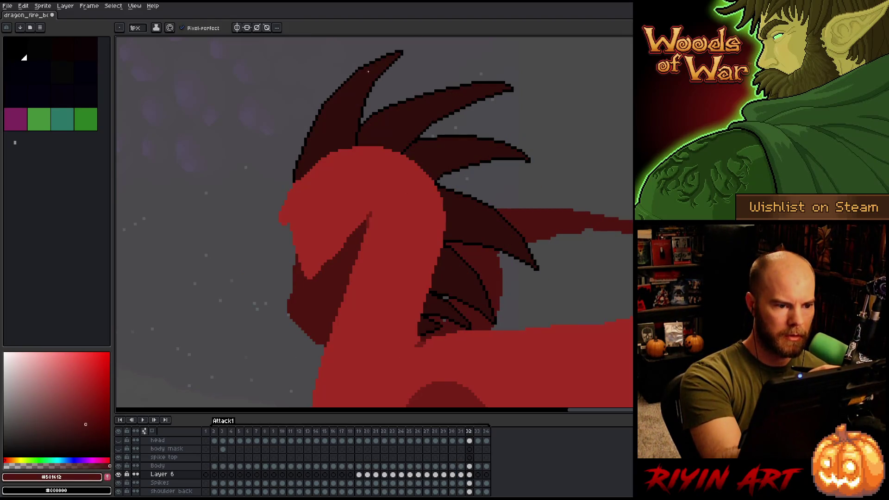
- Draw lighter-red highlights on the upper-left spike and along the second spike toward its tip
left_click_drag(319, 130, 307, 169)
mouse_move(333, 115)
left_mouse_down()
mouse_move(321, 157)
mouse_move(308, 160)
mouse_move(328, 117)
left_mouse_up()
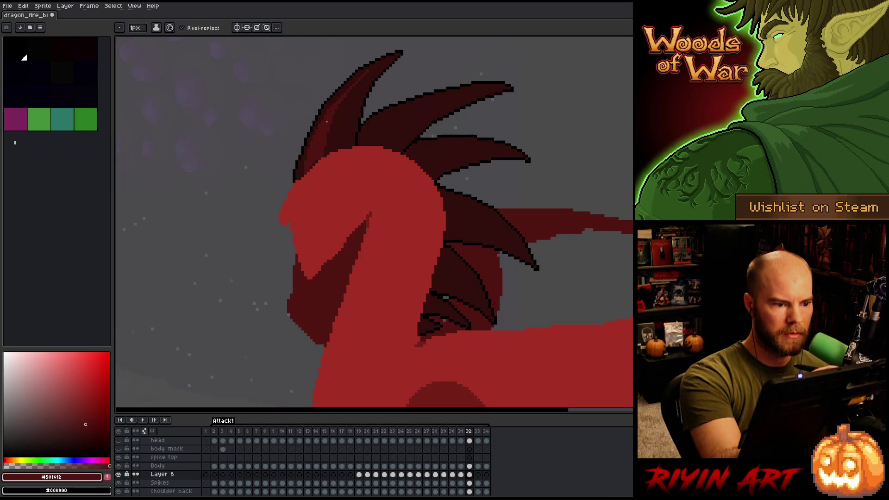
key("Left")
key("Right")
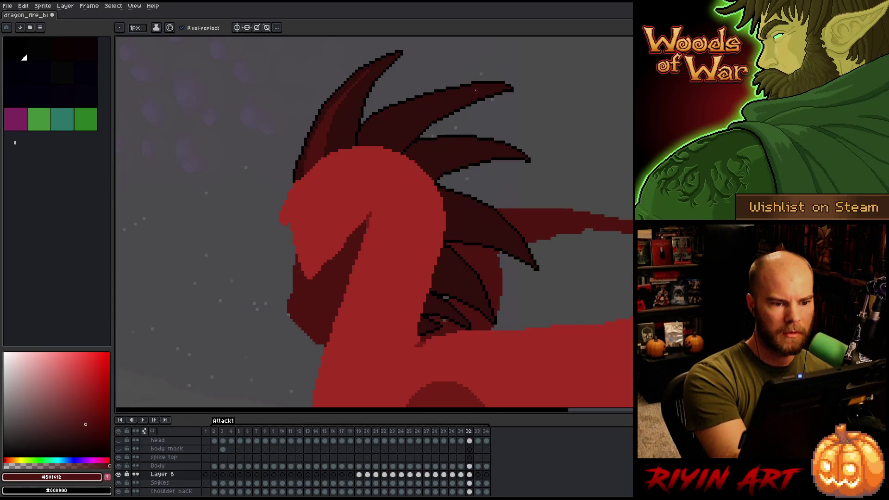
left_click_drag(391, 135, 468, 91)
left_click_drag(396, 115, 372, 131)
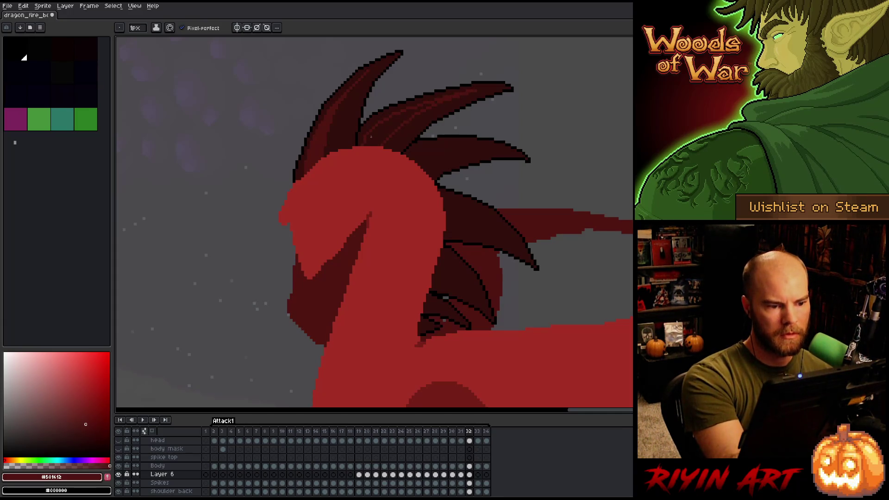
left_click_drag(371, 137, 428, 106)
- Re-sample darker #330f0b and lighter #501612 from the spikes, checking frame 31 for reference
key("alt")
left_click(418, 119, "alt")
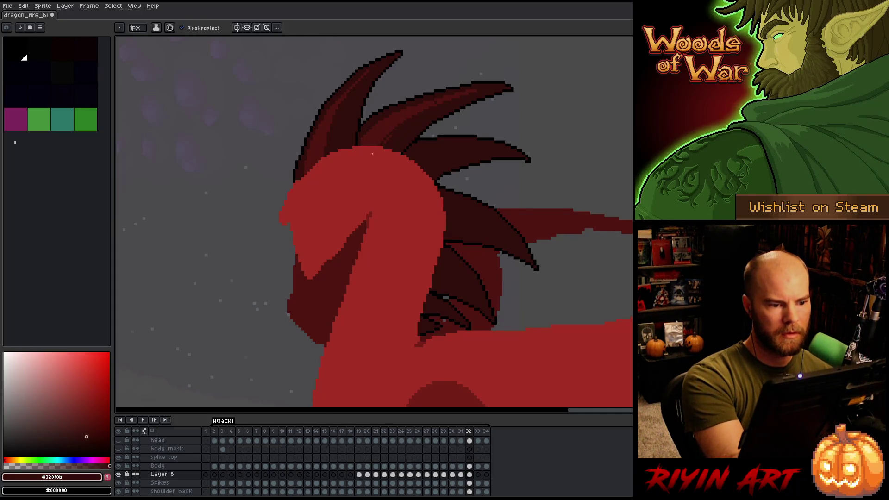
left_click(436, 100, "alt")
left_click(466, 96, "alt")
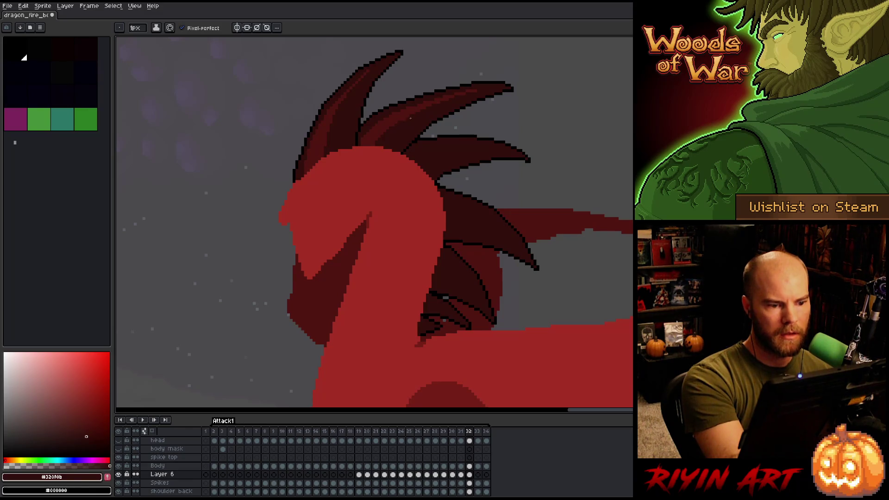
left_click(391, 125, "alt")
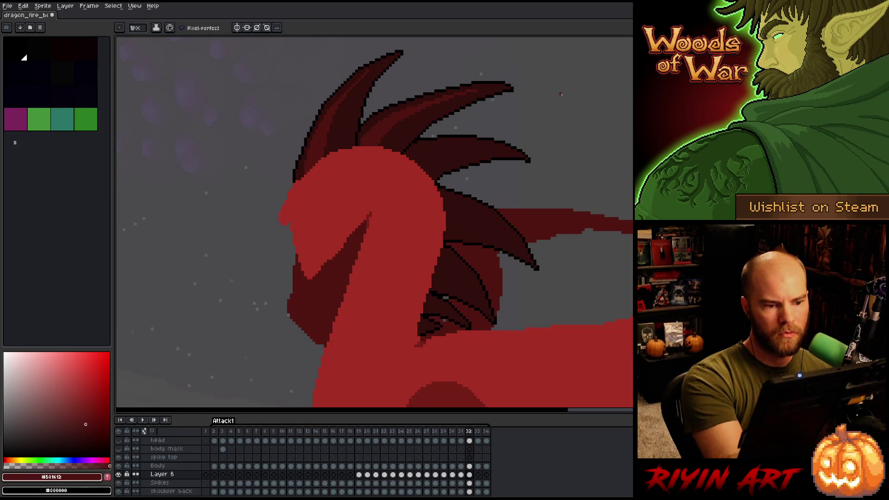
key("Left")
key("Right")
left_click(439, 105, "alt")
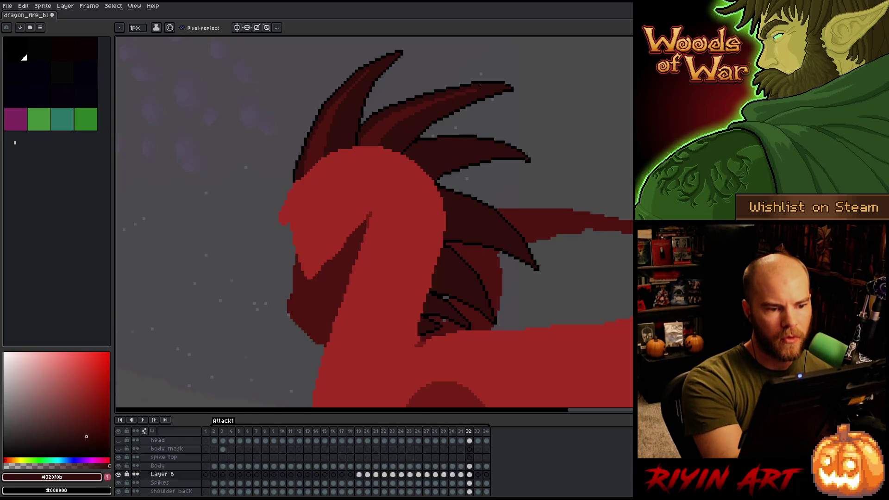
left_click(409, 112, "alt")
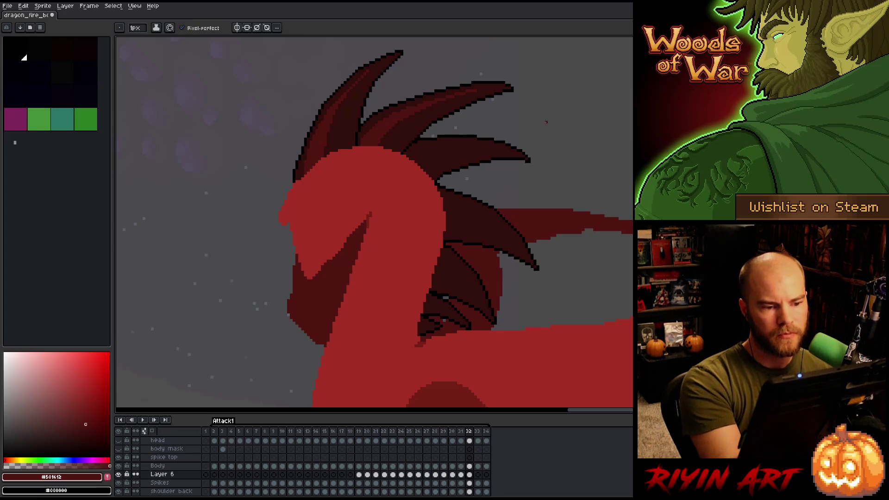
- Highlight the top edge of the middle spike with two lighter-red strokes
key("Left")
key("Right")
left_click_drag(491, 144, 439, 145)
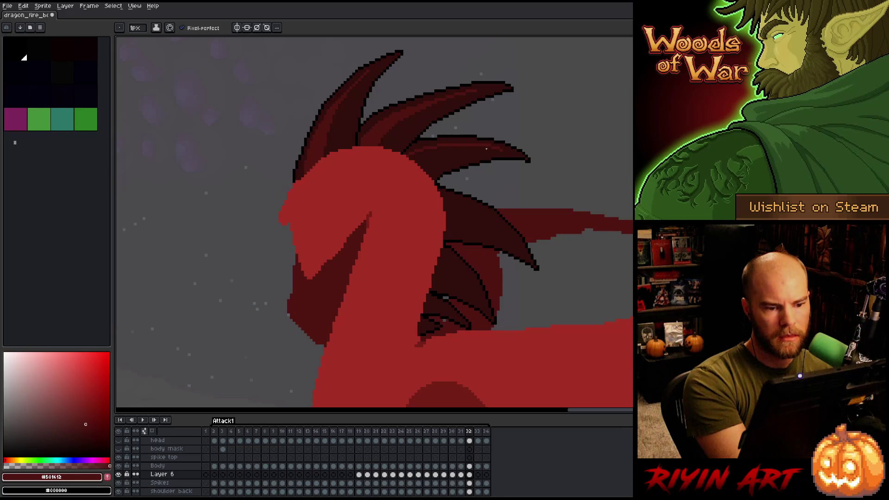
left_click_drag(500, 149, 449, 150)
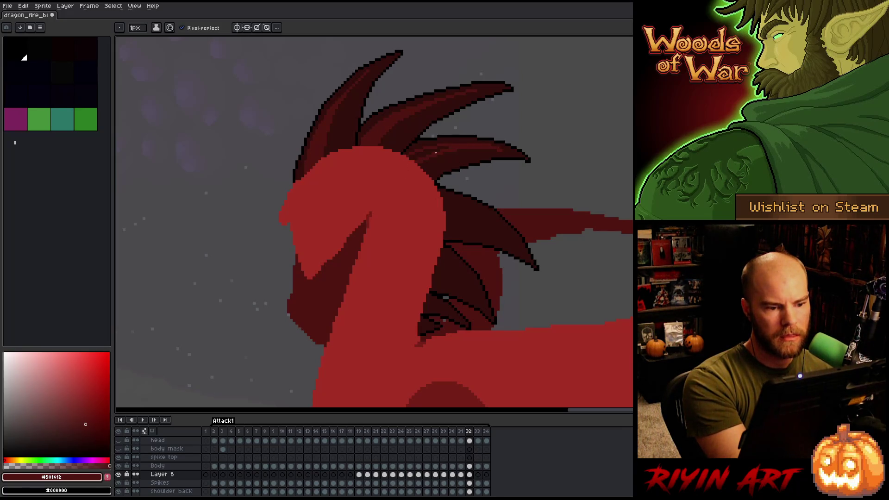
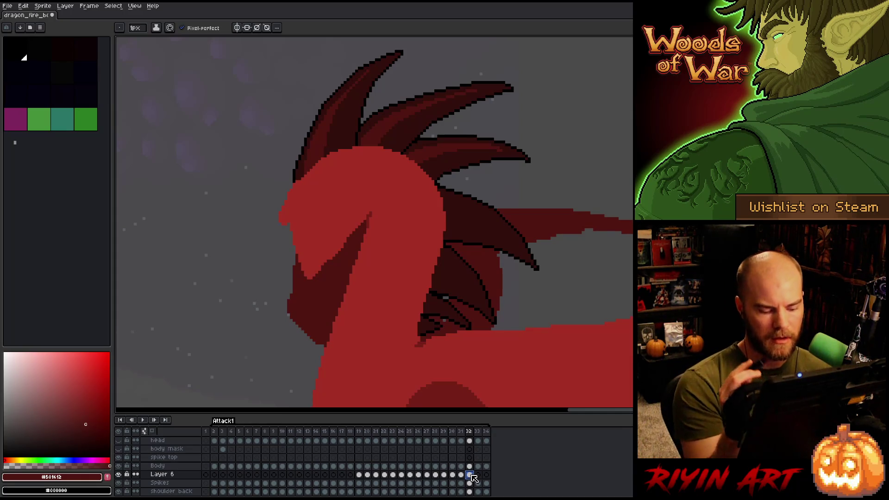
- Compare neighbouring frames, then sample the darker and medium spike reds on frame 32
key("Left")
key("Right")
key("Left")
key("Right")
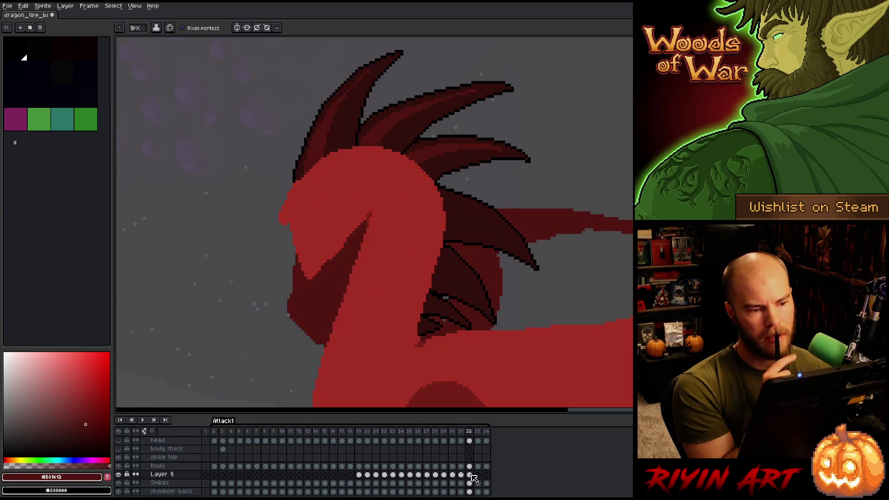
left_click(486, 149, "alt")
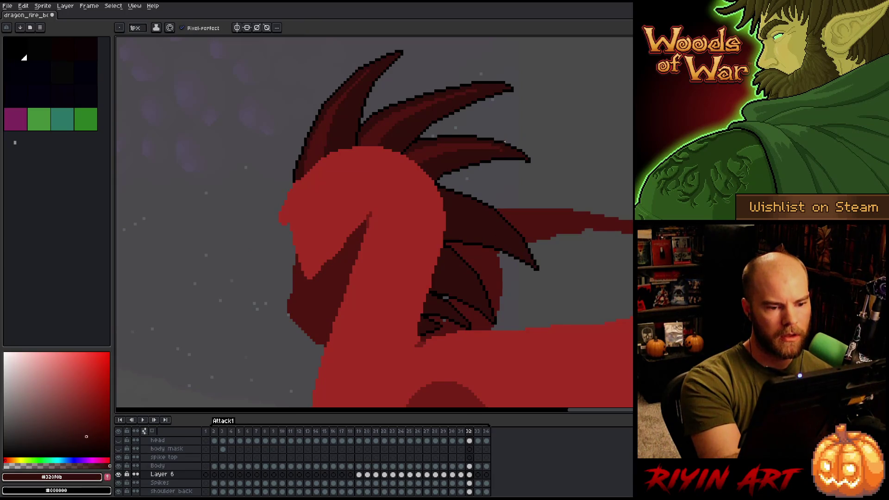
left_click(504, 145, "alt")
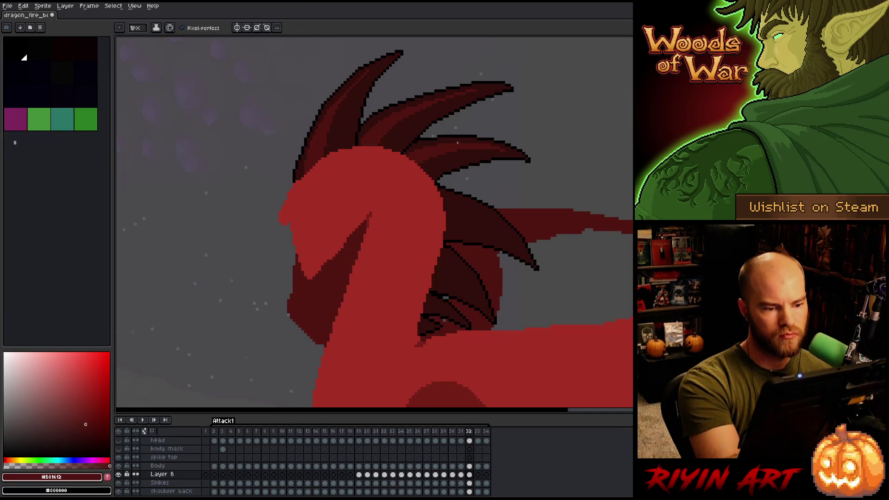
- Redraw frame 32's neck spikes in darkest and medium red, checking them against frame 31
key("comma")
key("period")
key("comma")
key("period")
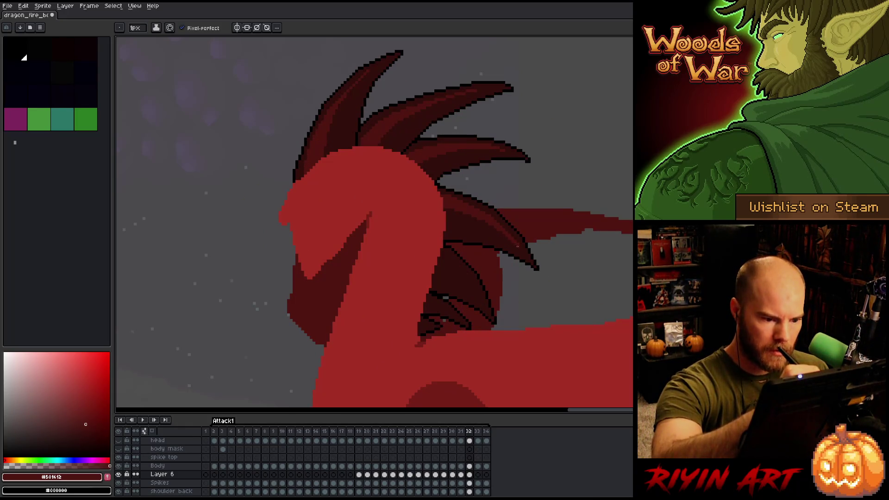
left_click(521, 247, "alt")
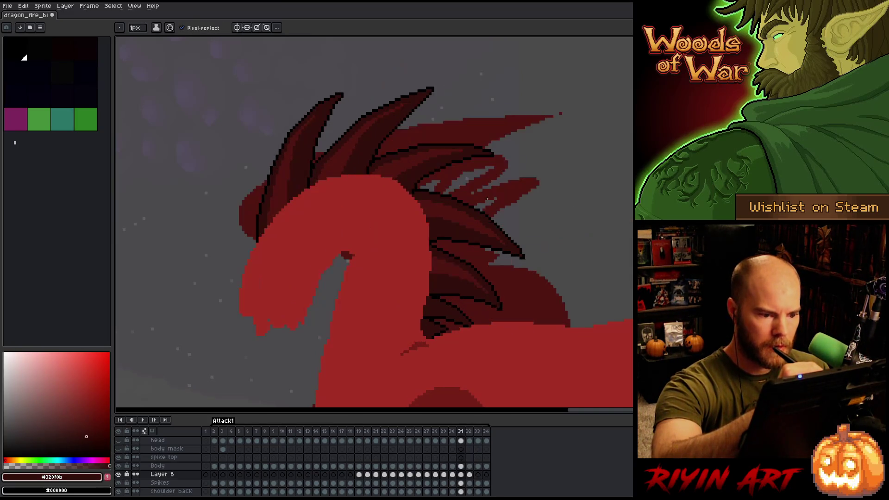
key("comma")
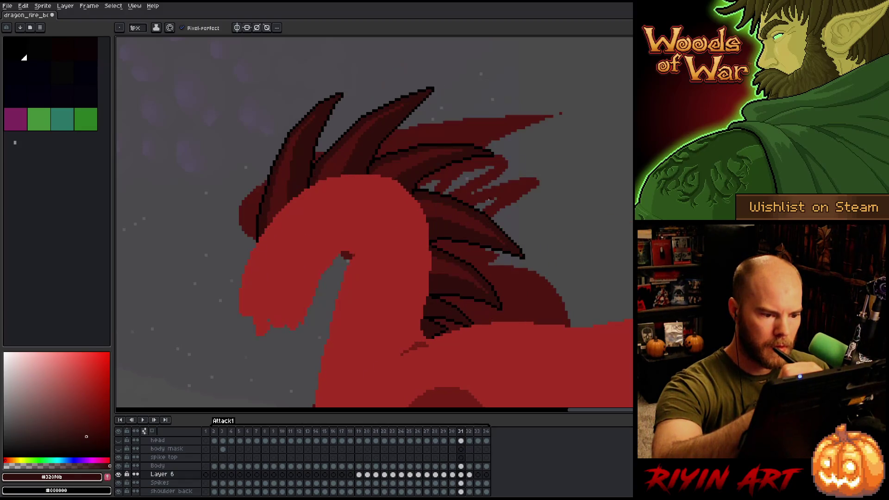
left_click(449, 200, "alt")
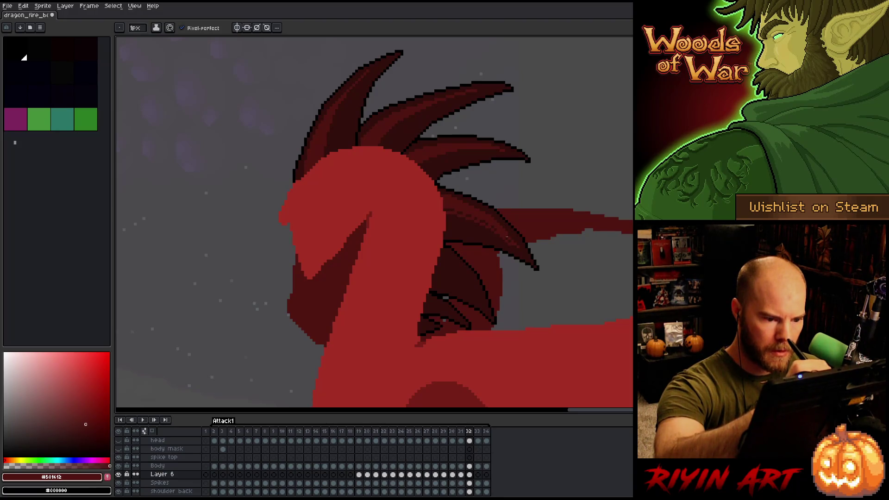
left_click(518, 251, "alt")
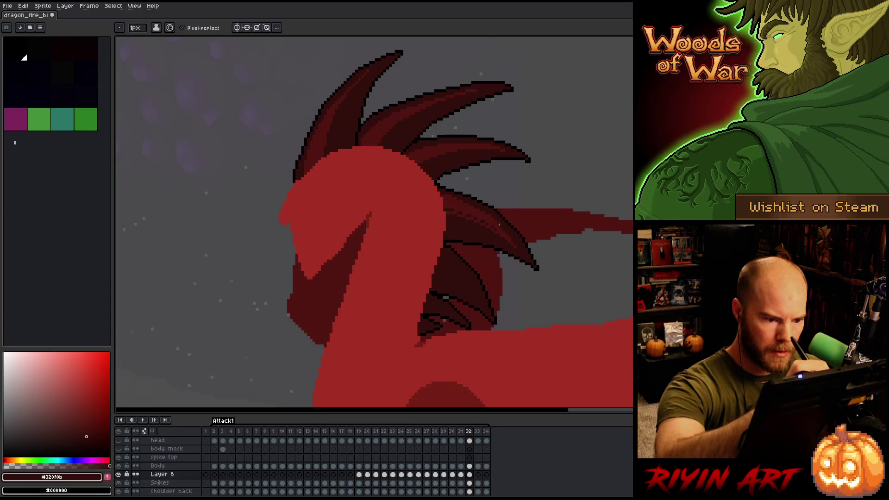
left_click(482, 207, "alt")
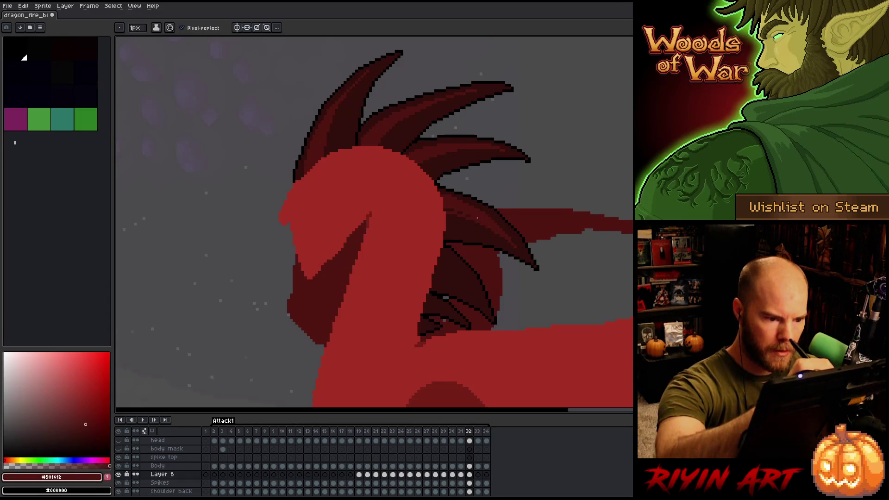
- Recheck the spikes between frames 31 and 32 and pick the darkest red for the lower spikes
key("comma")
key("period")
key("comma")
key("period")
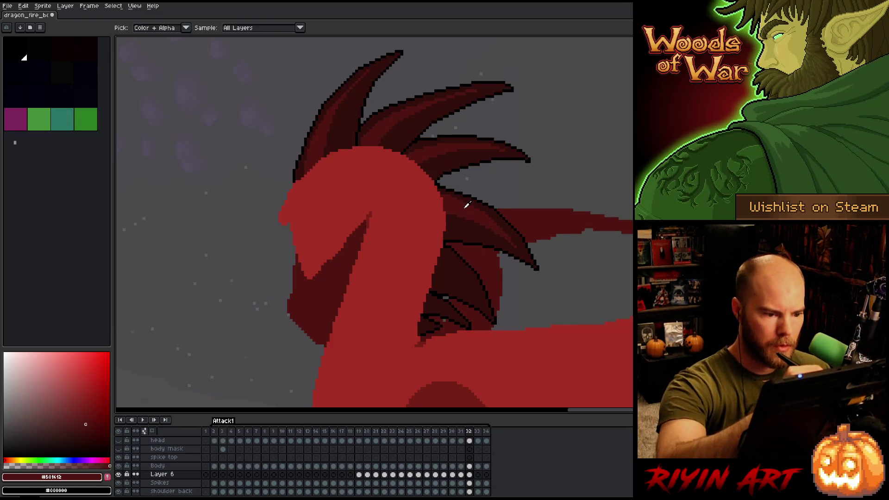
key("comma")
key("period")
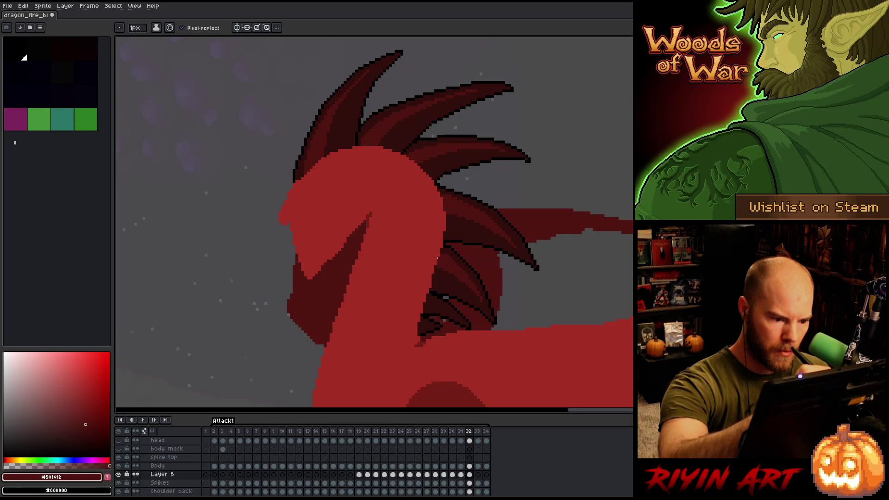
key("Return")
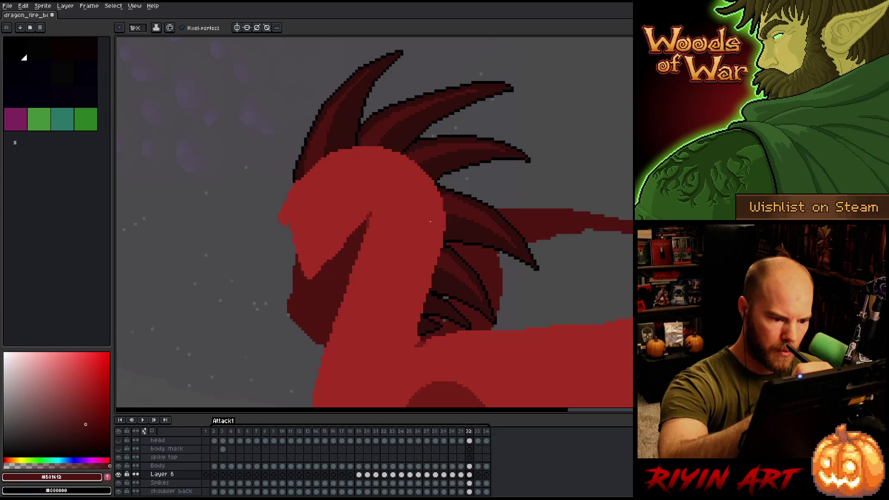
key("Return")
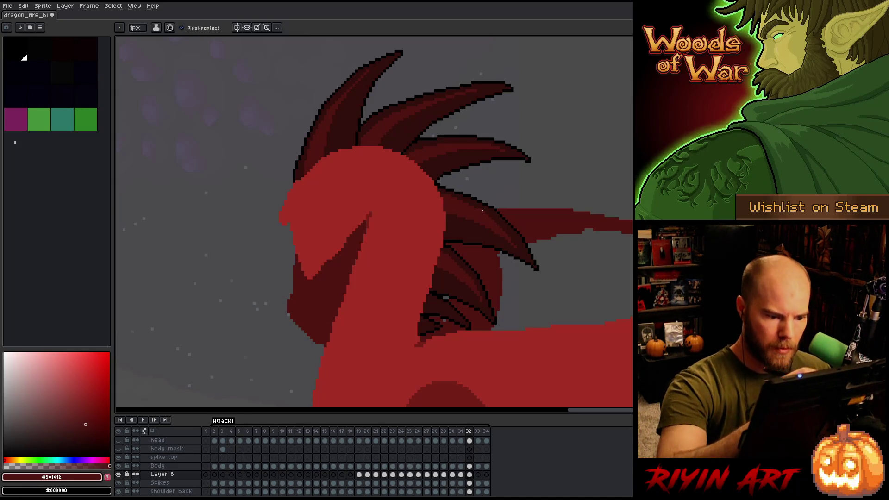
left_click(461, 283, "alt")
- Sample the medium spike red and move to frame 33 after comparing frames 31 and 32
left_click(452, 254, "alt")
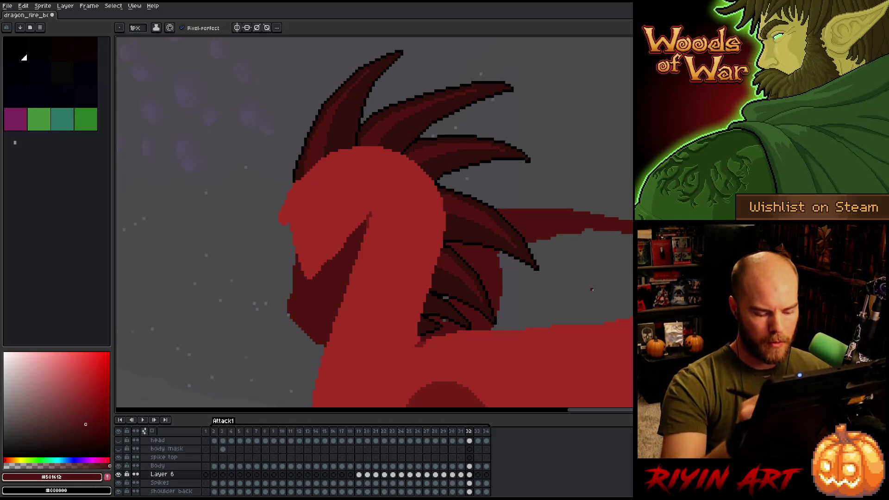
key("Left")
key("Right")
key("Left")
key("Right")
key("Left")
key("Right")
key("Left")
key("Right")
key("Right")
key("Left")
key("Right")
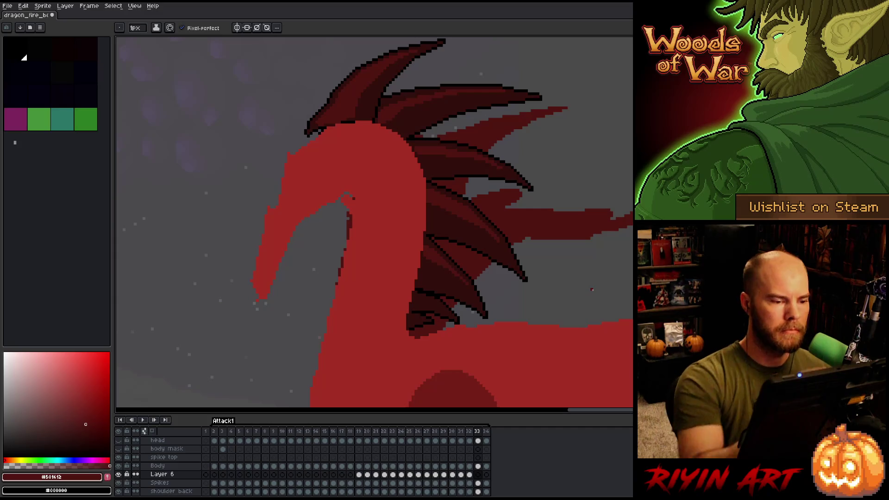
- Touch up frame 33's spikes with darkest red, medium red and black outline, then play the animation
left_click(419, 320, "alt")
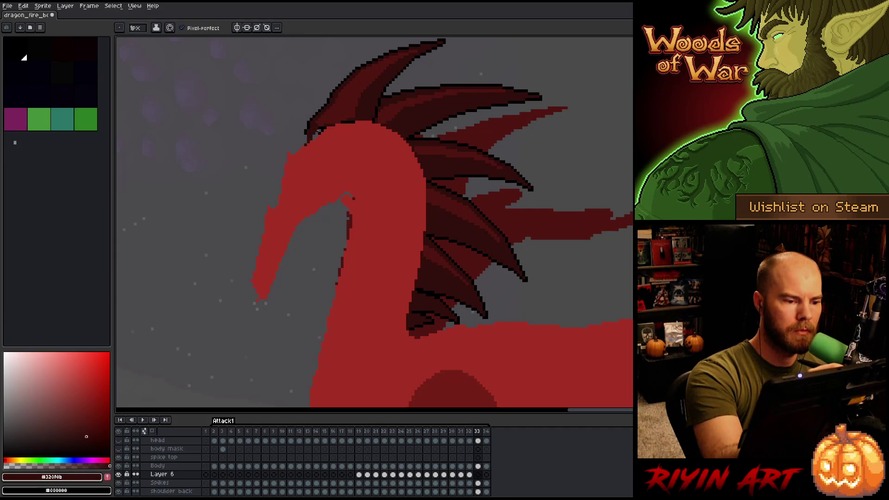
left_click(318, 123, "alt")
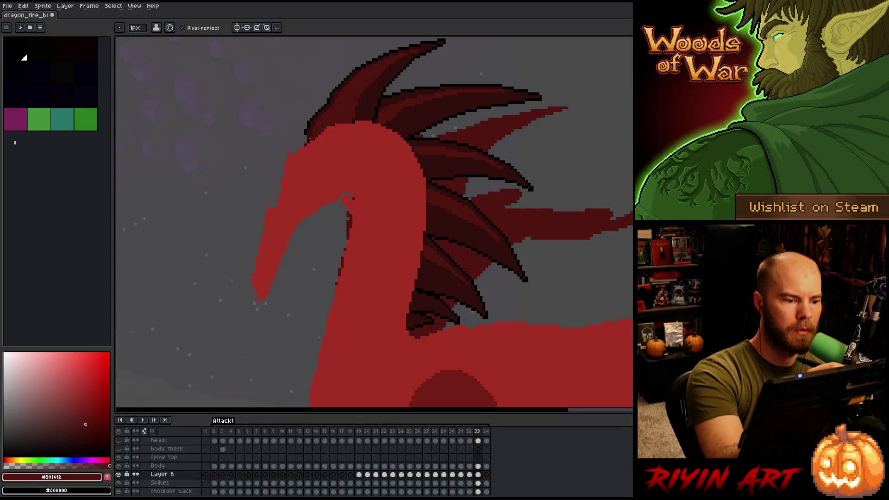
left_click(305, 138, "alt")
left_click(352, 121, "alt")
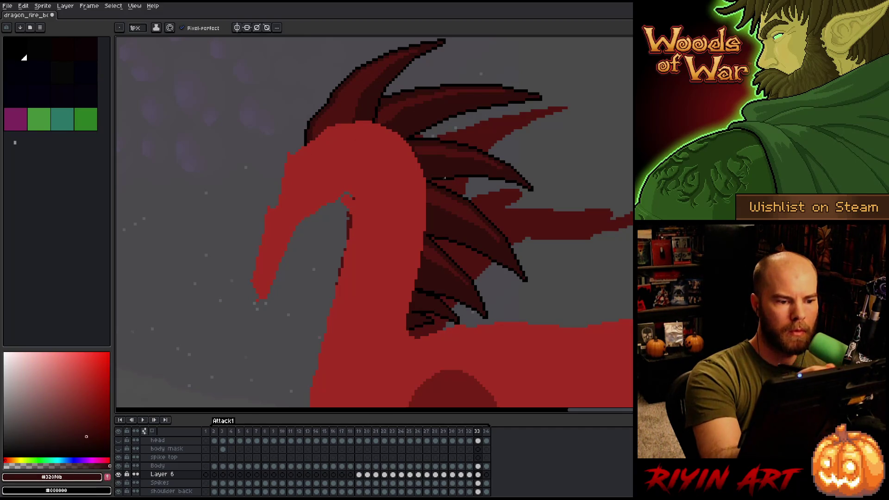
scroll(458, 277, "down", 3)
key("Return")
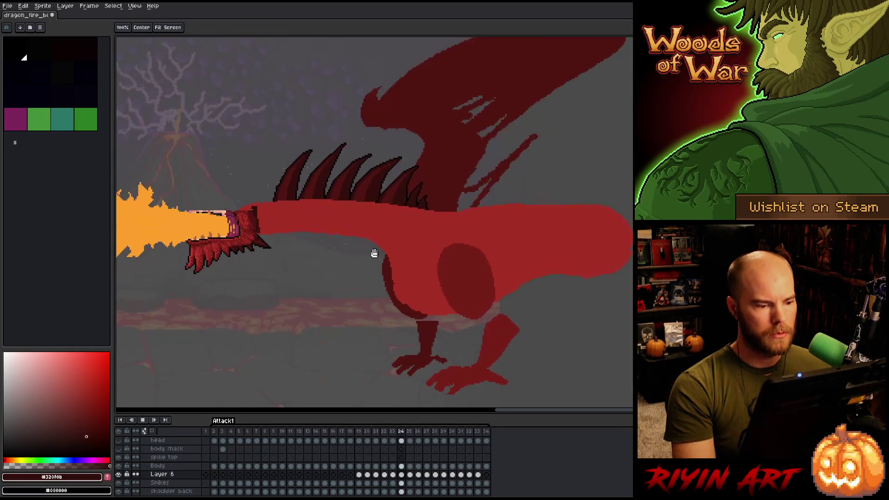
- Save the file and replay the attack animation
key("ctrl+s")
key("Return")
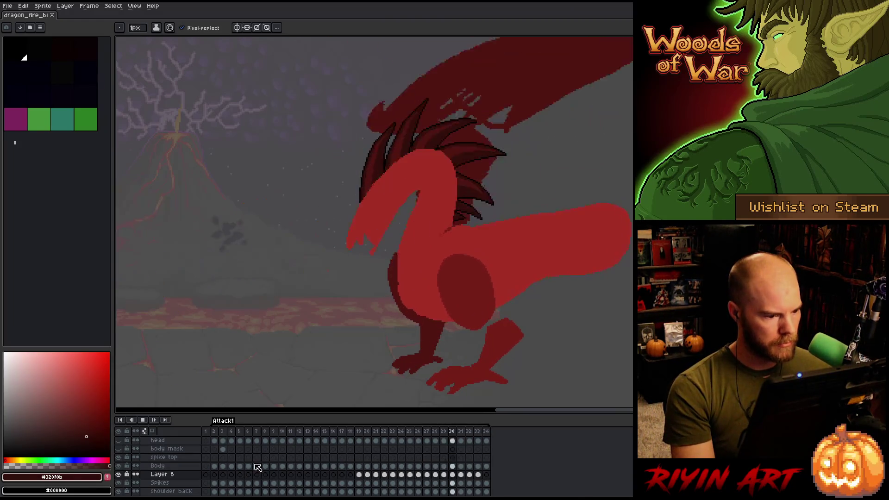
key("Return")
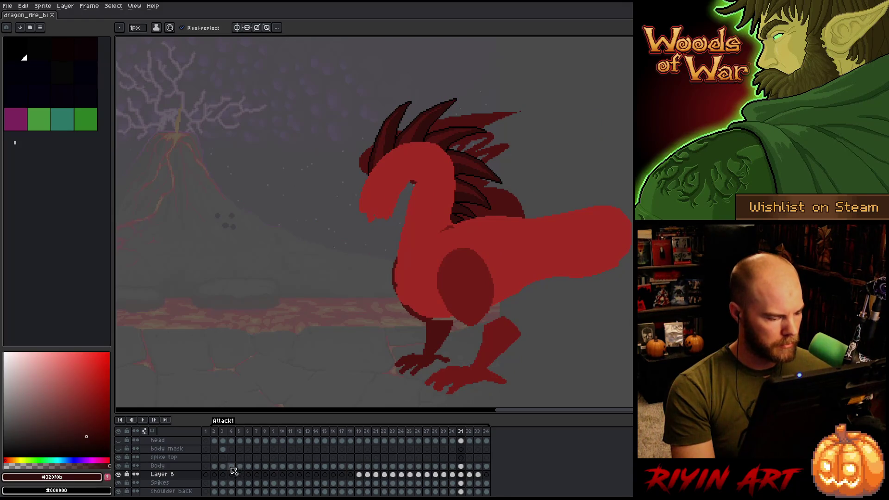
- Make the Head layer visible and play the animation with the detailed head showing
scroll(171, 472, "up", 4)
scroll(171, 472, "up", 2)
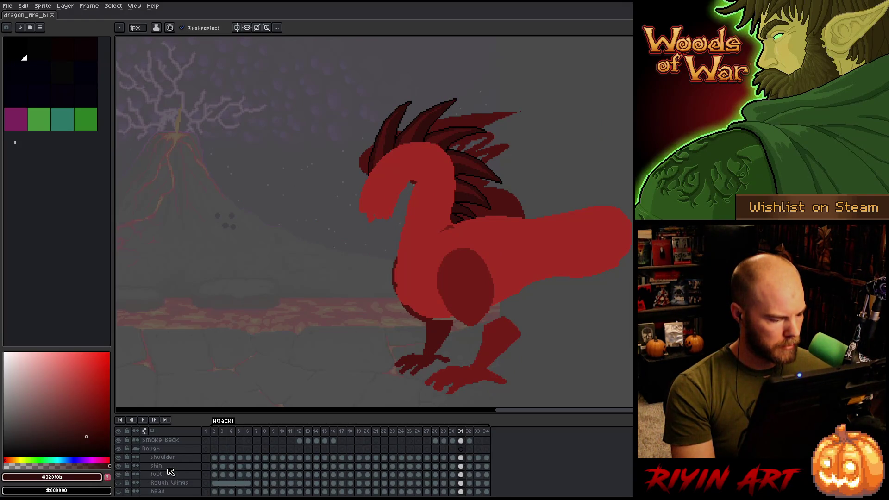
scroll(170, 472, "up", 7)
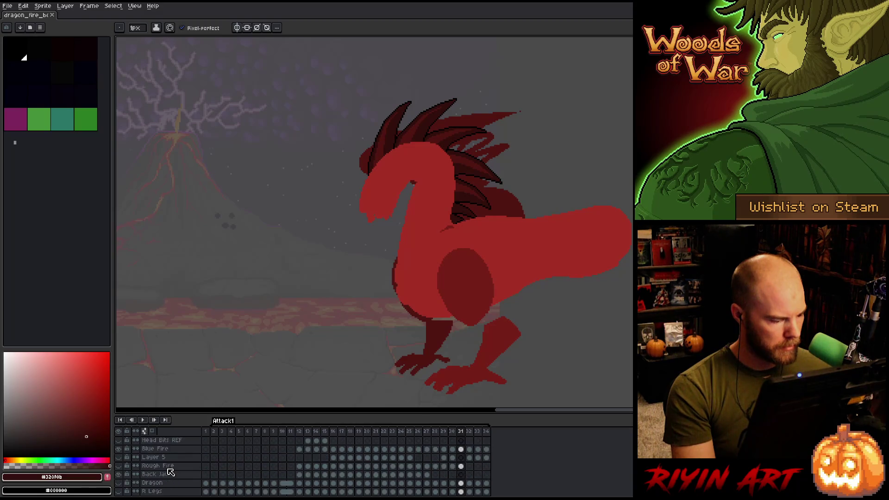
scroll(170, 472, "up", 6)
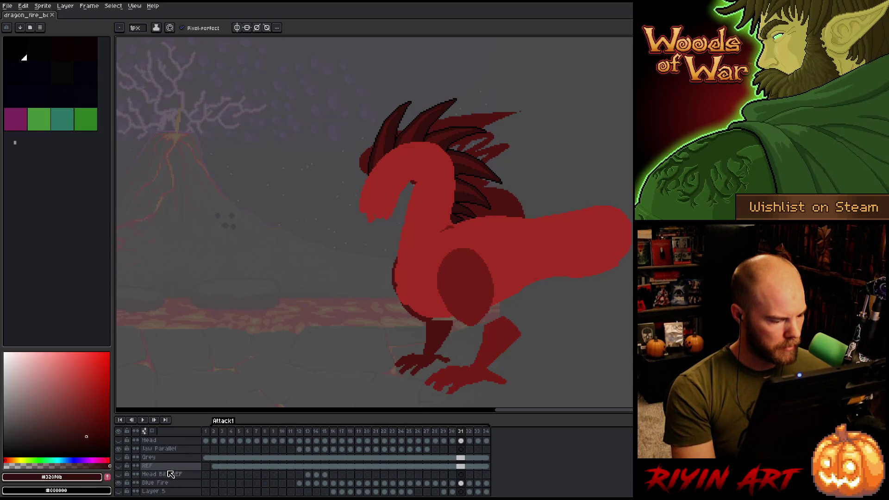
left_click(119, 467)
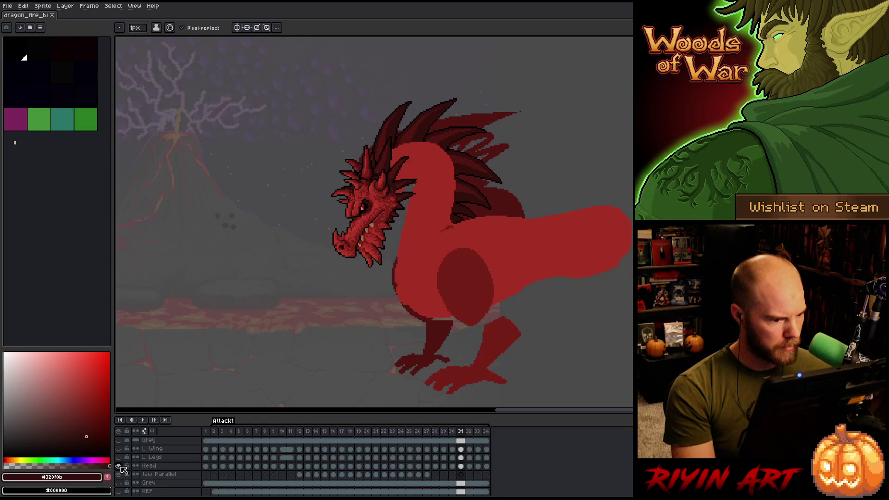
key("Return")
scroll(124, 471, "up", 5)
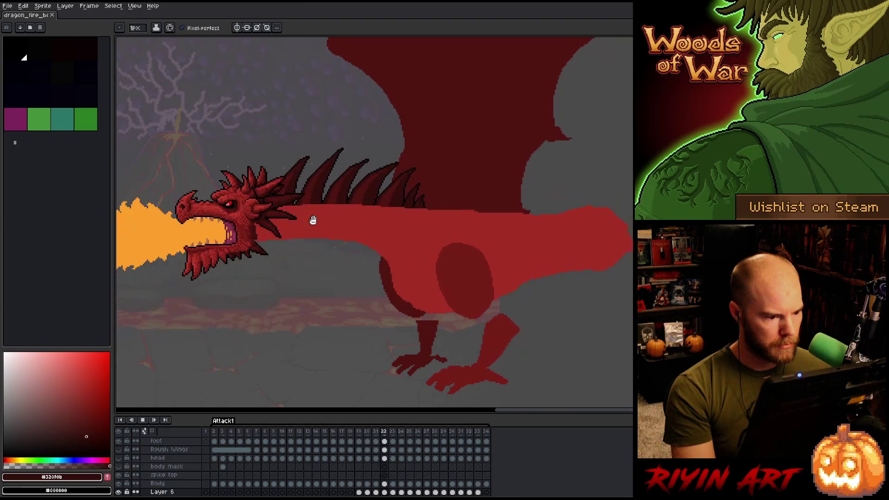
- Replay the attack animation once more, then stop playback
key("Return")
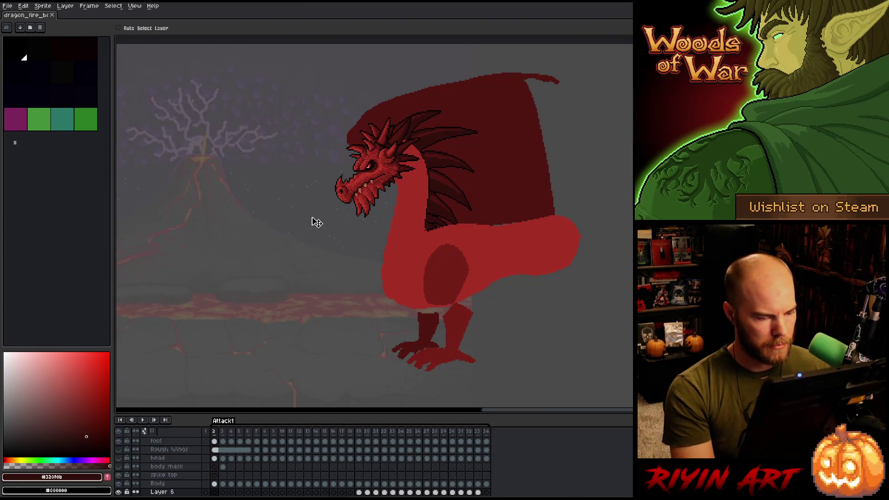
key("Return")
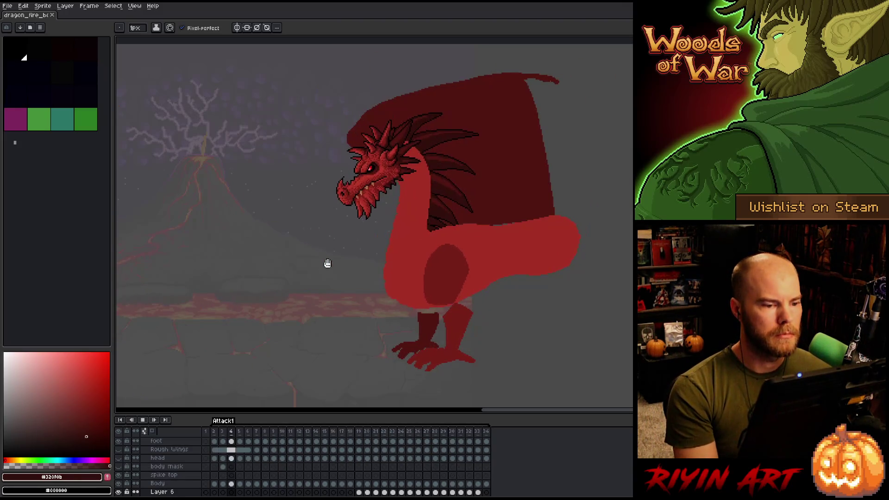
scroll(347, 252, "up", 4)
scroll(329, 244, "down", 4)
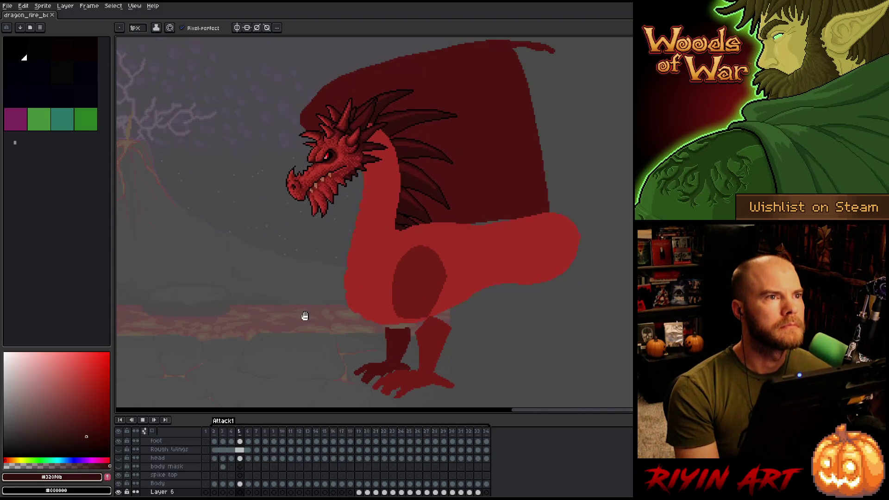
key("Return")
- Flip between frames 6 and 7 to compare the raised wing
key("Right")
key("Left")
key("Right")
key("Left")
key("Right")
key("Left")
key("Right")
- Hide and re-show the Body layer on frame 7, then zoom in and compare frames 6 and 7
left_click(257, 484)
left_click(119, 484)
left_click(119, 483)
key("Left")
key("Right")
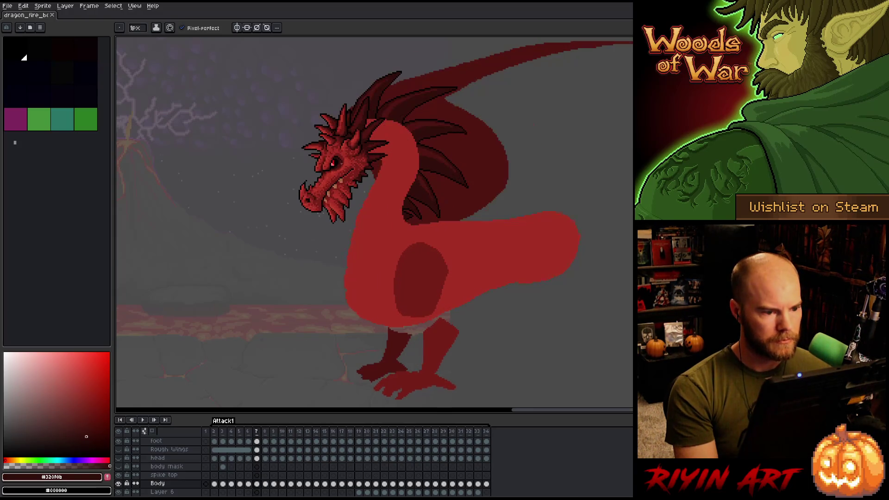
scroll(405, 149, "up", 3)
key("Left")
key("Right")
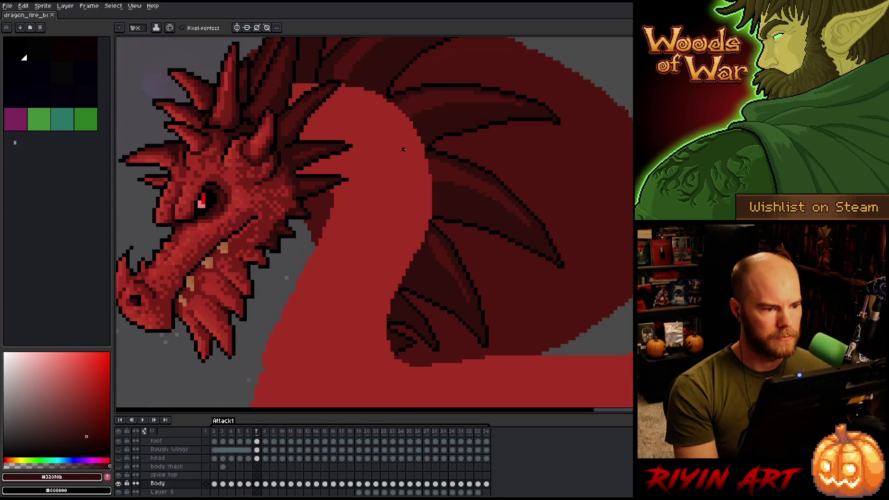
- Pick the neck red #a52f24 and touch up frame 6's neck with it
key("Left")
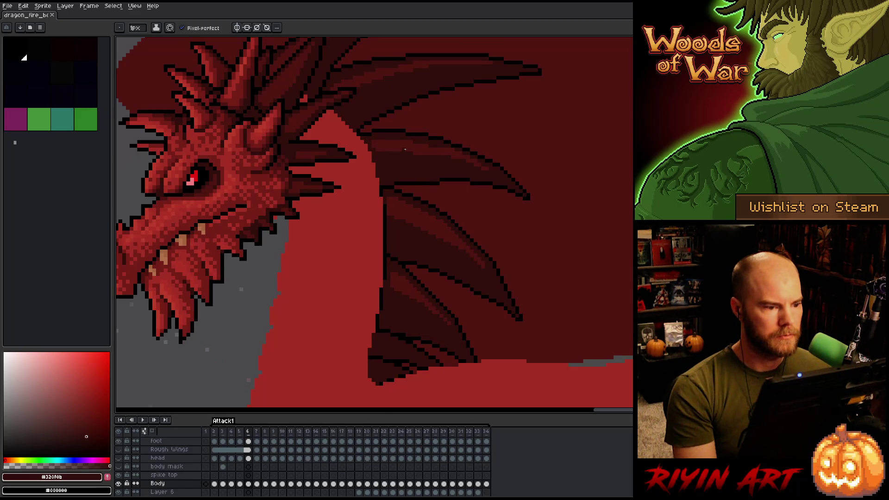
left_click(352, 218, "alt")
left_click(312, 94)
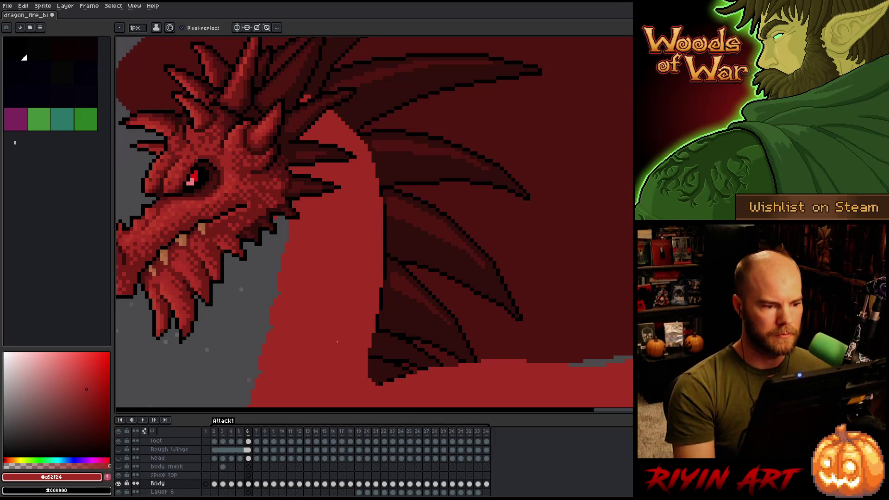
scroll(337, 342, "down", 1)
- Step back through frames 5 and 2, then wrap around to the last frame, 34
key("comma")
key("period")
key("comma")
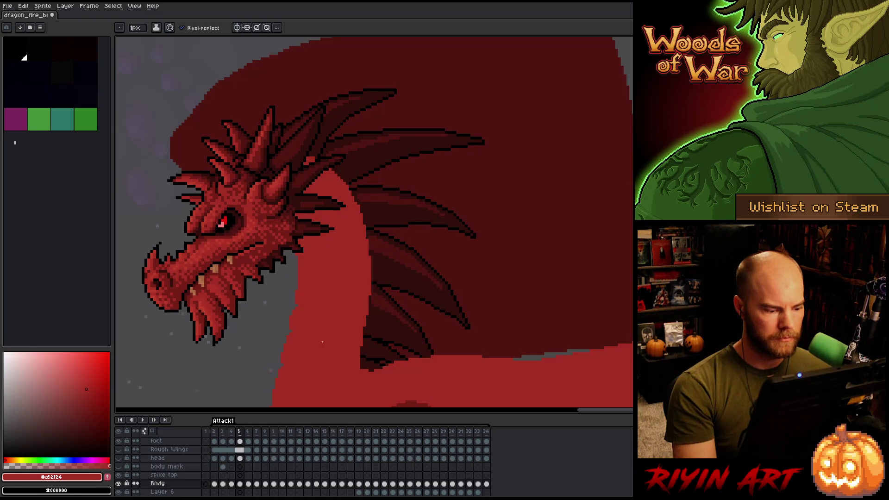
key("comma")
key("comma")
key("comma")
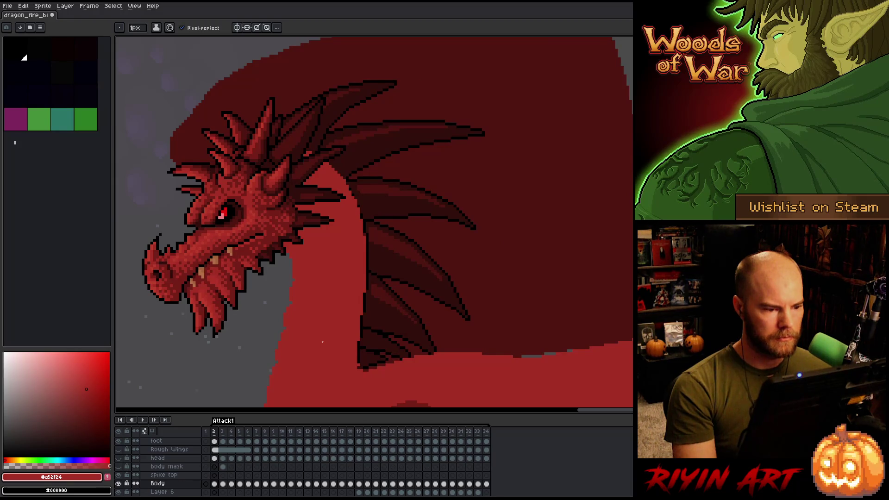
key("comma")
key("comma")
key("comma")
key("period")
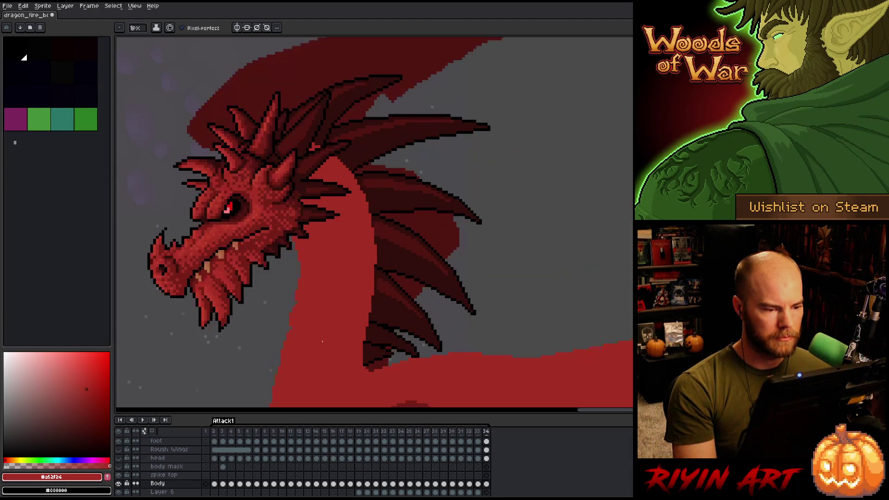
scroll(360, 205, "up", 1)
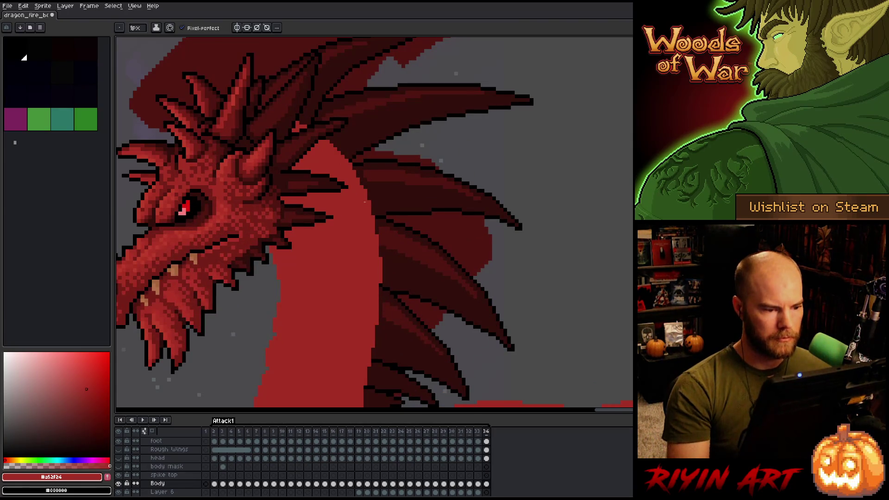
- Try a lasso selection and brighter red strokes on the wing spikes, then undo them
key("m")
mouse_move(366, 190)
left_mouse_down()
mouse_move(362, 375)
mouse_move(456, 166)
left_mouse_up()
key("ctrl+d")
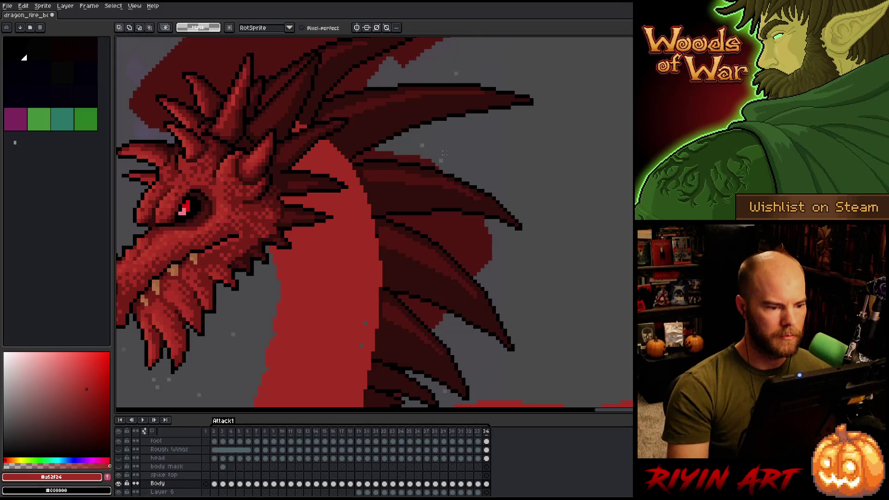
key("b")
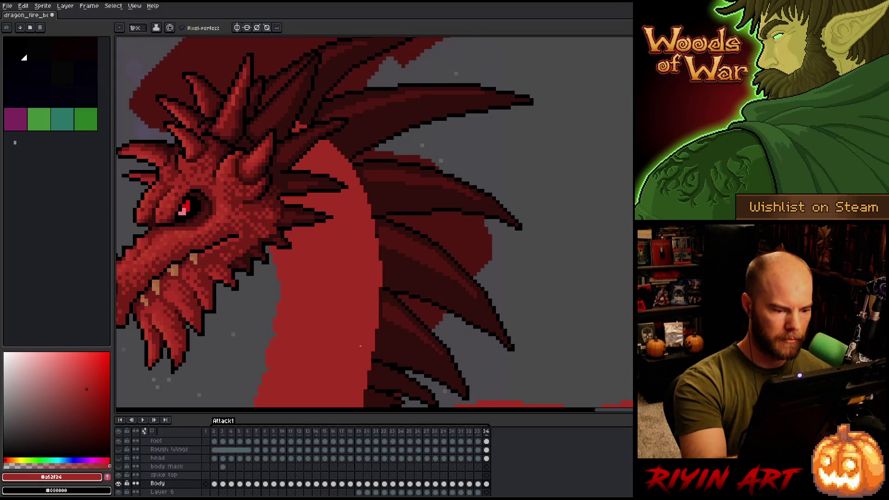
scroll(360, 346, "down", 3)
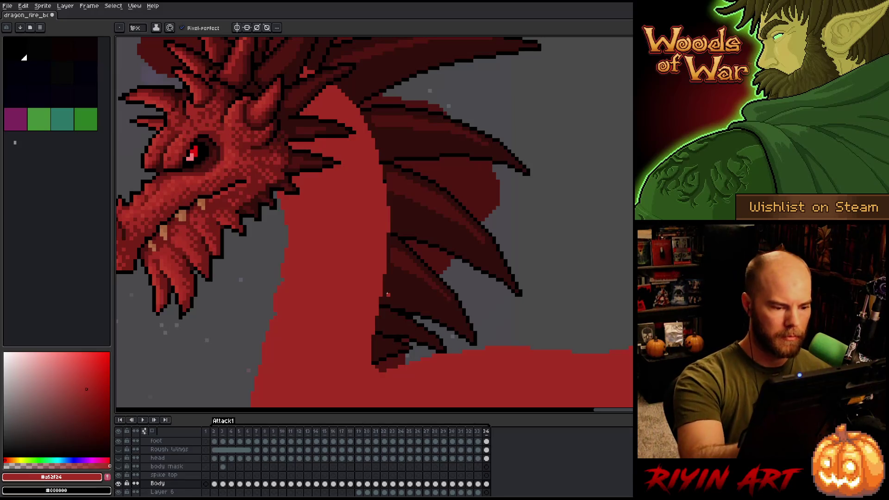
left_click_drag(377, 325, 400, 306)
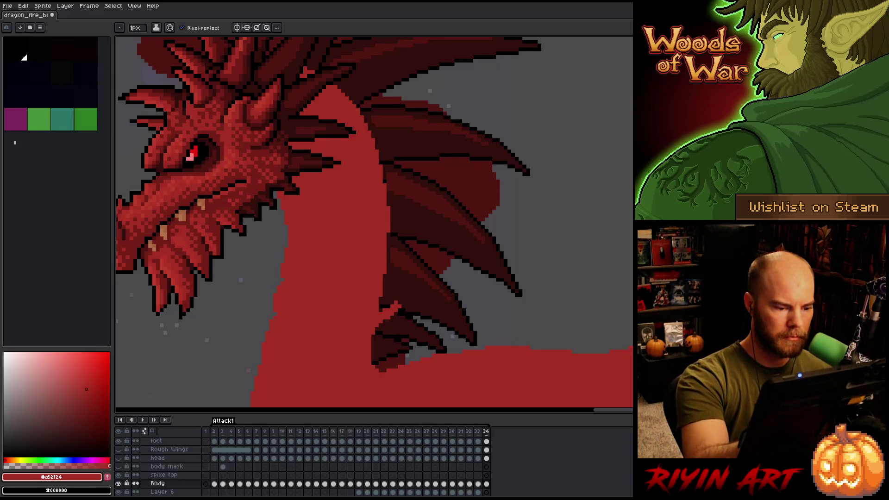
key("ctrl+z")
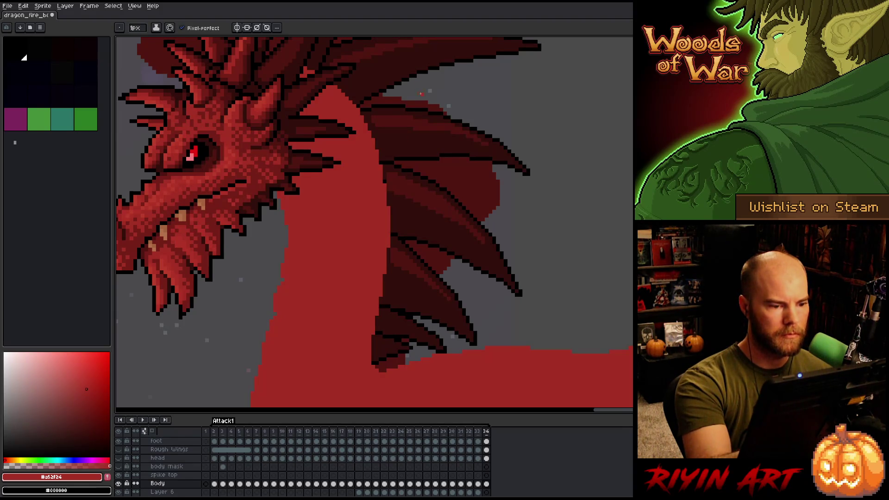
mouse_move(409, 137)
left_mouse_down()
mouse_move(411, 159)
mouse_move(421, 148)
mouse_move(416, 163)
left_mouse_up()
- Magic Wand-select the red neck and body area on frame 2
left_click(396, 199)
key("period")
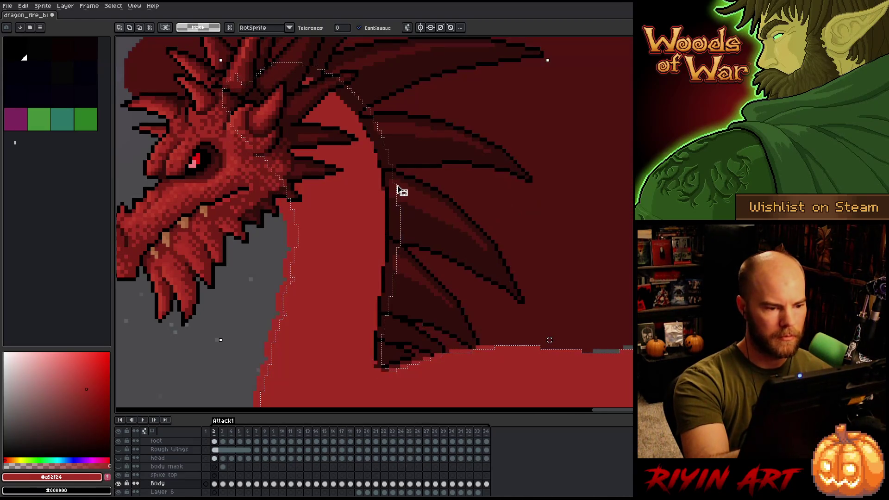
left_click(395, 217)
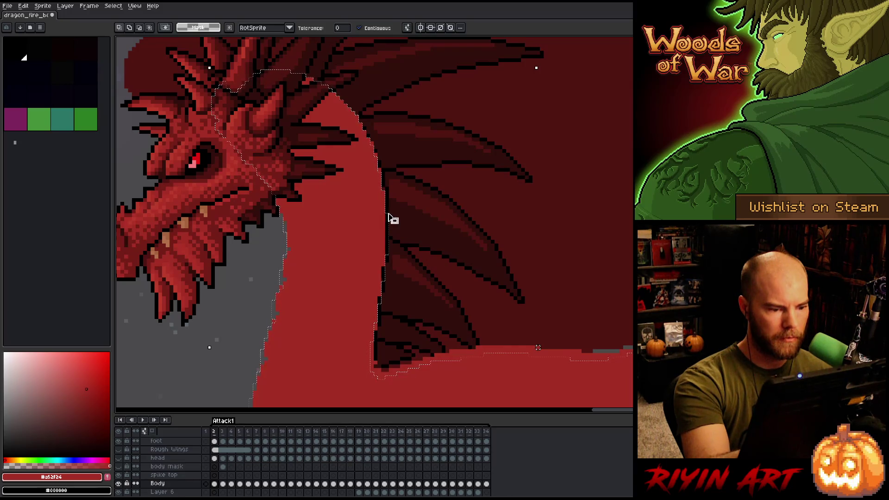
key("b")
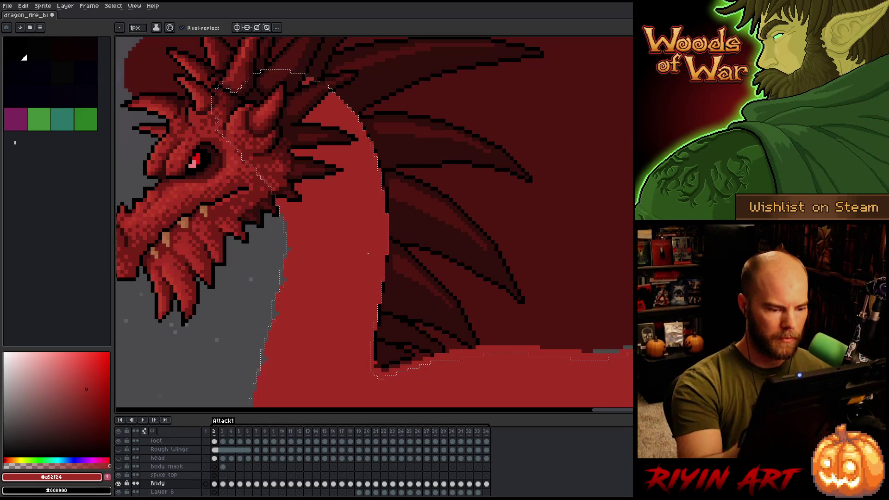
key("e")
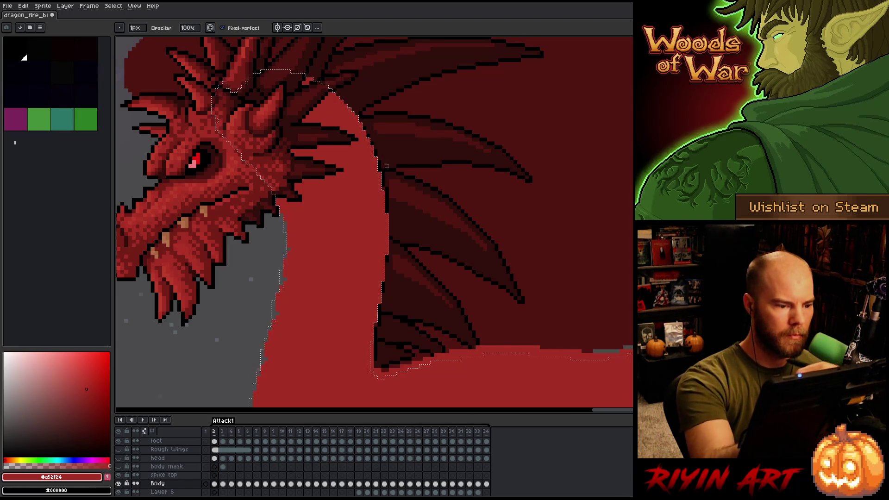
- Refine frame 3's neck to the selected body outline with Pencil and Move tool, then deselect
key("Right")
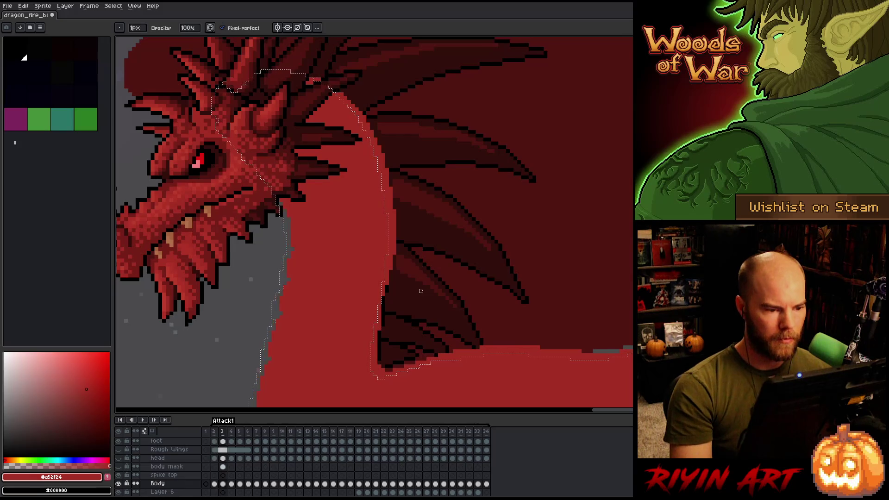
key("v")
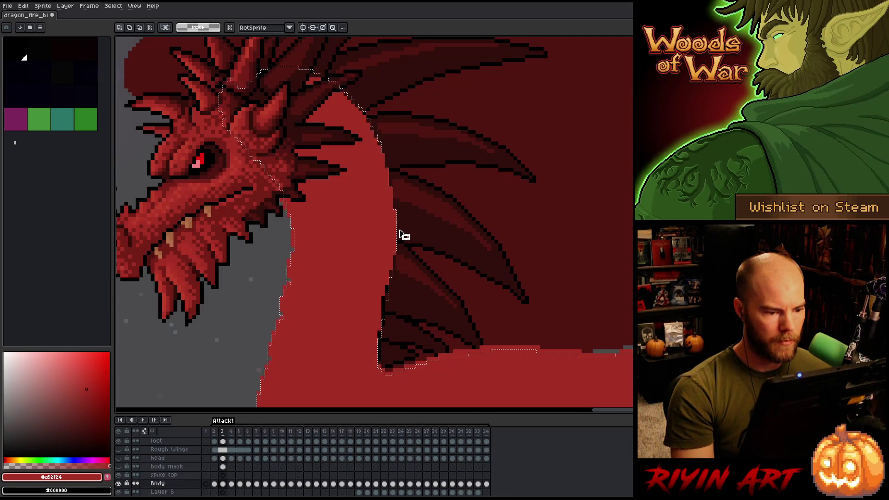
key("i")
key("b")
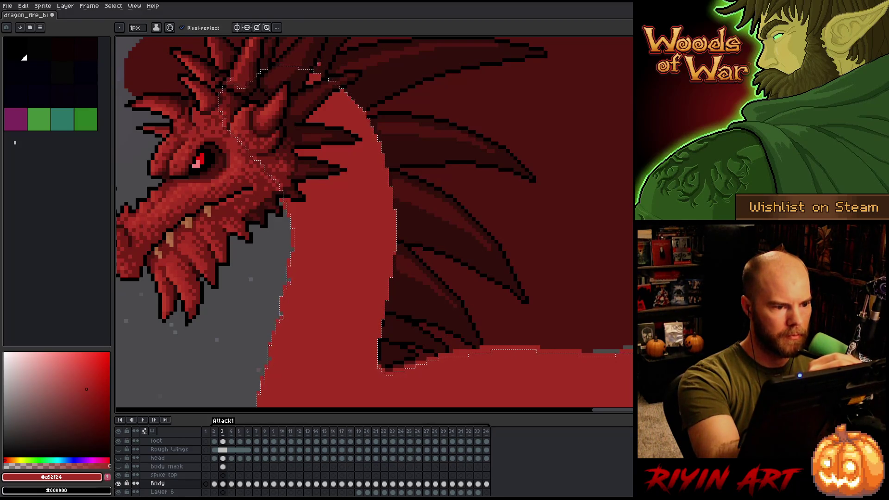
key("v")
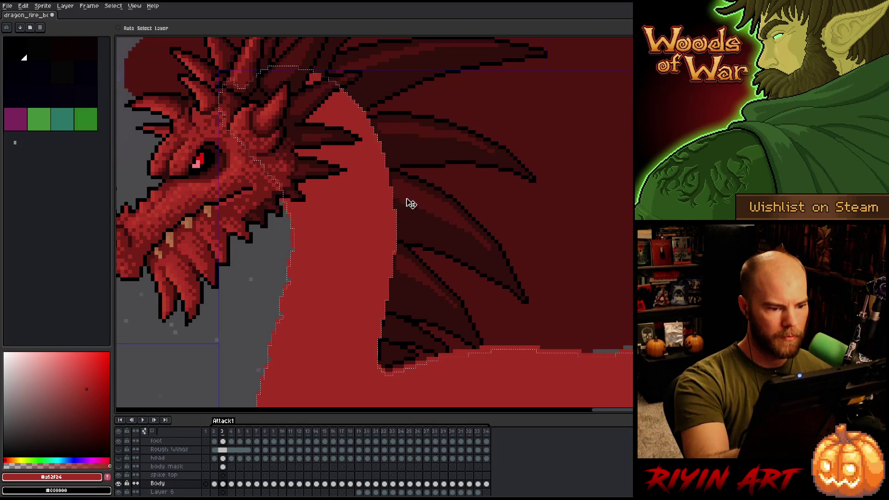
key("ctrl+d")
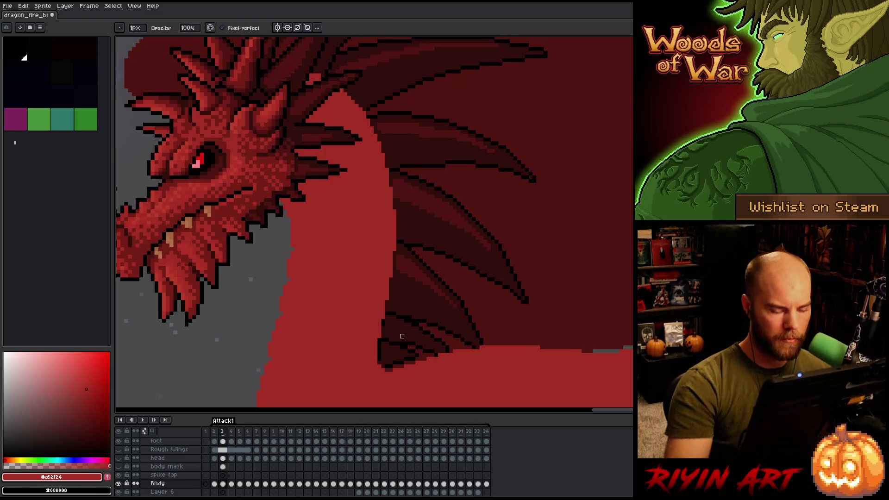
- Flick between frames 2 and 3 to compare the head and wing poses
key("Left")
key("Right")
key("Left")
key("Right")
key("Left")
key("Right")
key("Left")
key("Right")
key("Left")
key("Right")
key("Left")
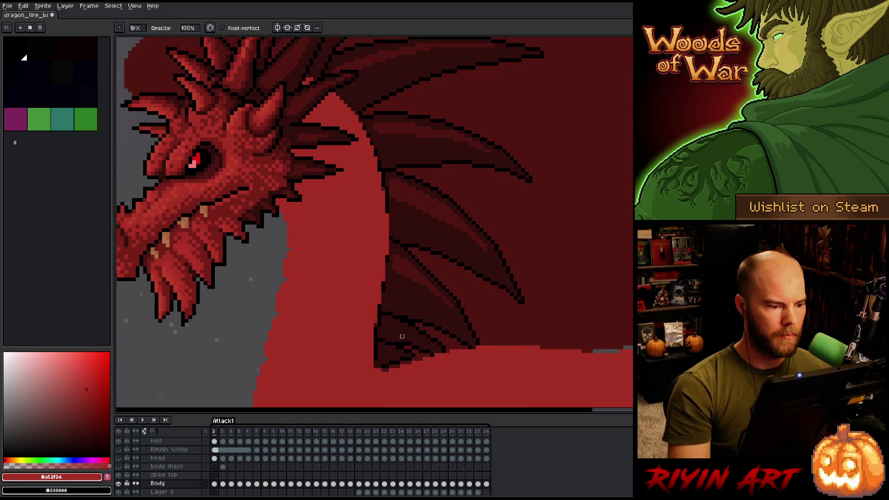
- Cycle frames to check the neck pose, then Magic Wand-select the red neck and body
key("Right")
key("Left")
key("Right")
key("Left")
key("Right")
key("Left")
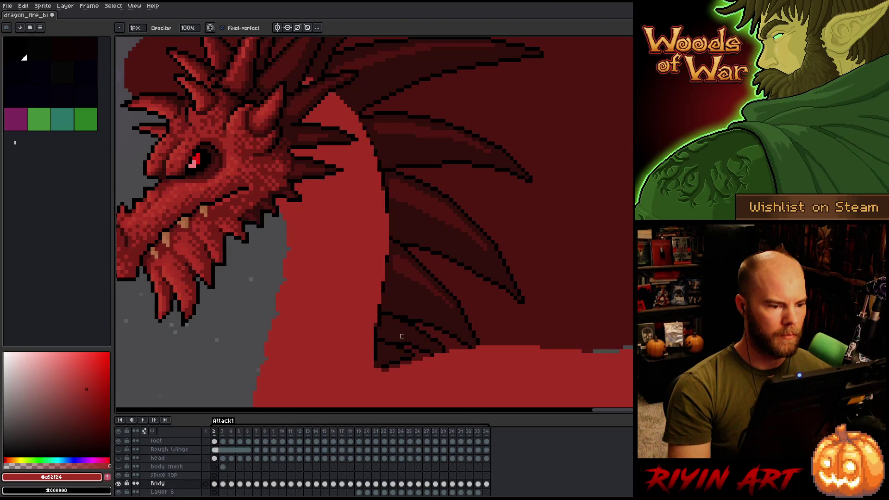
key("Left")
key("Left")
key("Right")
key("Left")
key("Right")
key("Left")
key("Right")
key("Left")
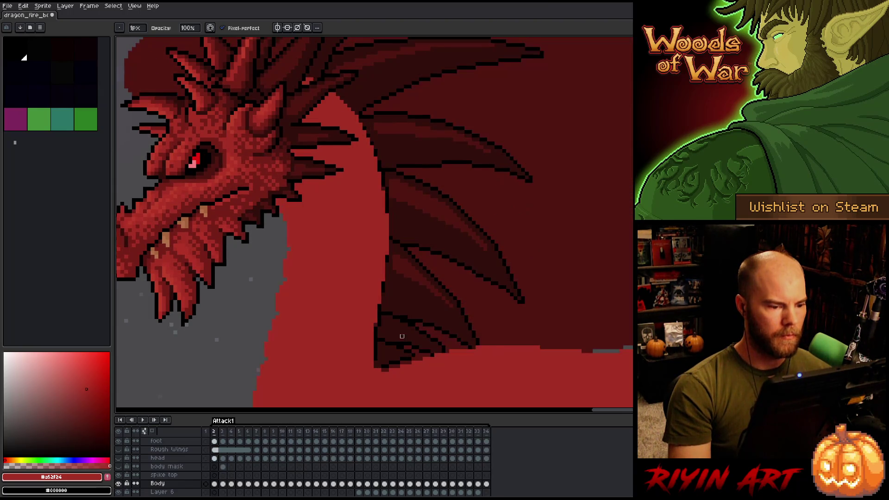
key("Right")
key("Right")
key("Right")
key("Left")
key("Right")
key("Left")
key("Right")
key("Left")
key("Right")
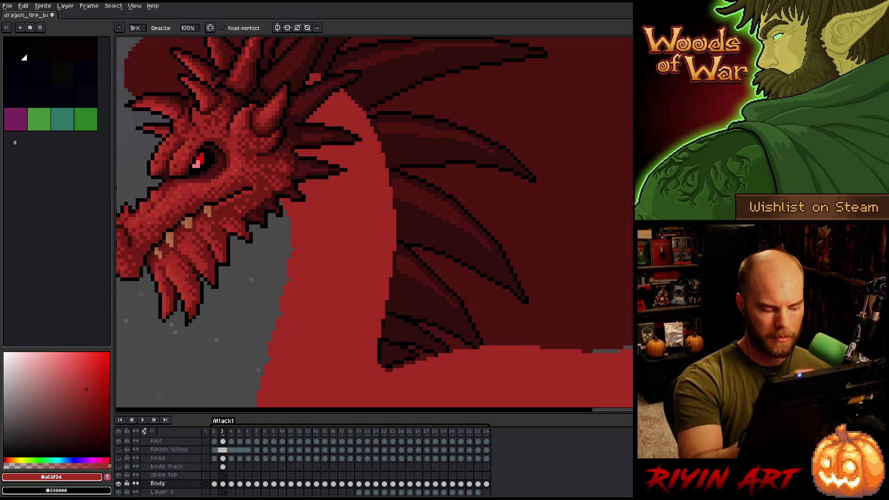
key("w")
left_click(383, 230)
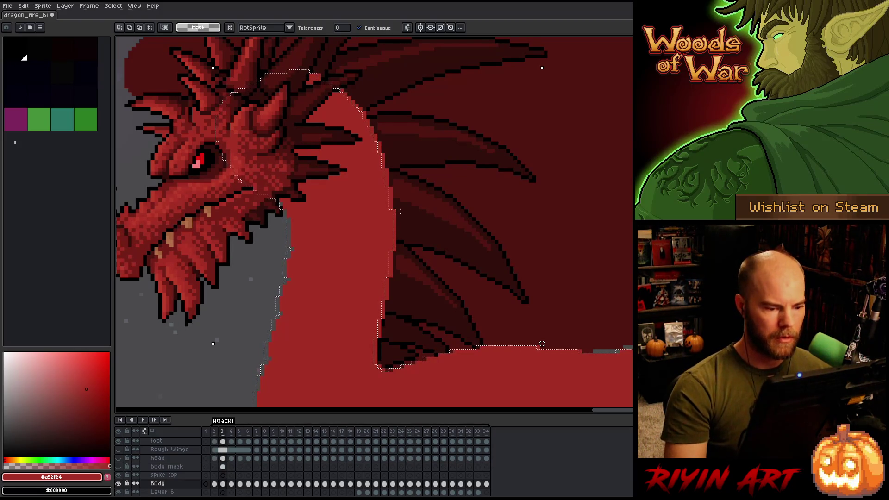
- Return to the pencil, clear the body selection and step back to frame 2
key("b")
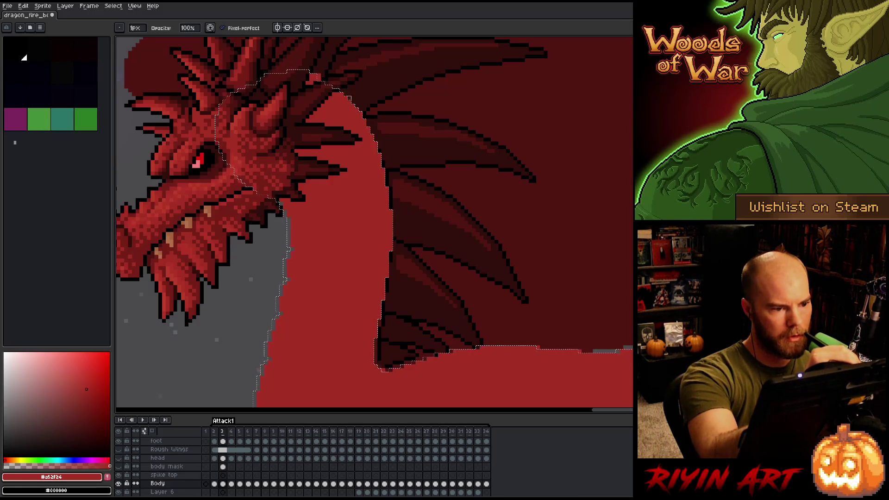
key("ctrl+d")
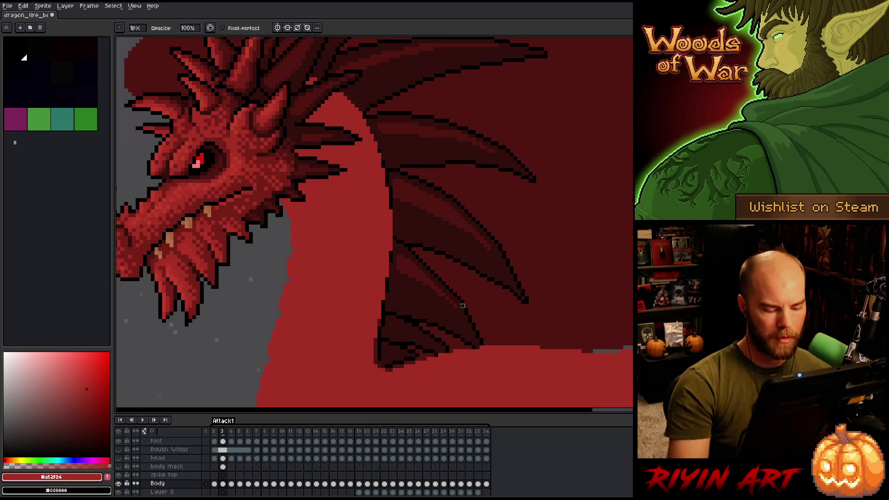
key("comma")
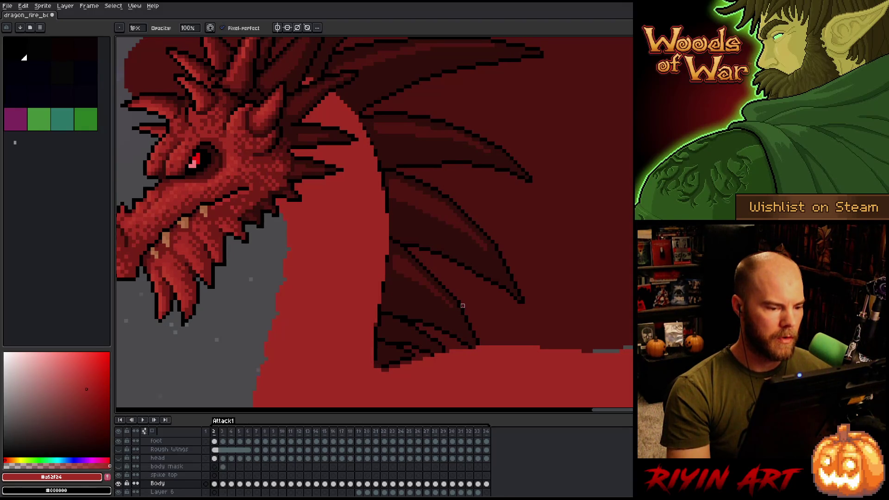
- Flip repeatedly between attack frames 3 and 4 to compare poses, switching to the Eraser
key("period")
key("period")
key("comma")
key("comma")
key("period")
key("period")
key("comma")
key("comma")
key("period")
key("period")
key("e")
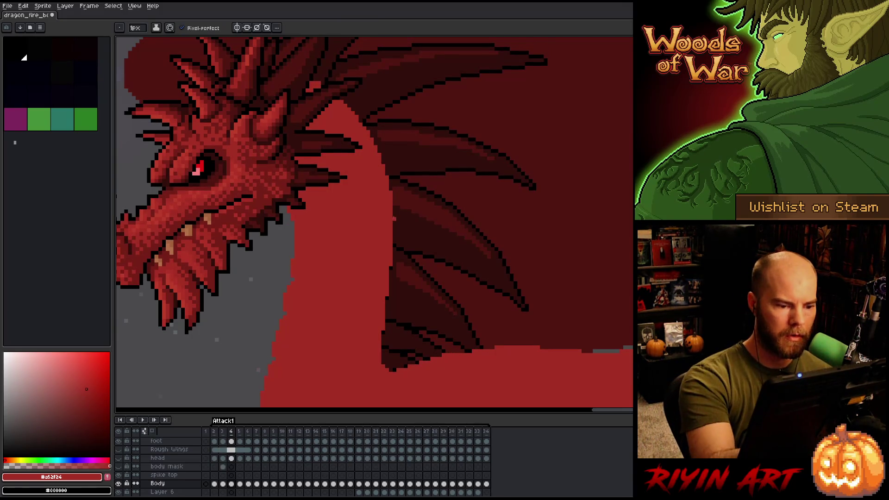
key("comma")
key("period")
key("comma")
key("period")
key("comma")
key("period")
key("comma")
key("period")
key("comma")
key("period")
key("comma")
key("period")
key("comma")
key("period")
key("comma")
key("period")
key("comma")
key("period")
key("comma")
key("period")
key("comma")
key("period")
- With the Pencil active, keep toggling frames 3 and 4, ending on frame 4
key("b")
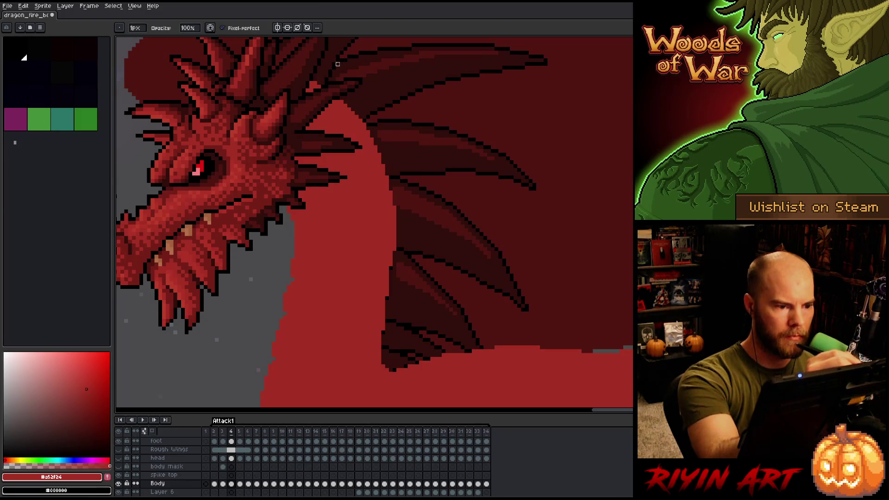
key("comma")
key("period")
key("comma")
key("period")
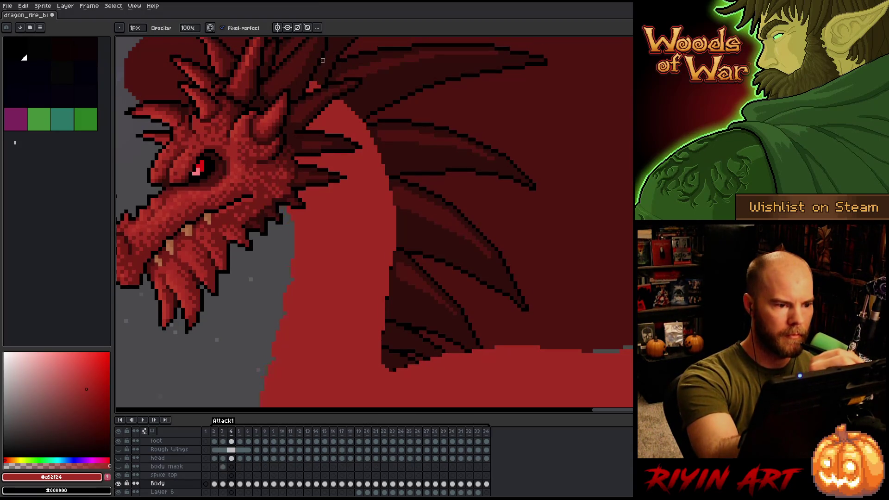
key("comma")
key("period")
key("comma")
key("period")
key("comma")
key("period")
key("comma")
key("period")
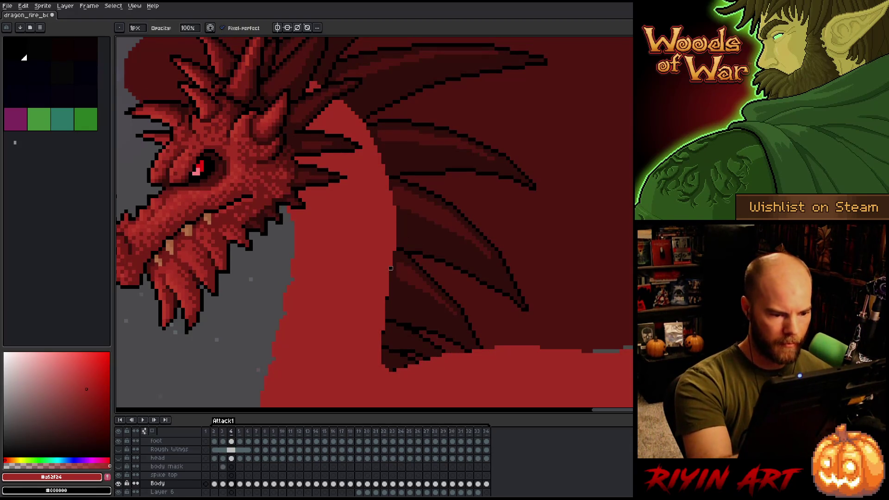
key("comma")
key("period")
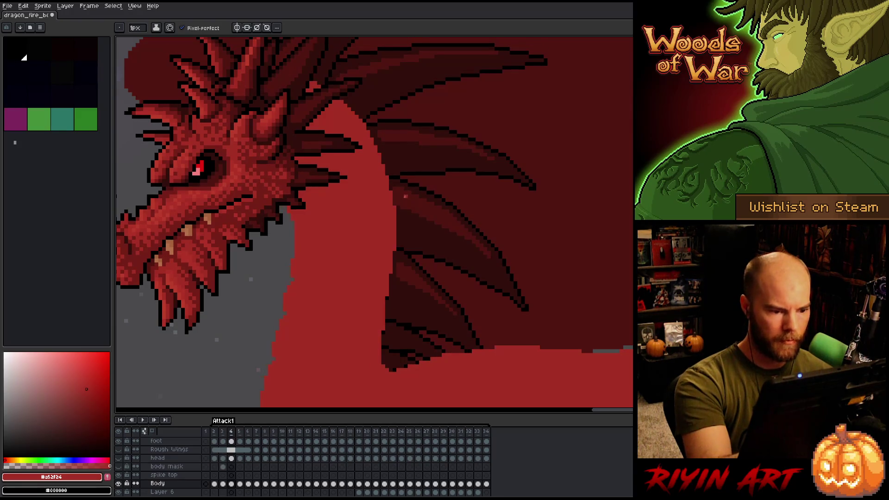
key("comma")
key("period")
key("comma")
key("period")
key("comma")
key("period")
- Take the Eraser again, compare frames 3 and 4 once more, and settle on frame 3
key("e")
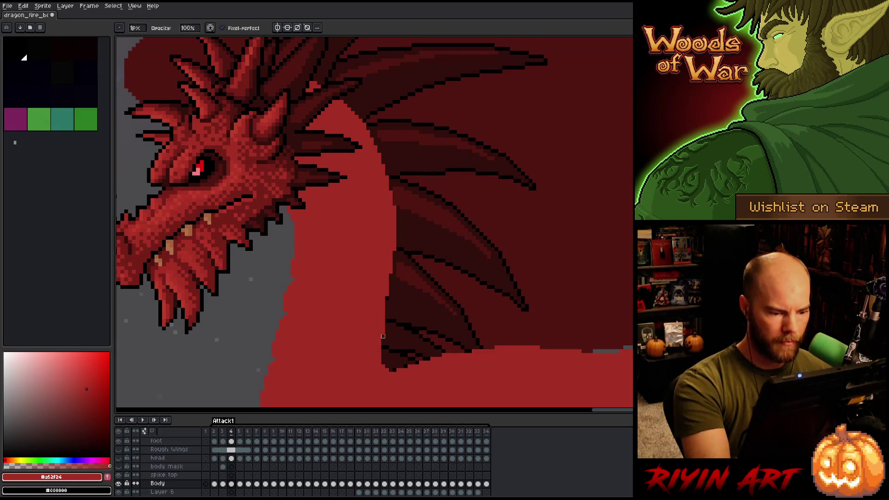
key("comma")
key("period")
key("comma")
key("period")
key("comma")
key("period")
key("comma")
key("period")
key("comma")
key("period")
key("comma")
key("period")
key("comma")
key("period")
key("comma")
key("period")
key("comma")
key("period")
key("comma")
key("period")
key("comma")
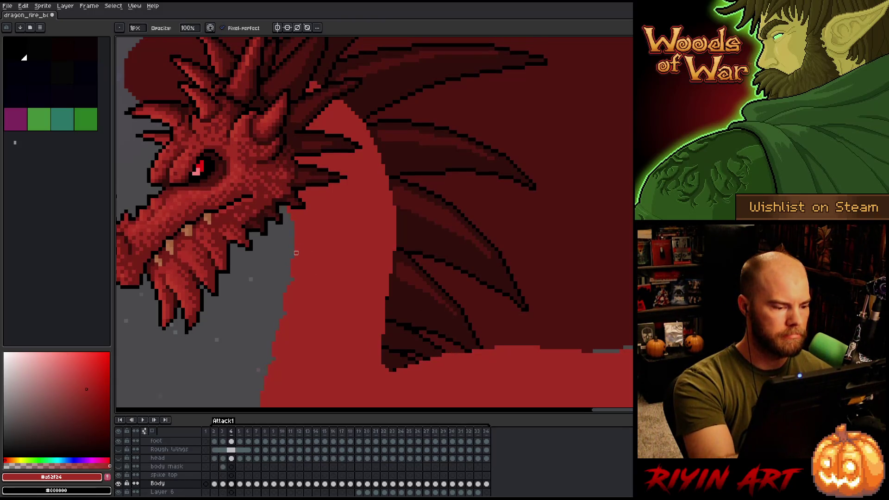
key("period")
key("period")
key("comma")
key("comma")
key("comma")
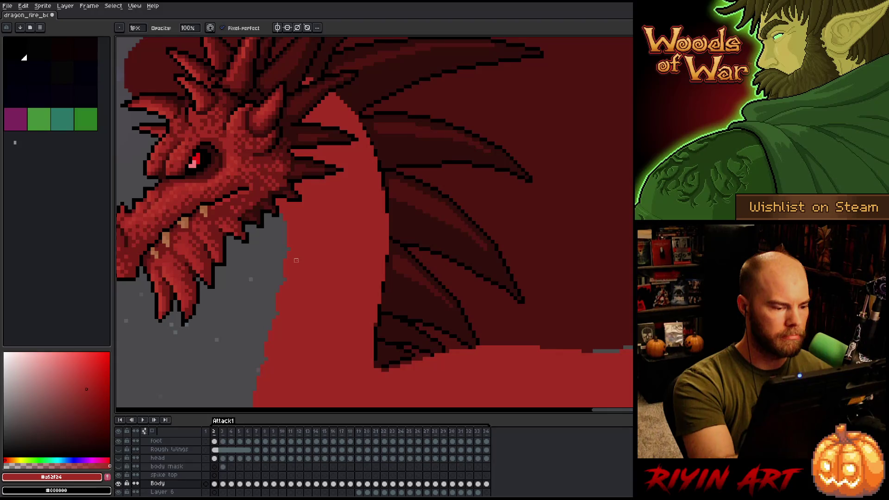
key("period")
- Step to frame 4, alternate Pencil and Eraser, and pan to the dragon's neck and chest
key("b")
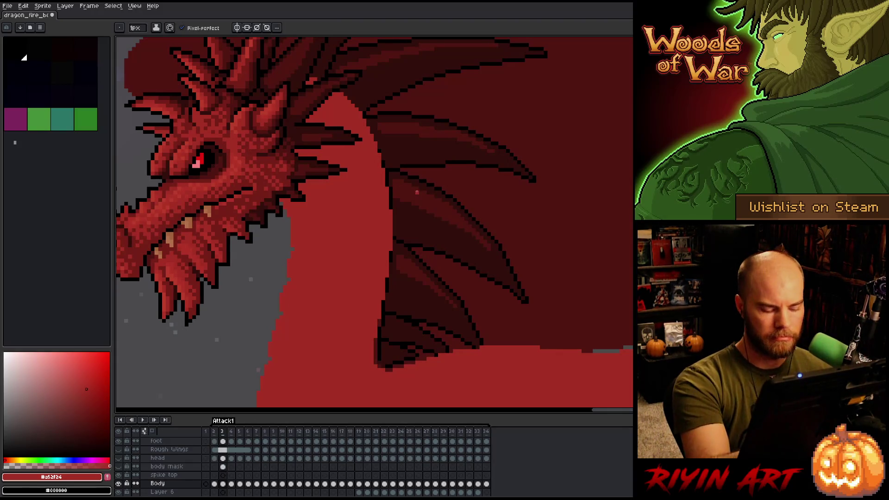
key("period")
key("period")
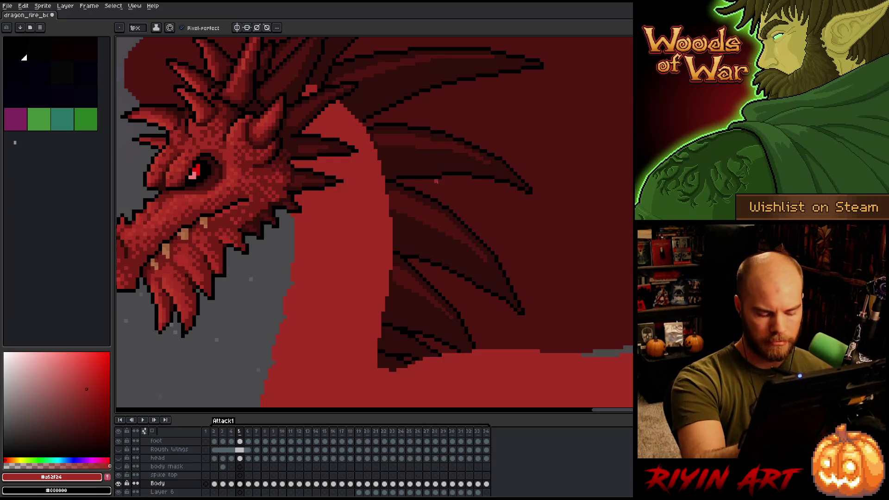
key("e")
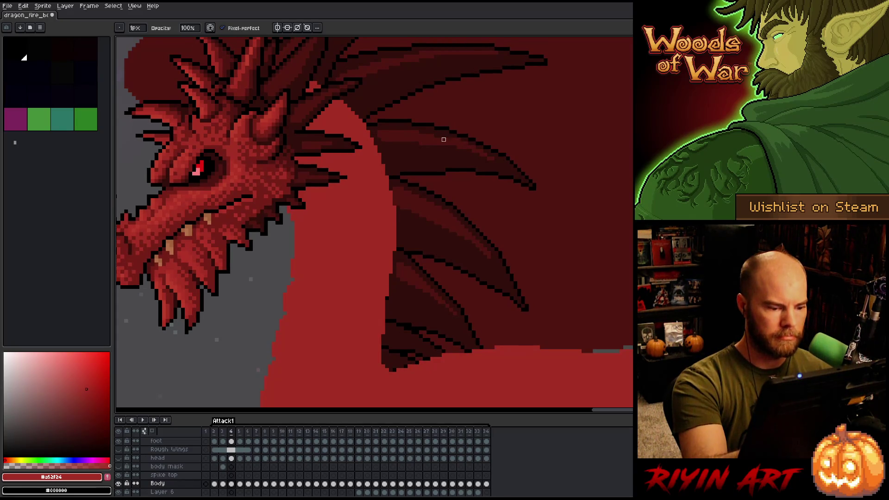
key("b")
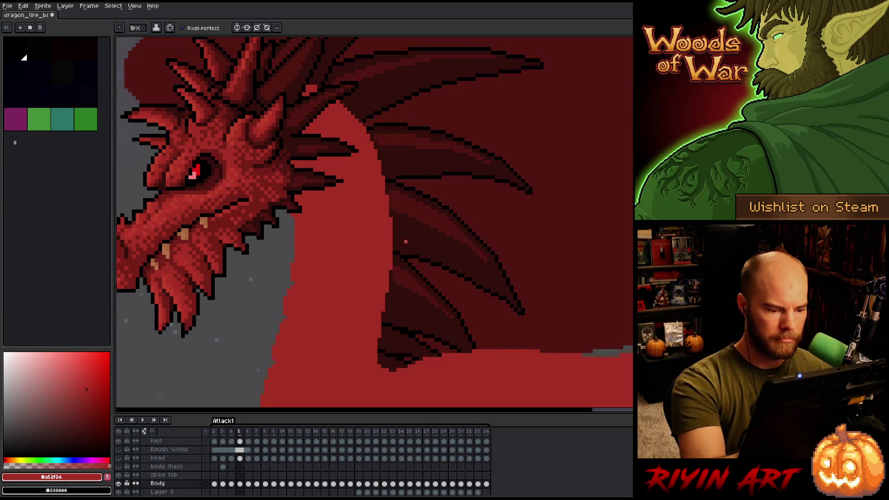
key("e")
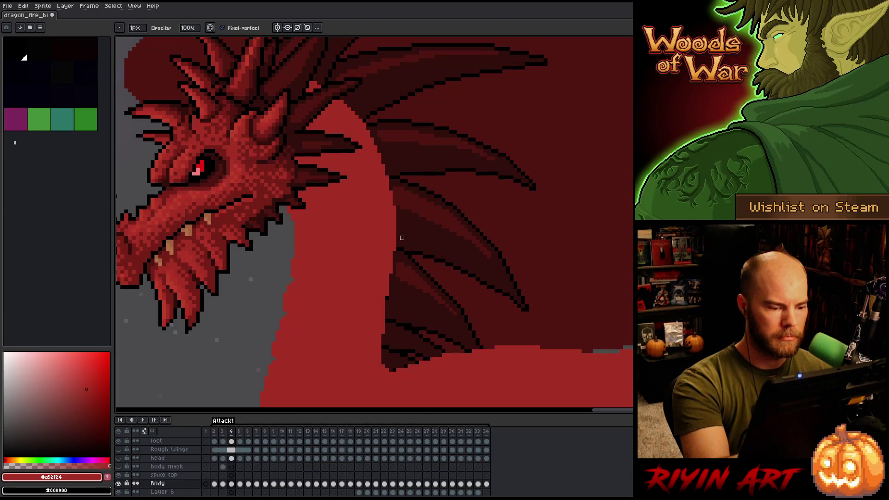
key("e")
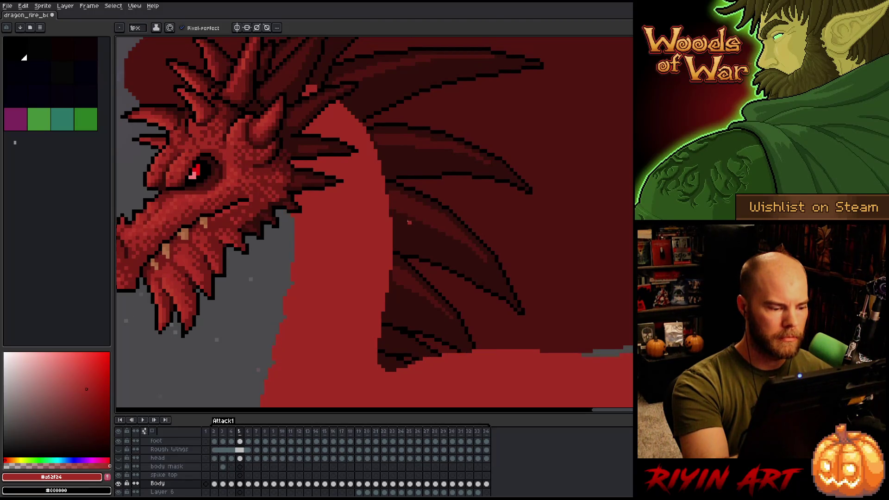
left_click_drag(412, 252, 450, 183)
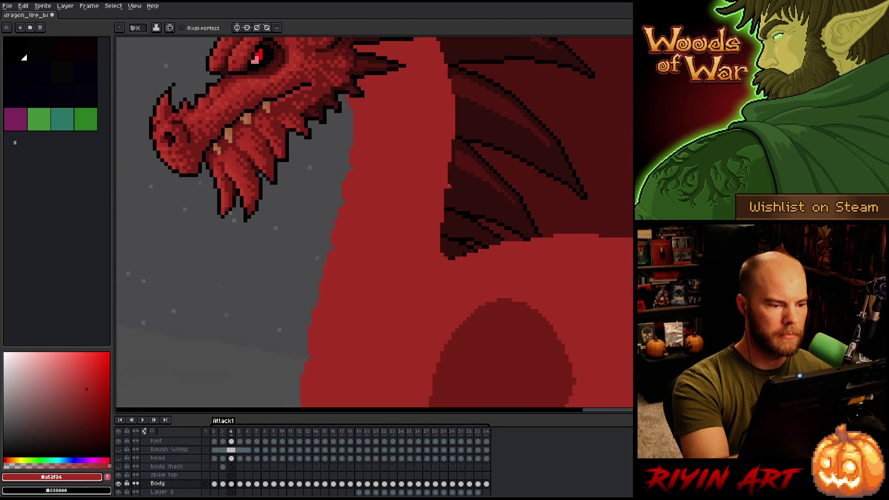
- Lasso the front of the dragon's neck on frame 5 and compare it against frame 4
key("q")
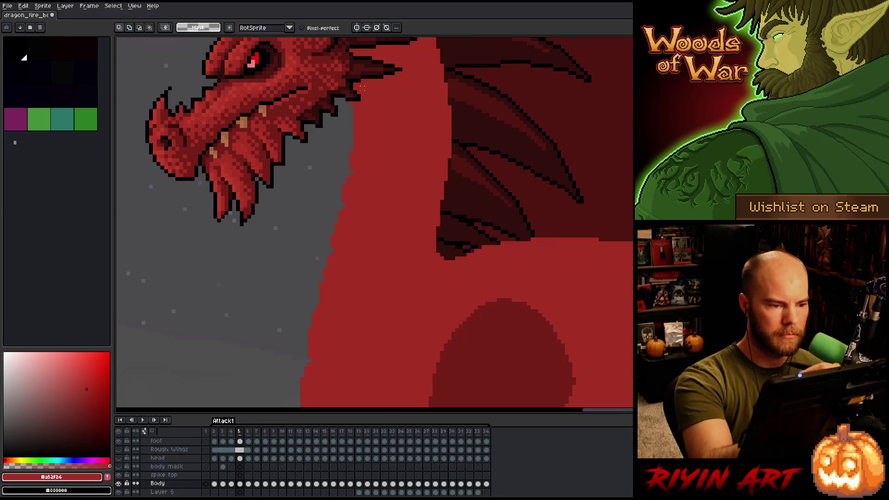
mouse_move(335, 56)
left_mouse_down()
mouse_move(377, 129)
mouse_move(381, 287)
mouse_move(337, 362)
mouse_move(306, 386)
mouse_move(254, 314)
mouse_move(253, 260)
left_mouse_up()
scroll(453, 236, "down", 3)
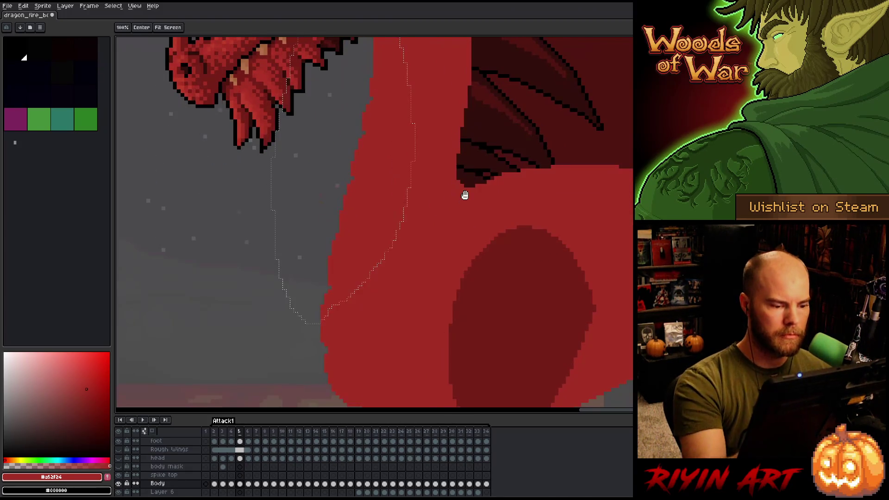
key("Left")
key("Right")
key("Left")
key("Right")
key("Left")
key("Right")
key("Left")
key("Right")
key("Left")
key("Right")
key("Left")
key("Right")
key("Left")
key("Right")
- Reselect the neck's front edge, nudge it slightly left and commit the move
key("Left")
key("Right")
left_click_drag(479, 237, 465, 207)
mouse_move(345, 131)
left_mouse_down()
mouse_move(391, 308)
mouse_move(374, 405)
mouse_move(337, 136)
left_mouse_up()
key("Left")
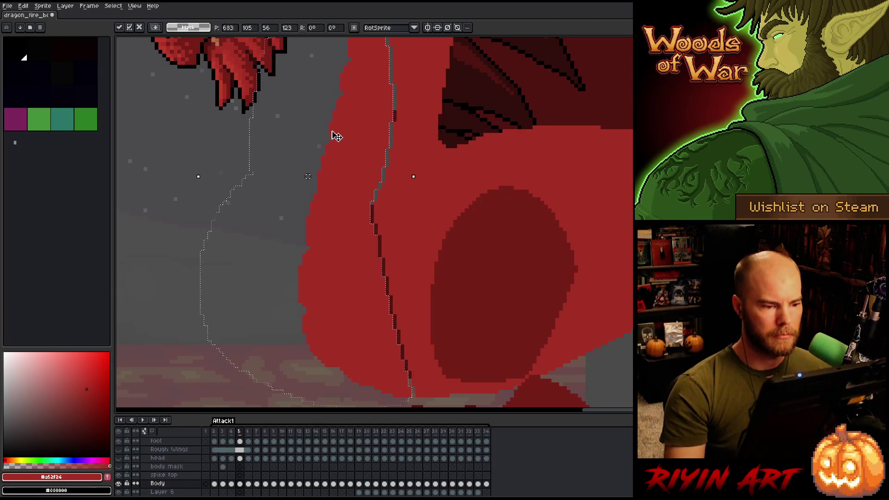
key("ctrl+d")
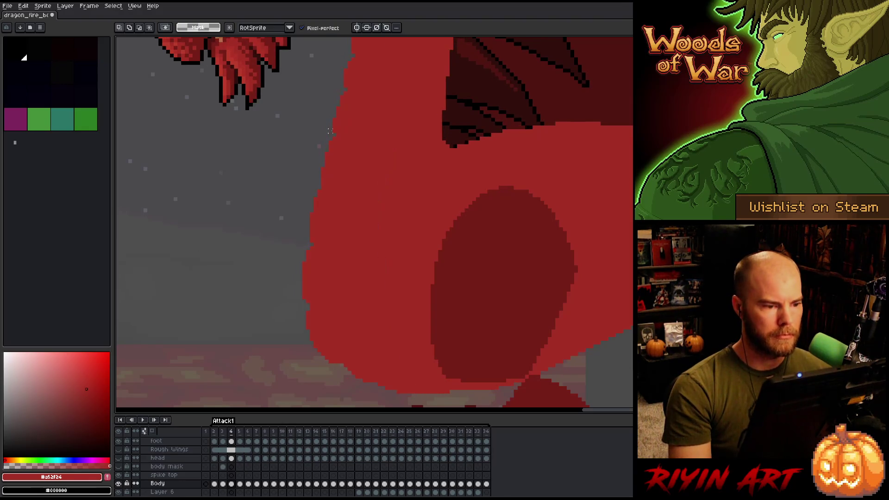
- Paint over the dark seam on the neck in red with the Pencil
key("b")
mouse_move(411, 383)
left_mouse_down()
mouse_move(388, 292)
mouse_move(407, 367)
left_mouse_up()
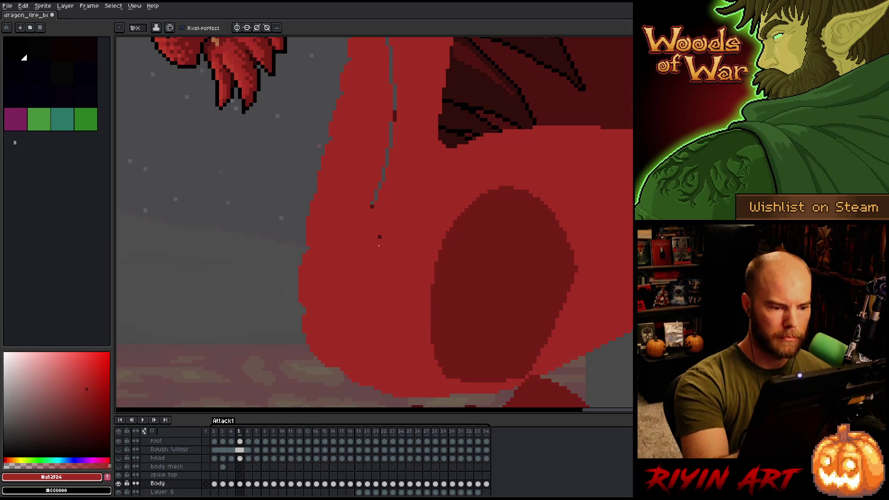
scroll(371, 241, "up", 5)
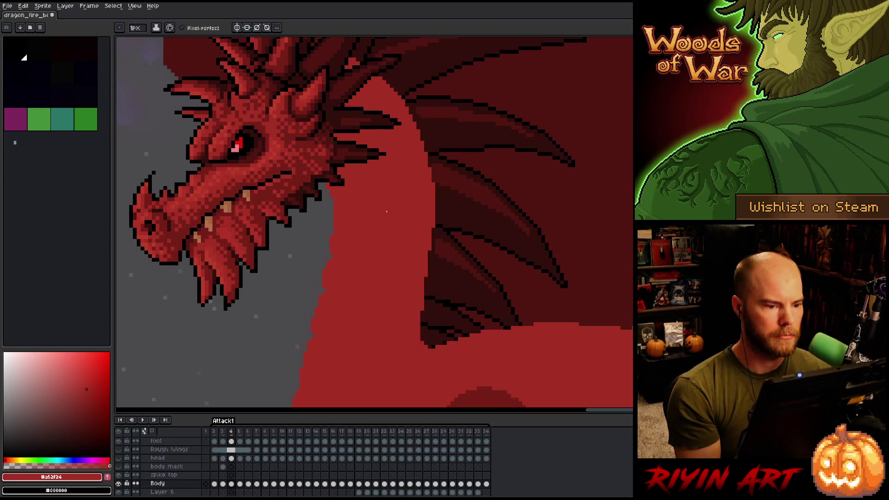
- Play the animation to preview the neck change, then flip between frames 4 and 5
key("Return")
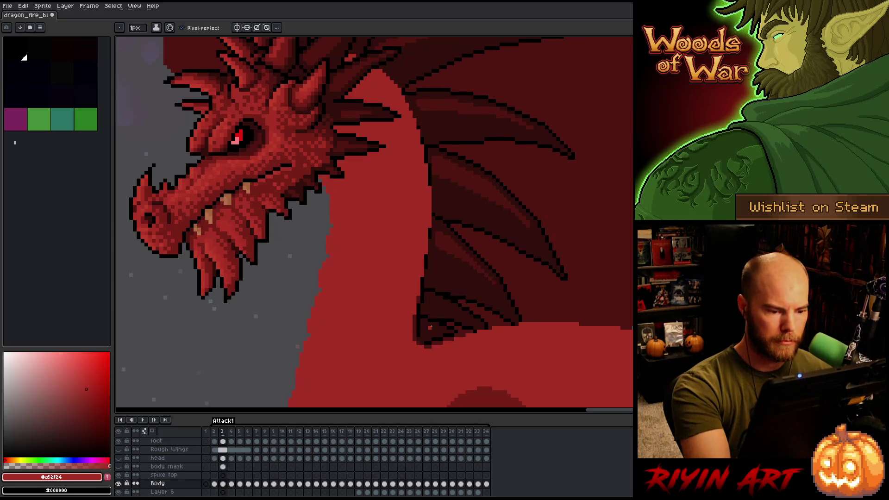
key("e")
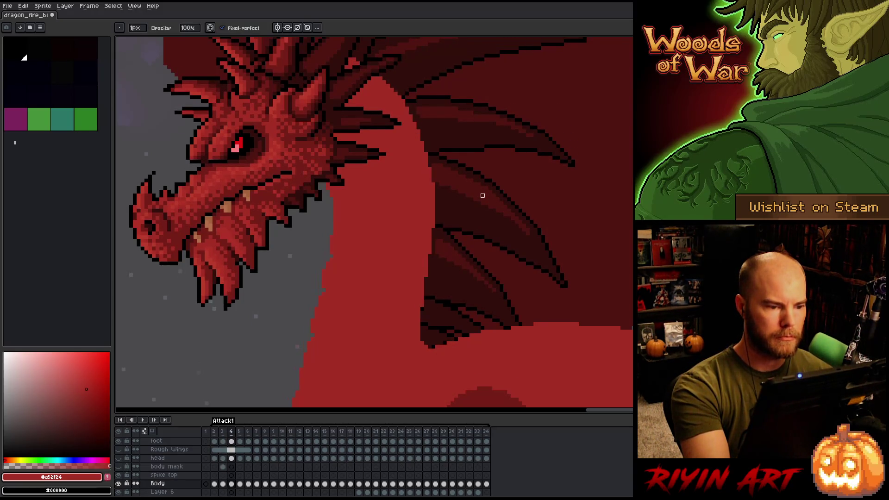
key("Right")
key("Left")
key("Left")
key("Right")
key("Right")
key("Left")
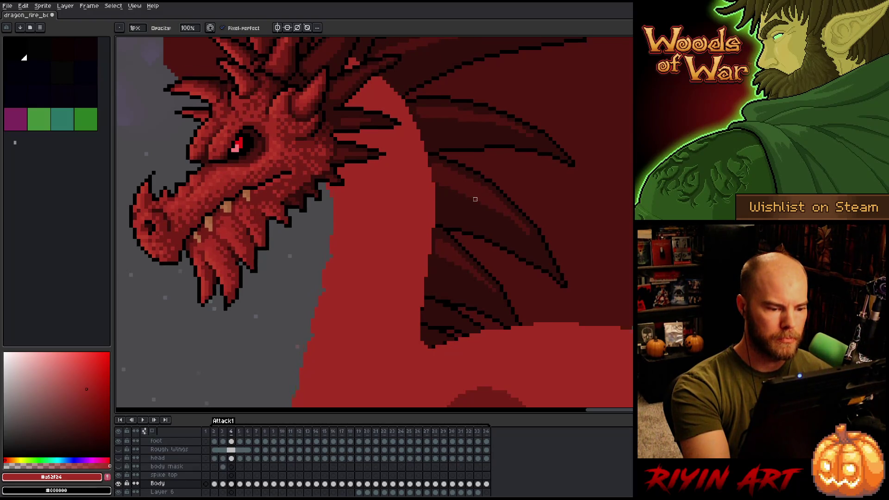
key("Right")
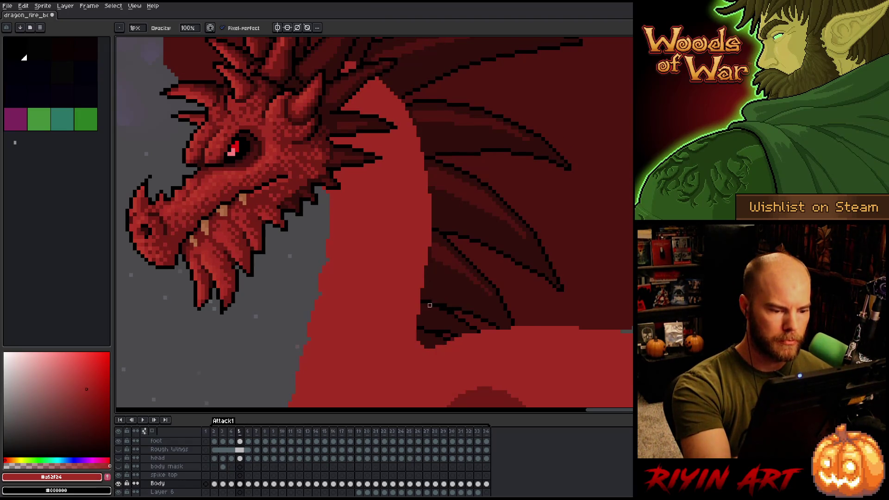
key("Left")
key("Right")
key("Left")
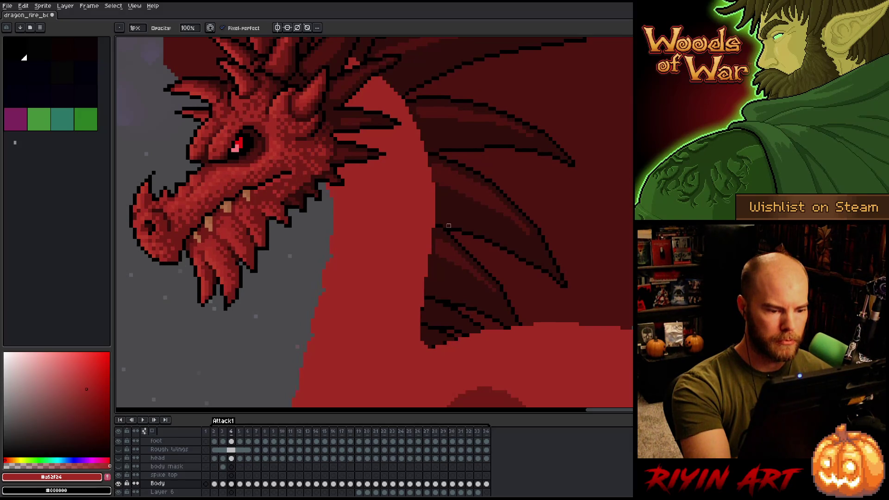
- Step back to frame 3 and compare it with frame 4, ending on frame 4
key("Left")
key("Left")
key("Right")
key("Right")
key("Left")
key("Right")
key("Left")
key("Right")
key("Right")
key("Left")
key("Left")
key("Right")
key("Left")
- With the Pencil active, step through frames 2 to 5 and stop on frame 6
key("Left")
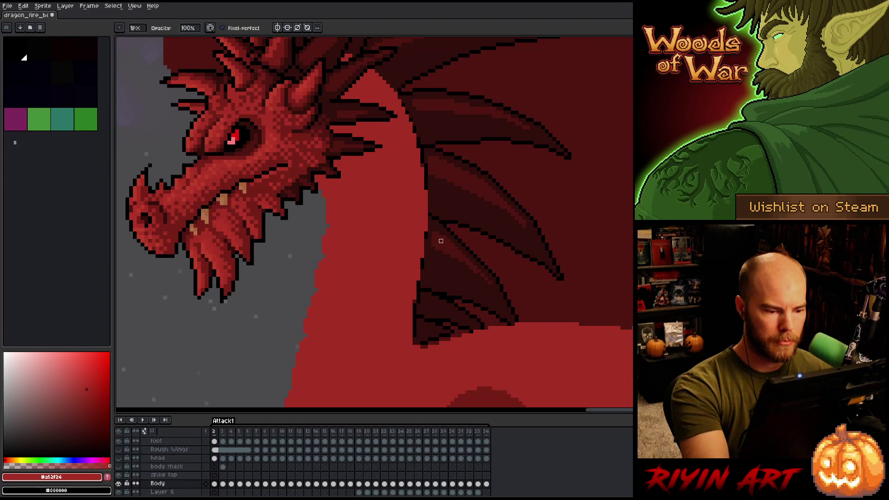
key("b")
key("Left")
key("Left")
key("Right")
key("Right")
key("Right")
key("Right")
key("Left")
key("Left")
key("Right")
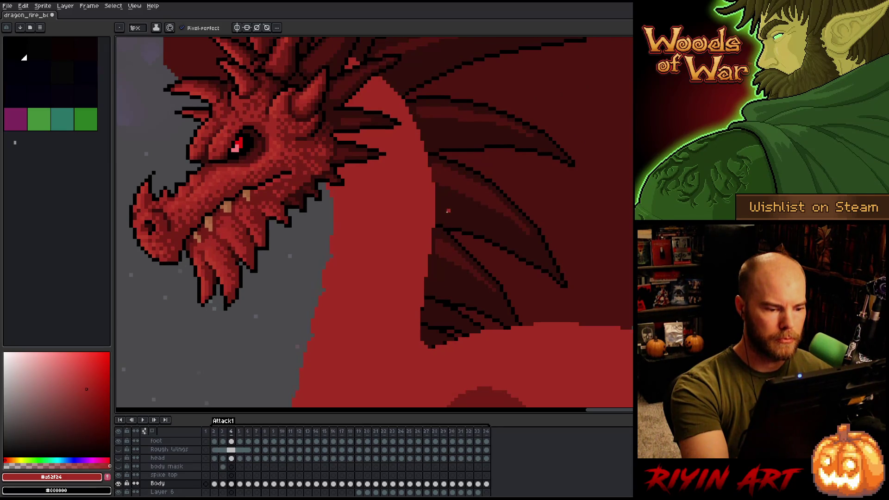
key("Right")
key("Left")
key("Right")
key("Left")
key("Right")
key("Left")
key("Right")
key("Right")
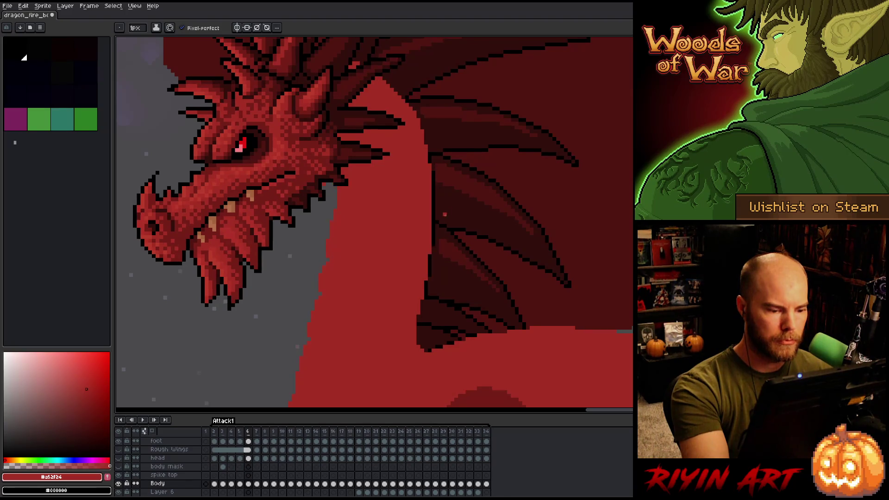
- Flip back and forth between frames to check the dragon's head motion
key("Left")
key("Right")
key("Left")
key("Right")
key("Left")
key("Right")
key("Left")
key("Right")
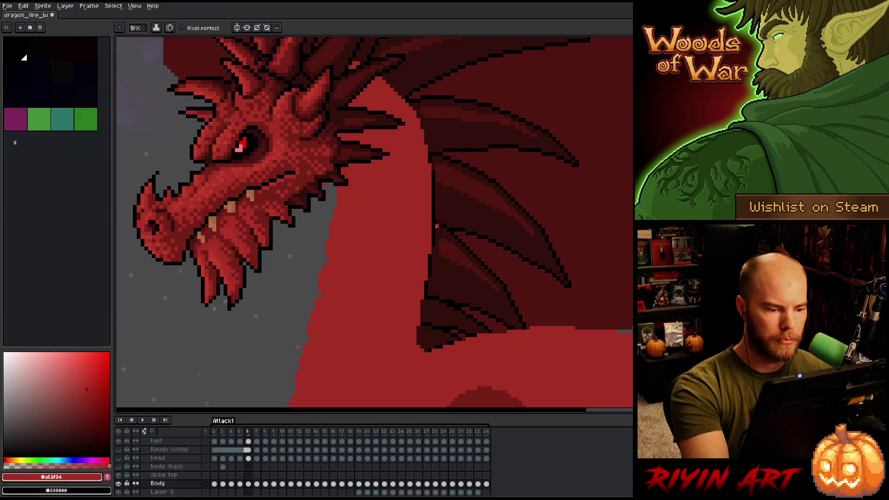
key("e")
key("b")
key("e")
key("Left")
key("Right")
key("Left")
key("Right")
key("Left")
- Compare the head position between frames 5 and 6
key("Right")
key("b")
key("Left")
key("Right")
key("Left")
key("Right")
key("Left")
key("Right")
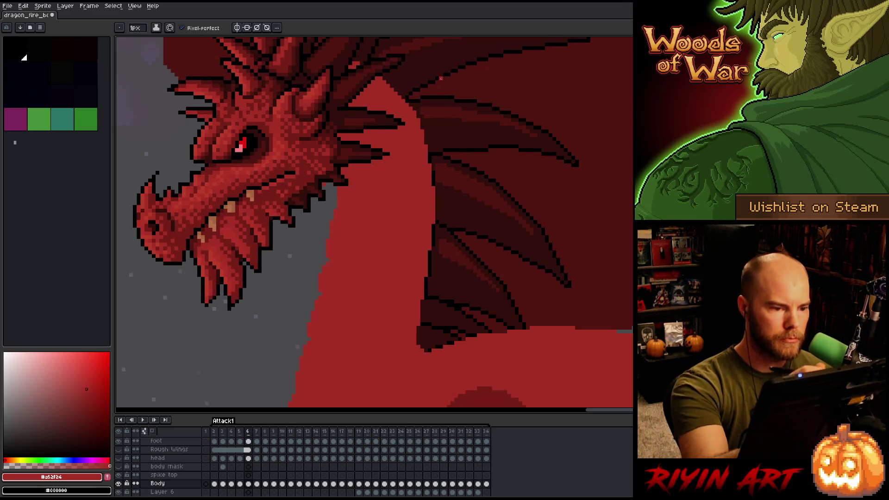
key("Left")
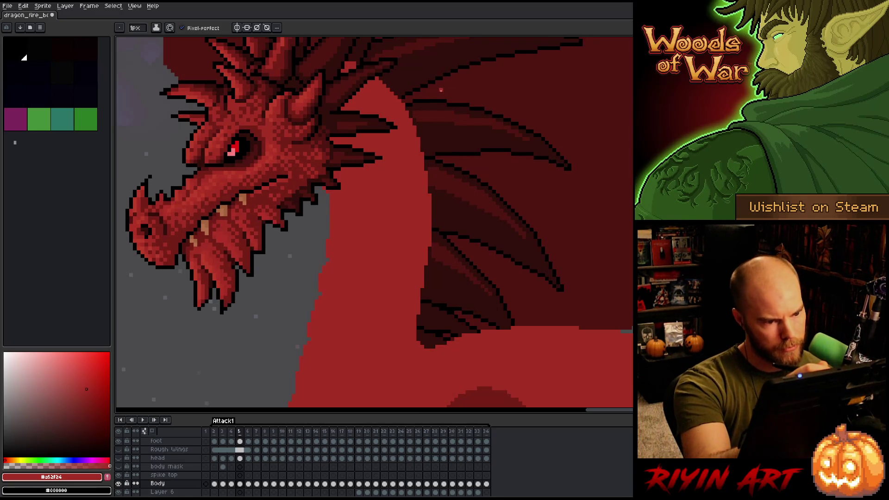
key("Right")
key("Left")
key("Left")
key("Right")
key("Right")
key("Left")
key("Right")
key("Left")
key("Right")
key("Left")
key("Right")
key("Left")
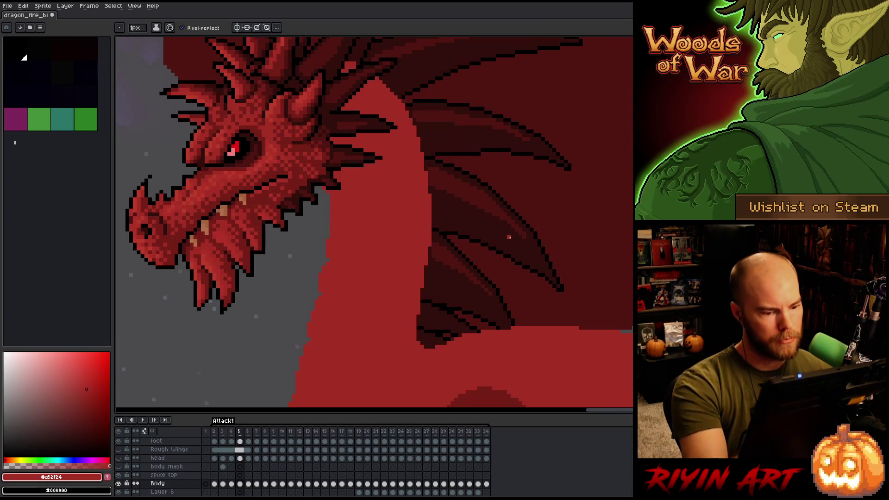
key("Right")
key("Left")
key("Right")
- Zoom out to the whole dragon and step through frames 3 to 7 to review the wing motion
key("Left")
key("Right")
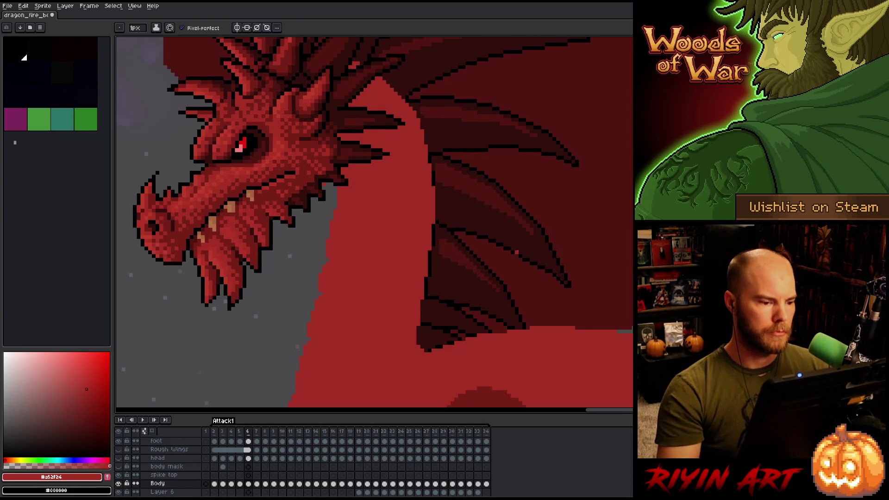
key("minus")
key("minus")
key("Left")
key("Right")
key("Left")
key("Left")
key("Left")
key("Right")
key("Right")
key("Right")
key("Right")
key("Left")
key("Left")
key("Left")
key("Left")
key("Right")
key("Right")
key("Left")
key("Left")
key("Left")
key("Left")
key("Left")
key("Right")
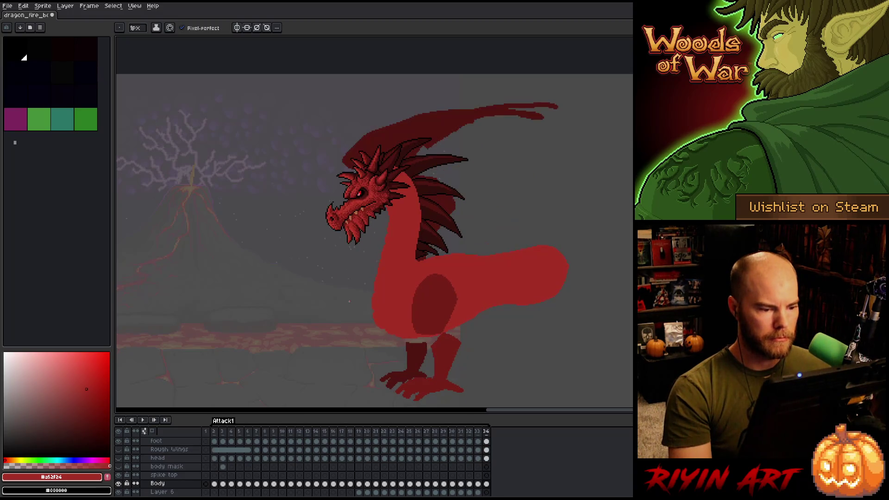
key("Right")
key("Right")
key("Right")
key("Right")
key("Left")
key("Right")
key("Right")
key("Left")
key("Right")
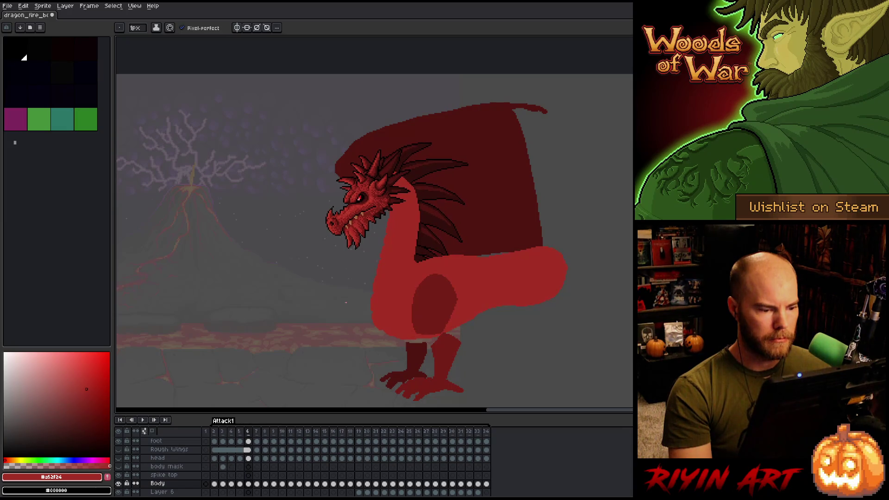
key("Right")
key("Left")
key("Left")
key("Left")
key("Right")
key("Left")
key("Right")
key("Left")
key("Right")
key("Right")
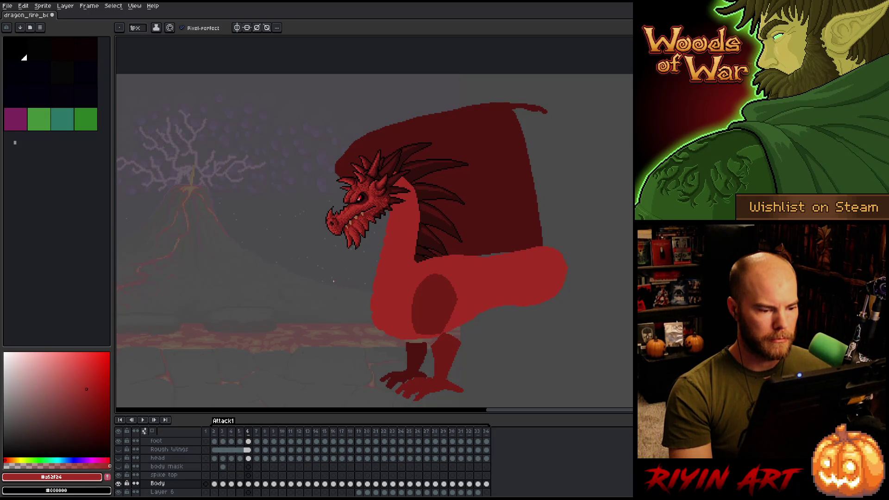
- Draw a rectangular selection around the head and neck, then compare frames 5 to 7
key("m")
mouse_move(271, 185)
left_mouse_down()
mouse_move(366, 354)
mouse_move(394, 363)
mouse_move(399, 318)
mouse_move(408, 314)
left_mouse_up()
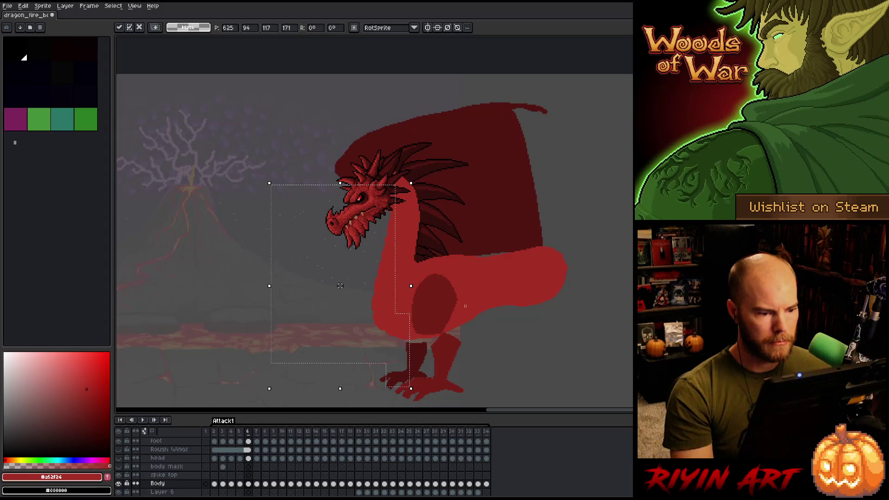
key("Left")
key("Right")
key("Right")
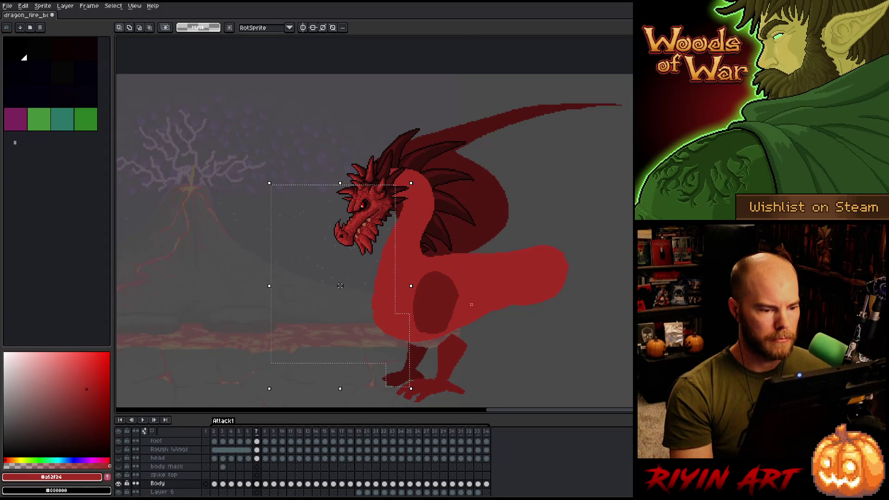
key("Left")
key("Right")
key("Left")
key("Right")
key("Right")
key("Left")
key("Left")
- Clear the selection, move to frame 7 and centre the view on the neck
key("ctrl+d")
scroll(450, 165, "up", 4)
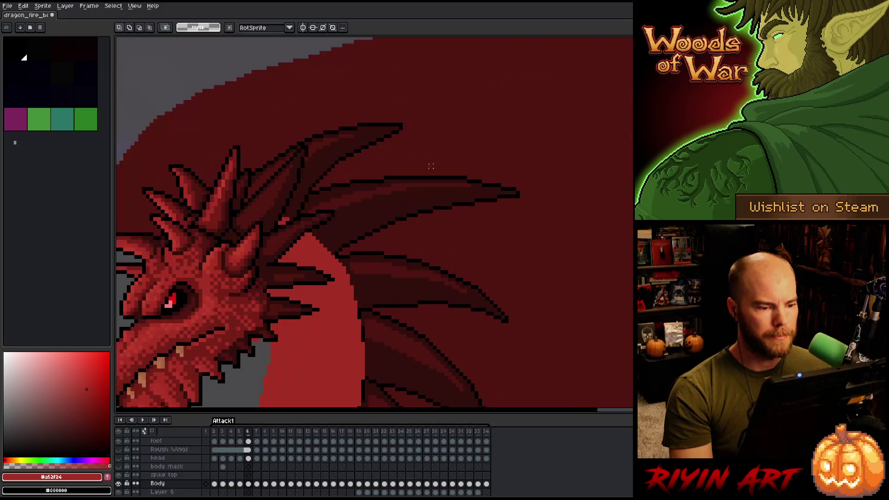
scroll(427, 168, "down", 1)
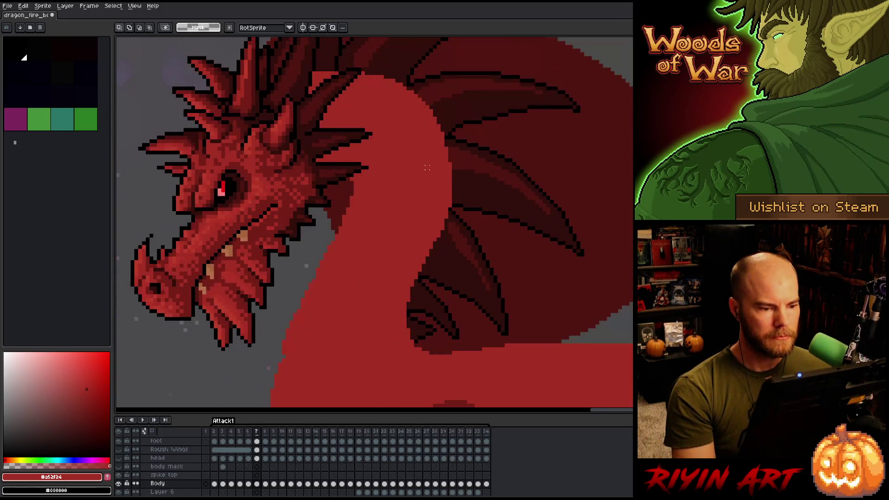
key("Right")
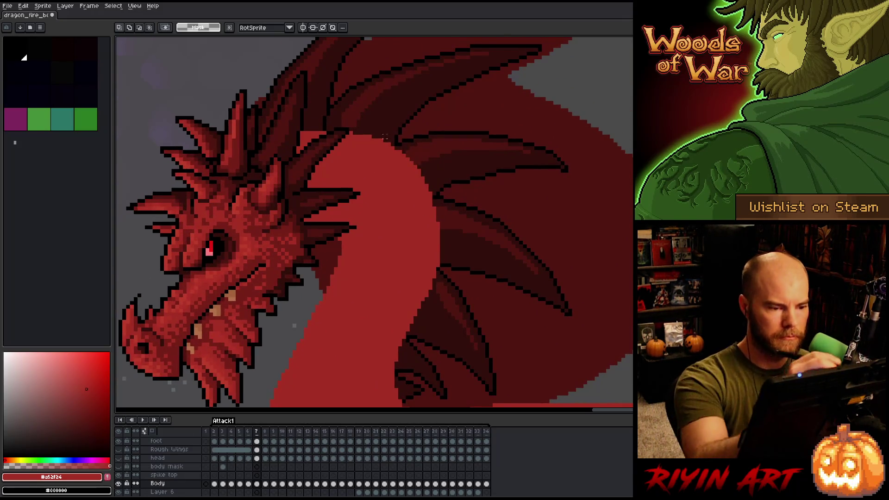
key("b")
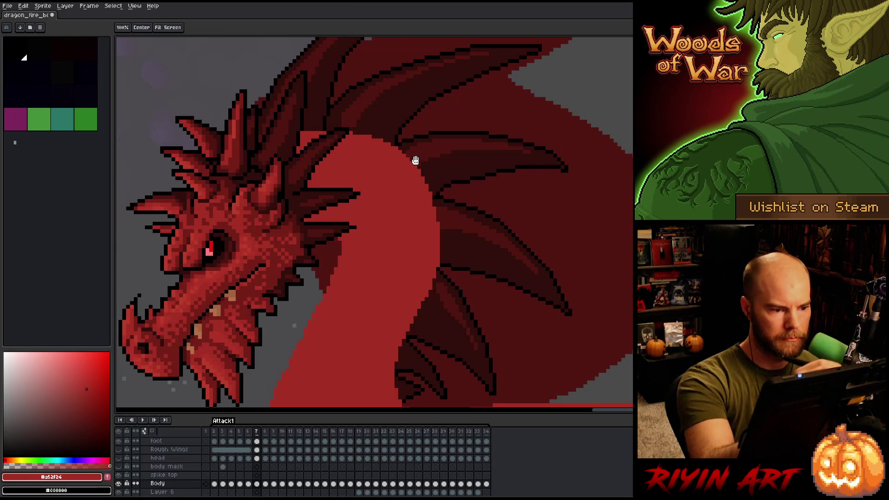
left_click_drag(417, 155, 405, 117)
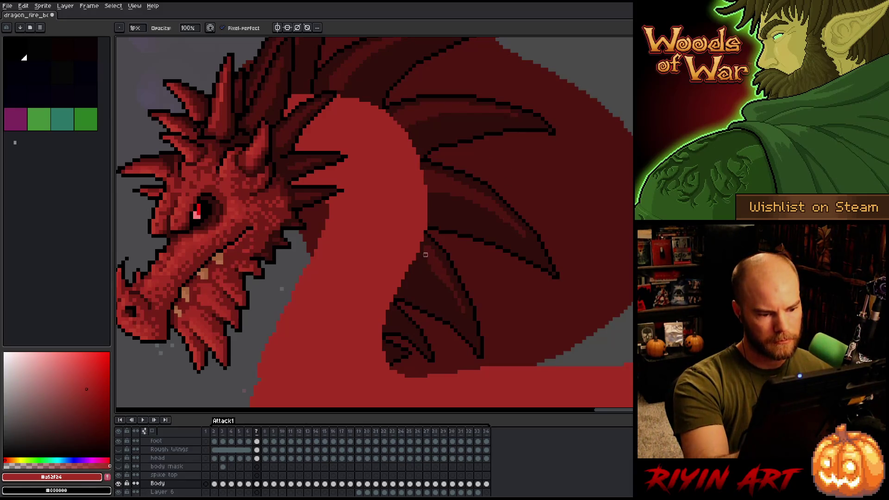
- Lasso-select the front of the neck, drop the selection and save the sprite
key("q")
mouse_move(410, 238)
left_mouse_down()
mouse_move(406, 285)
mouse_move(360, 345)
mouse_move(371, 245)
left_mouse_up()
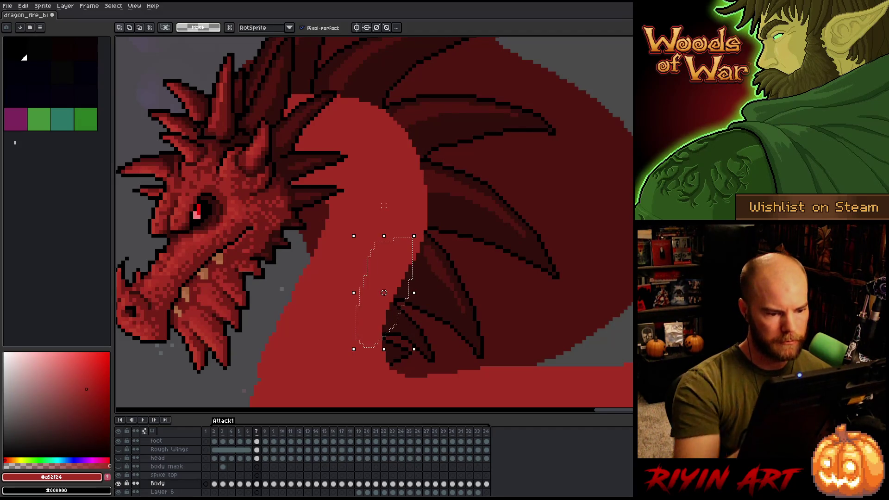
key("ctrl+d")
key("b")
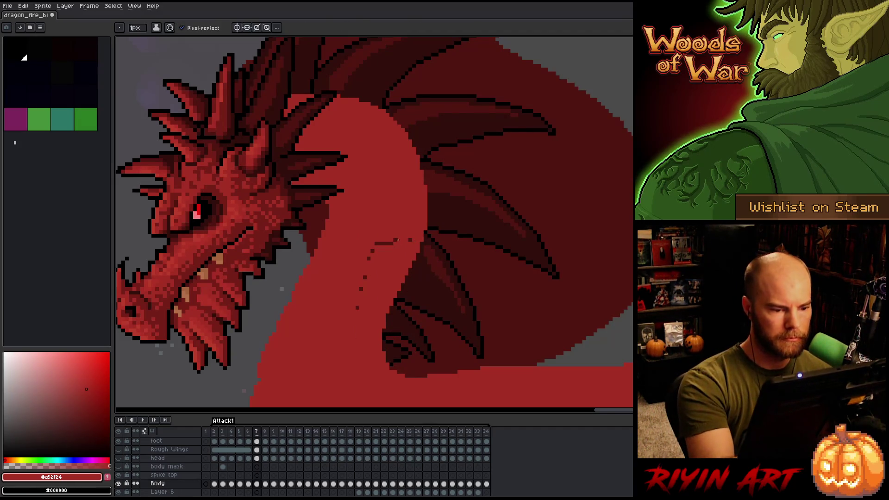
key("ctrl+s")
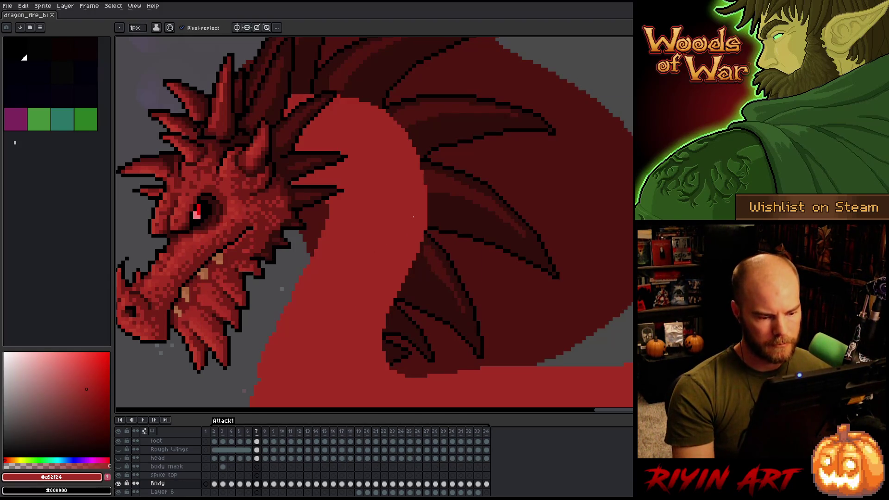
- Touch up pixels on the neck edge and near the upper spikes, checking neighbouring frames
key("comma")
key("period")
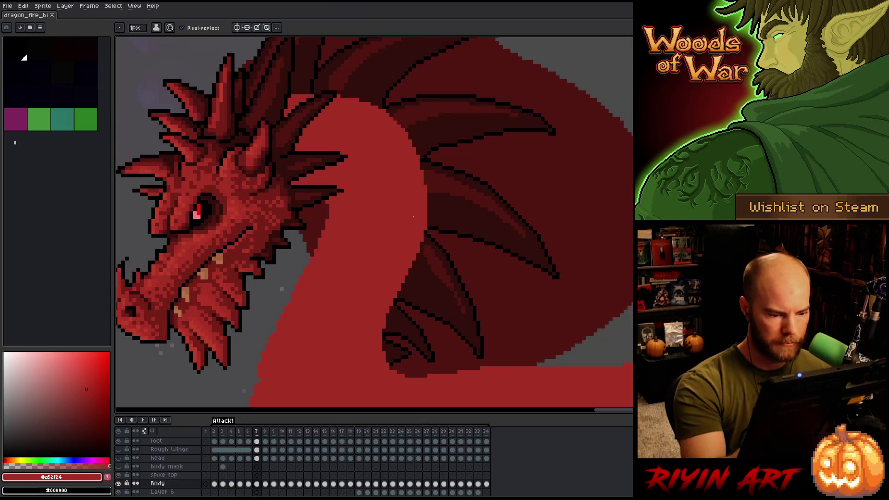
key("e")
left_click(399, 372)
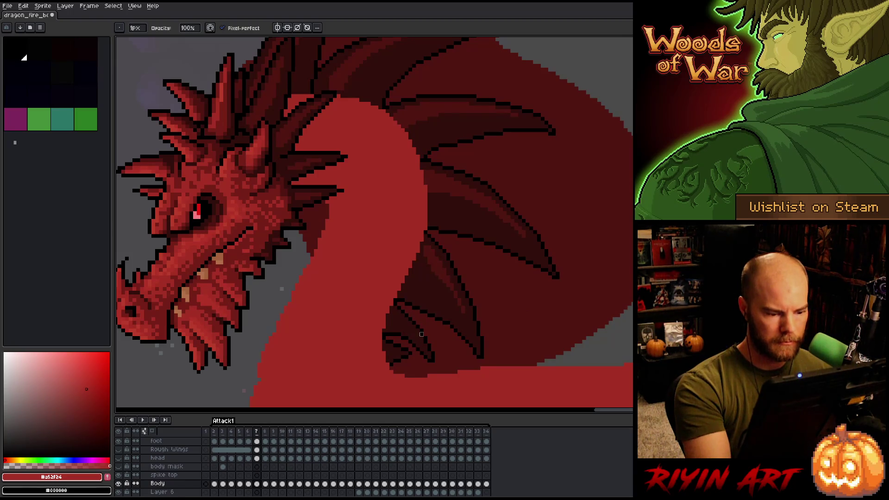
key("comma")
key("period")
key("comma")
key("period")
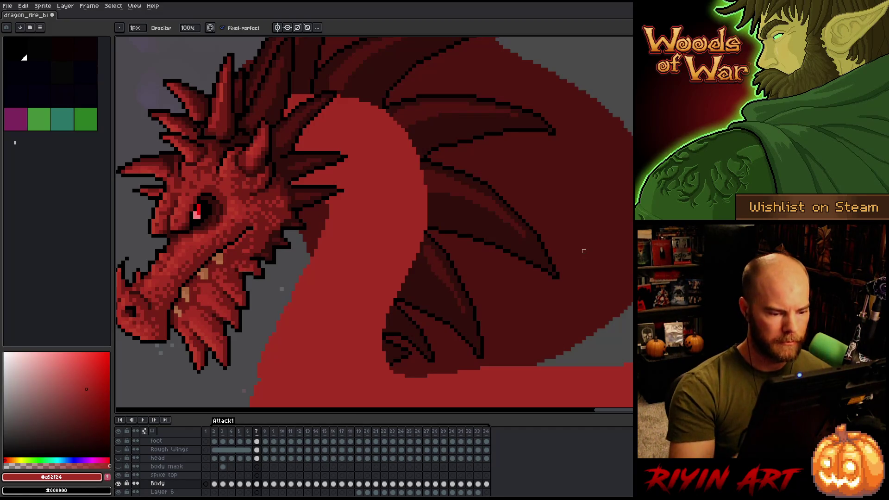
key("e")
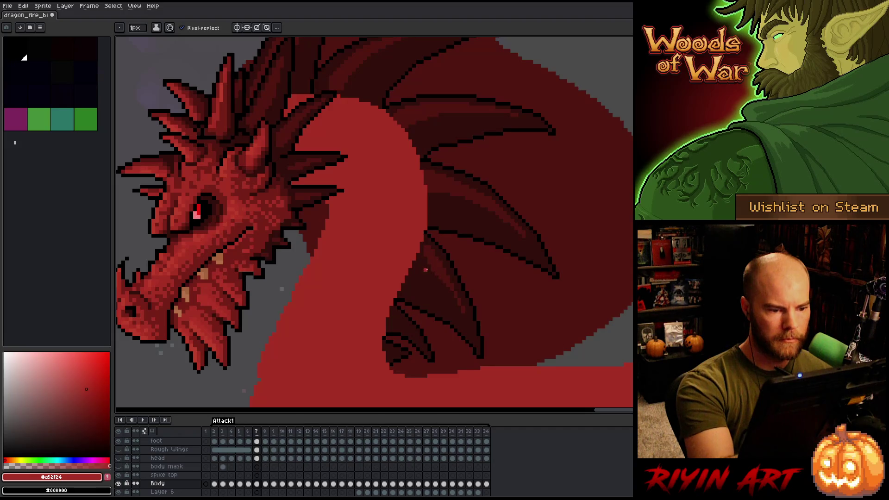
key("b")
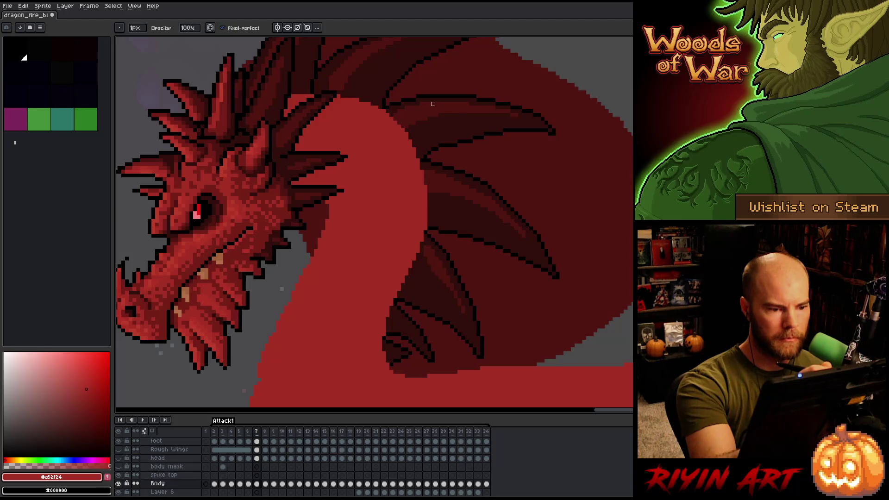
key("v")
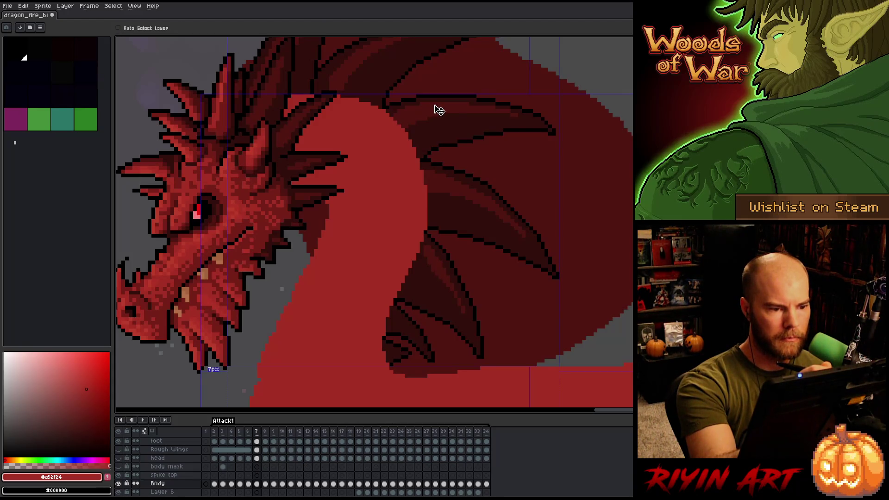
key("b")
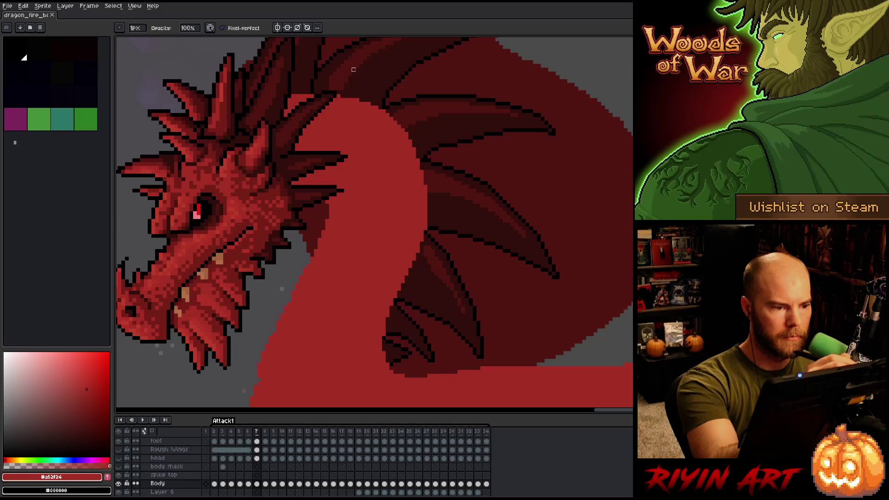
left_click(293, 96)
- Compare frame 7's edits against frame 8 and return to frame 7
key("comma")
key("period")
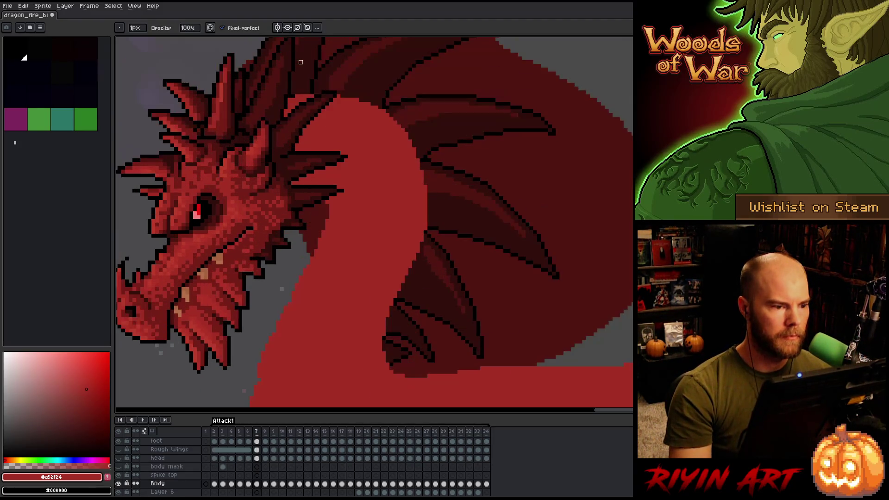
key("period")
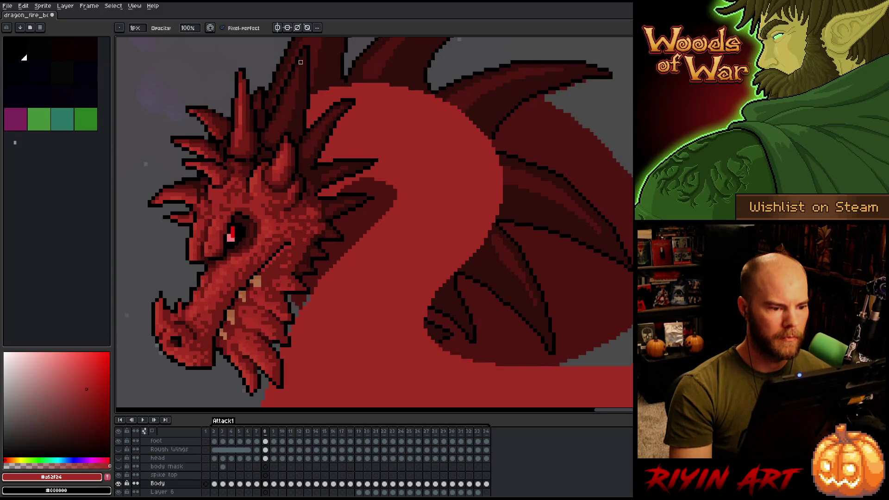
key("comma")
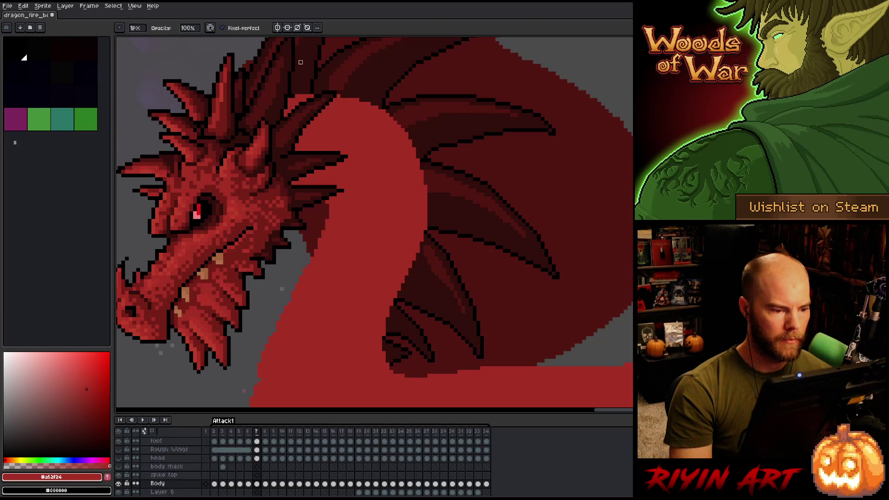
key("e")
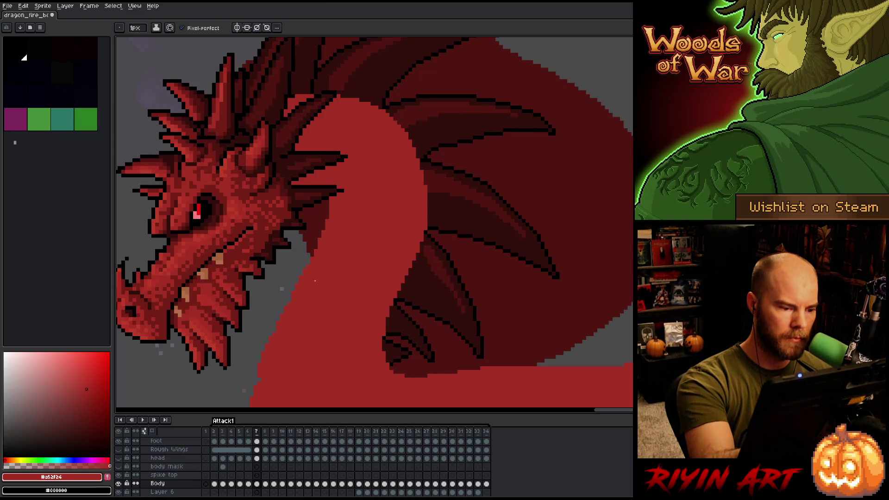
key("Right")
key("Left")
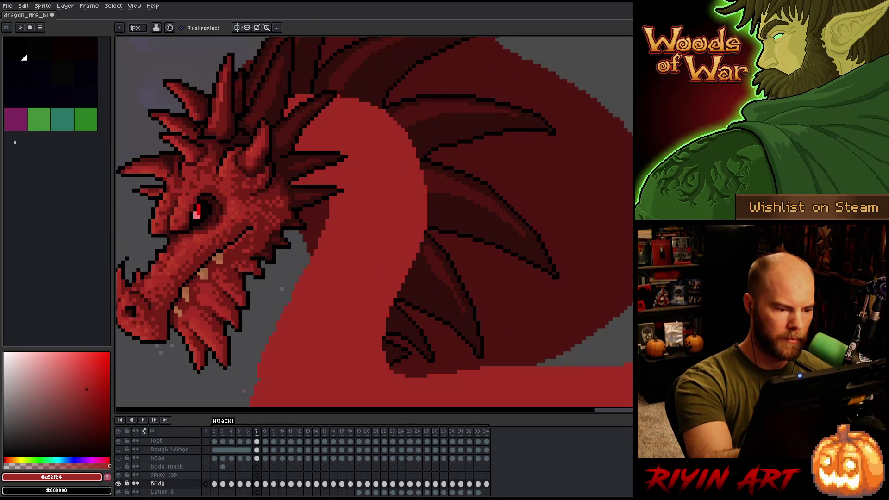
- Reshape the spike behind the head via a lasso selection, save, and advance to frame 8
key("q")
mouse_move(343, 245)
left_mouse_down()
mouse_move(334, 209)
mouse_move(316, 234)
mouse_move(315, 299)
left_mouse_up()
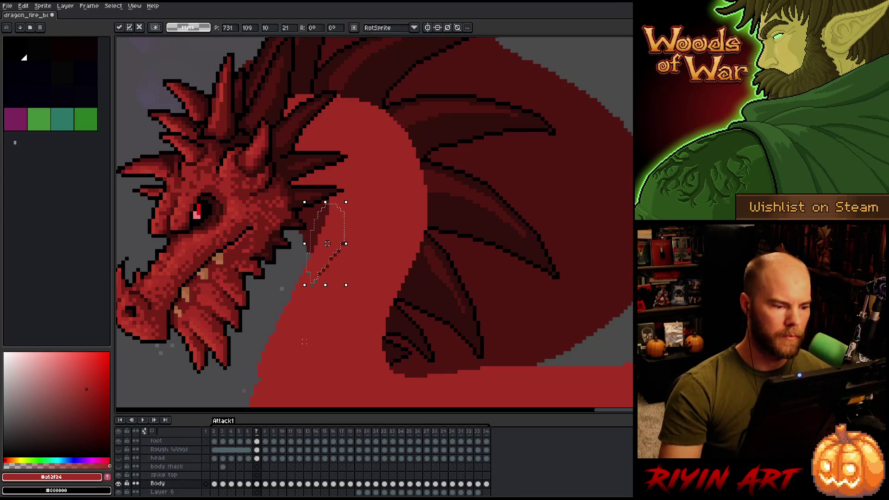
key("b")
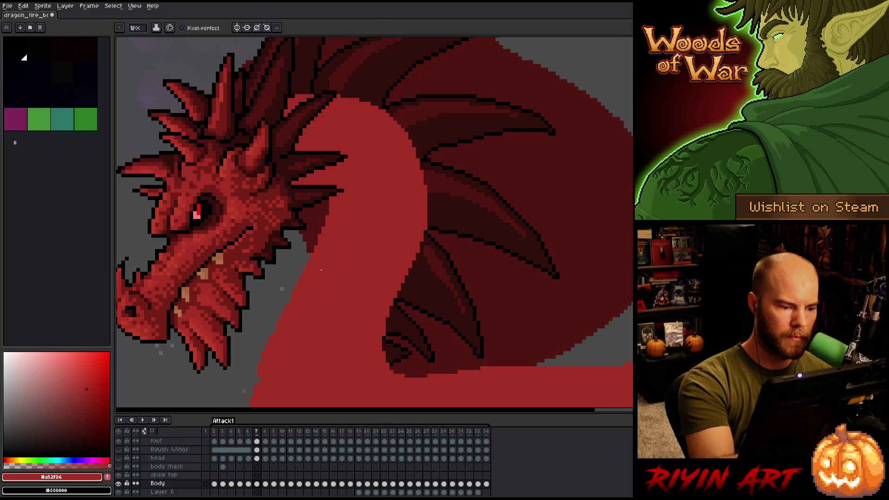
key("ctrl+s")
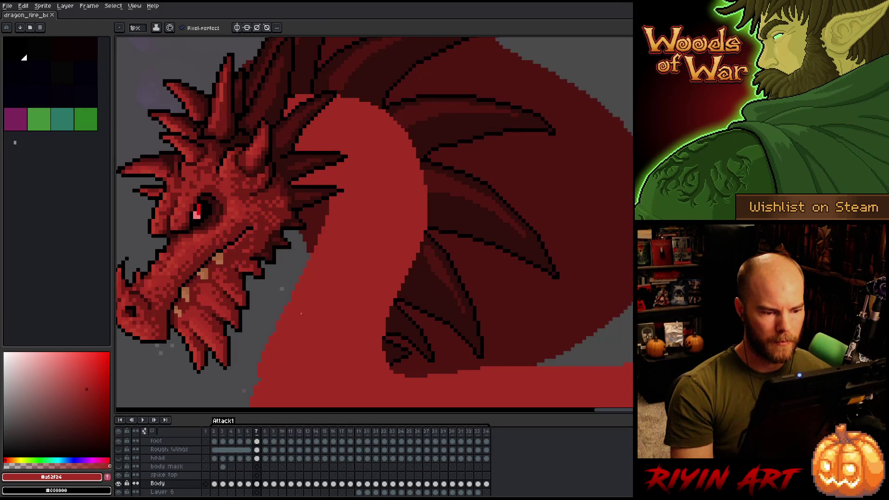
key("period")
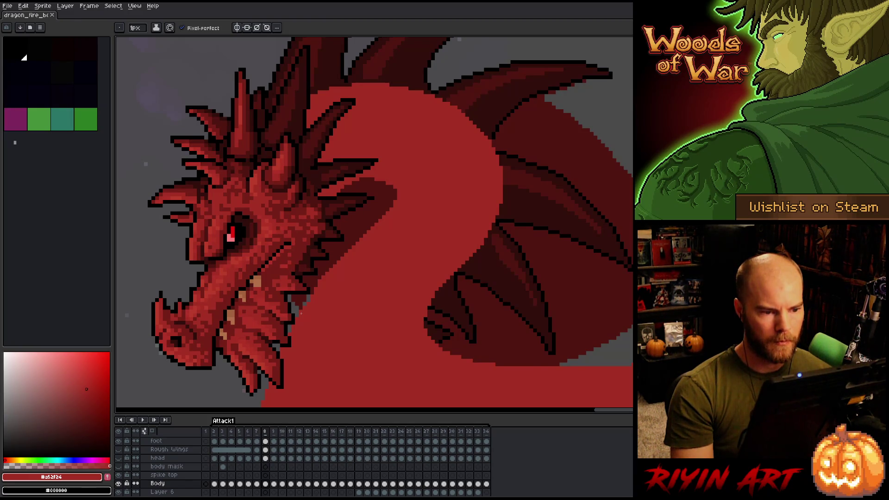
- Compare frame 8 with frame 7, touch up pixels by the neck spike, then advance to frame 9
key("comma")
key("period")
key("comma")
key("period")
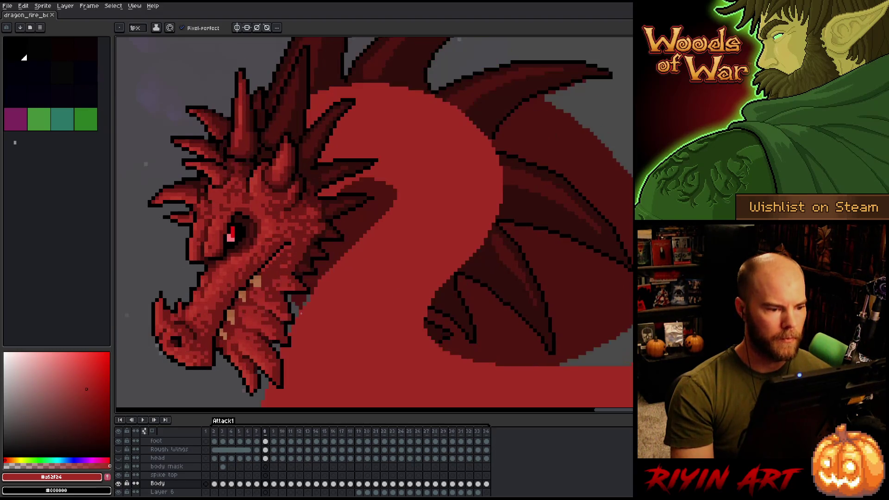
key("b")
left_click_drag(330, 194, 339, 202)
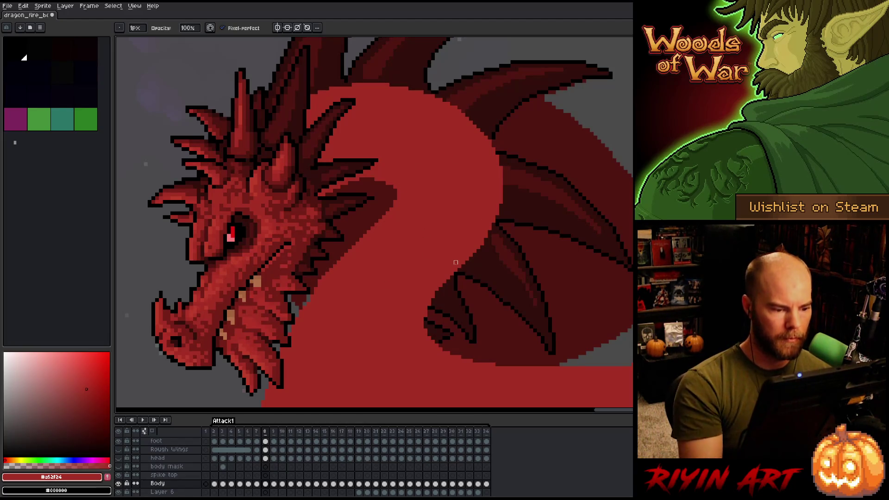
key("e")
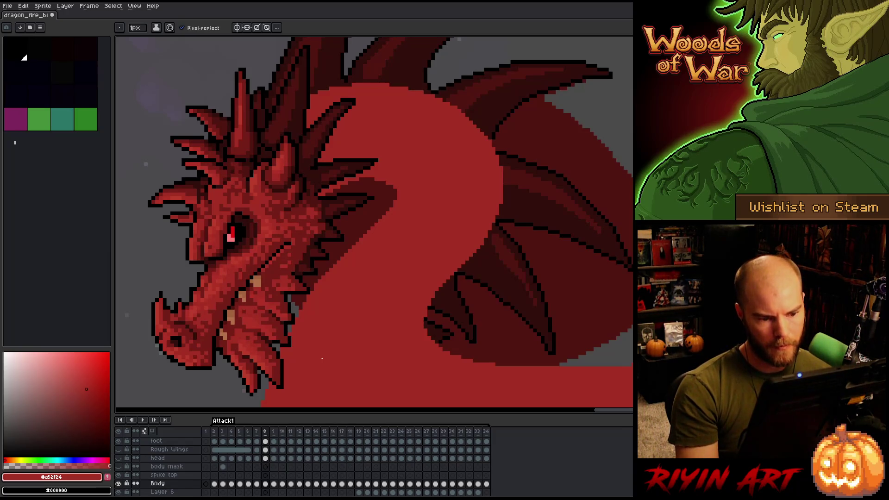
key("period")
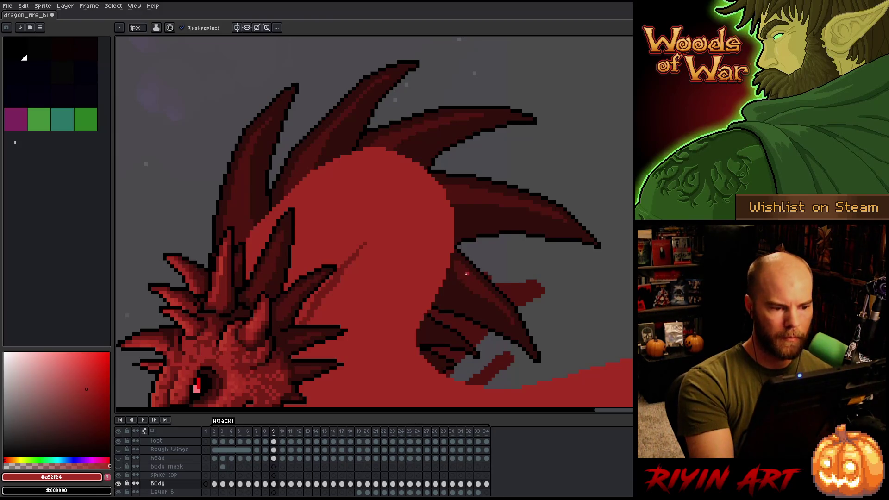
- Toggle between eraser and pencil, advance to frame 10 and pan the dragon's head into view
key("e")
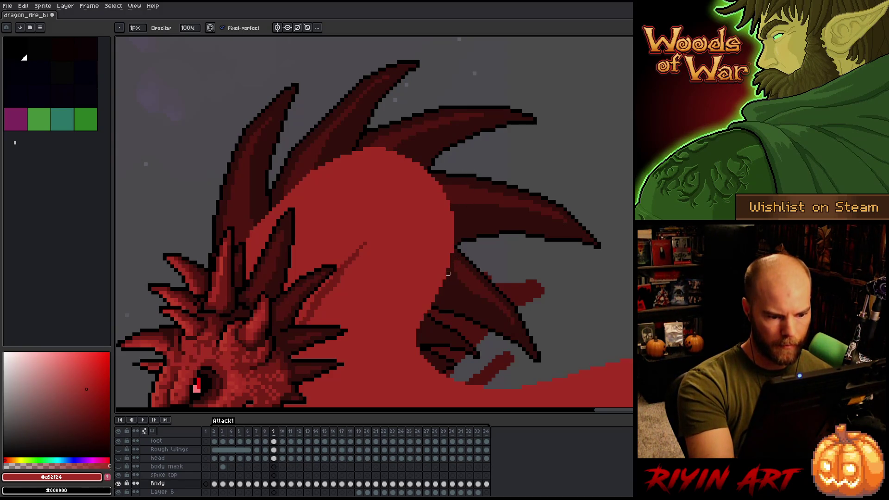
key("b")
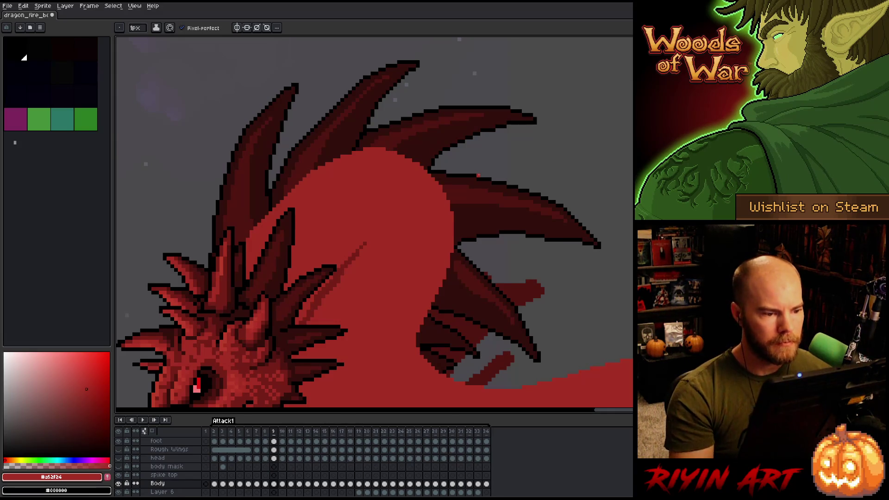
key("Right")
mouse_move(479, 175)
left_mouse_down()
mouse_move(467, 189)
mouse_move(502, 159)
left_mouse_up()
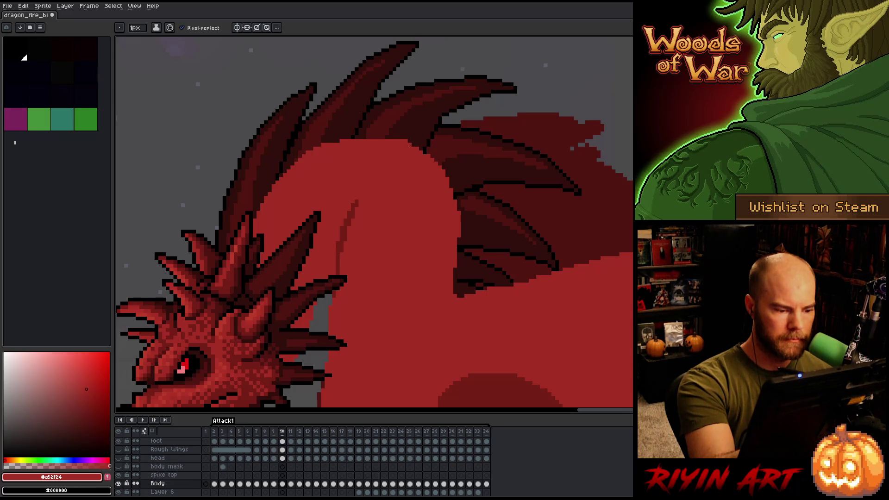
- Select the neck spikes and shift them slightly left, then commit
key("m")
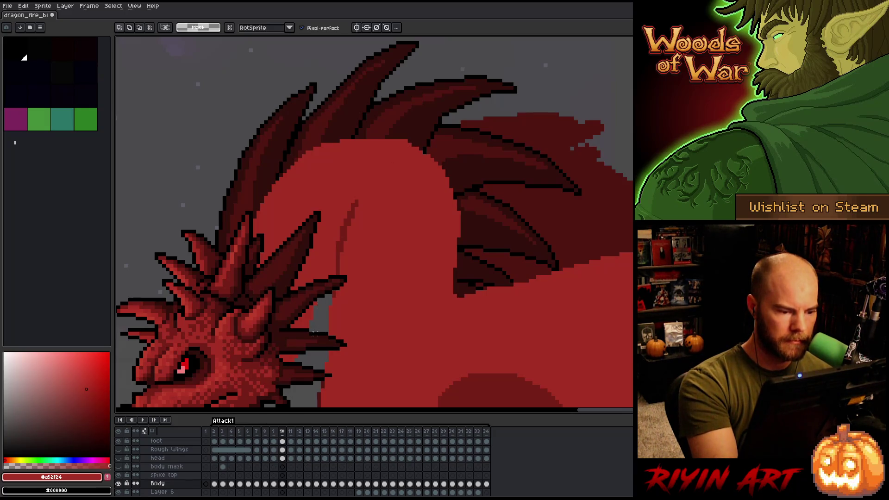
mouse_move(319, 315)
left_mouse_down()
mouse_move(337, 259)
mouse_move(304, 293)
mouse_move(280, 378)
left_mouse_up()
left_click_drag(343, 264, 337, 264)
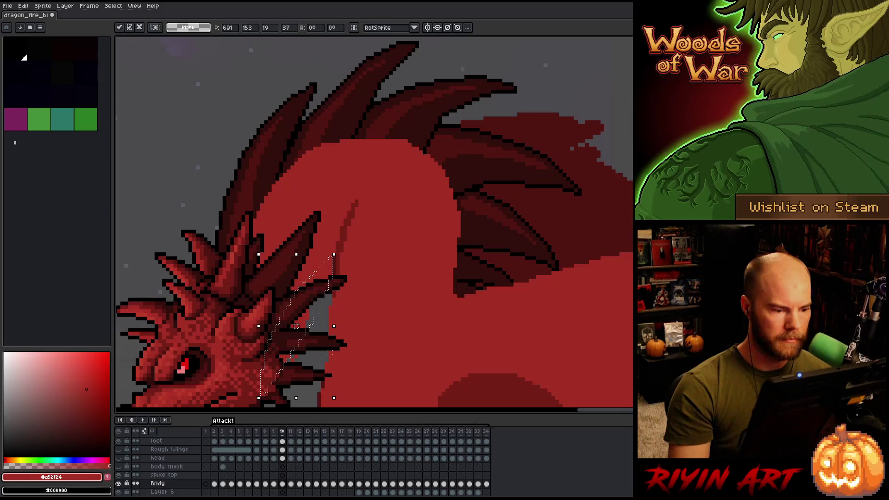
key("ctrl+d")
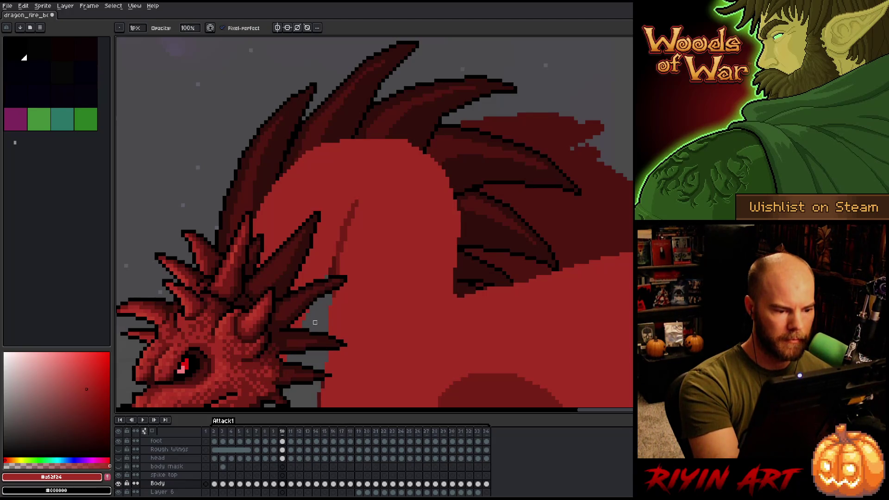
- Repaint the body's top edge and left outline in body red
key("e")
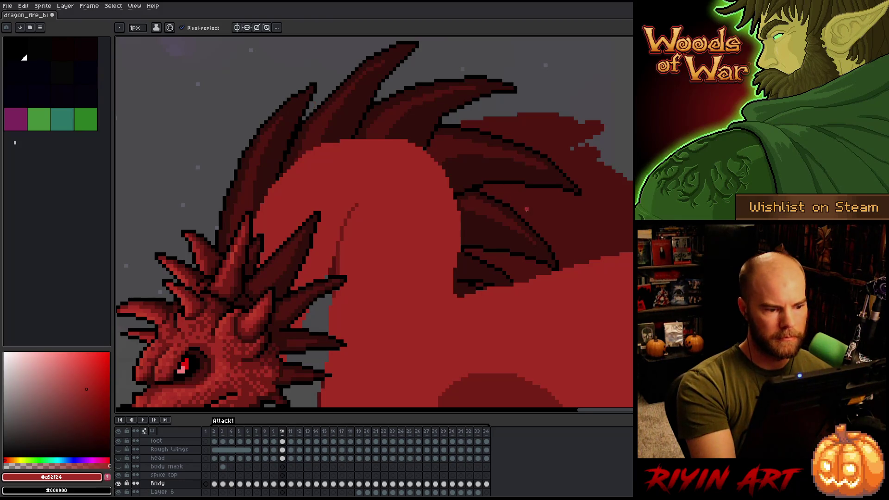
left_click_drag(394, 137, 371, 136)
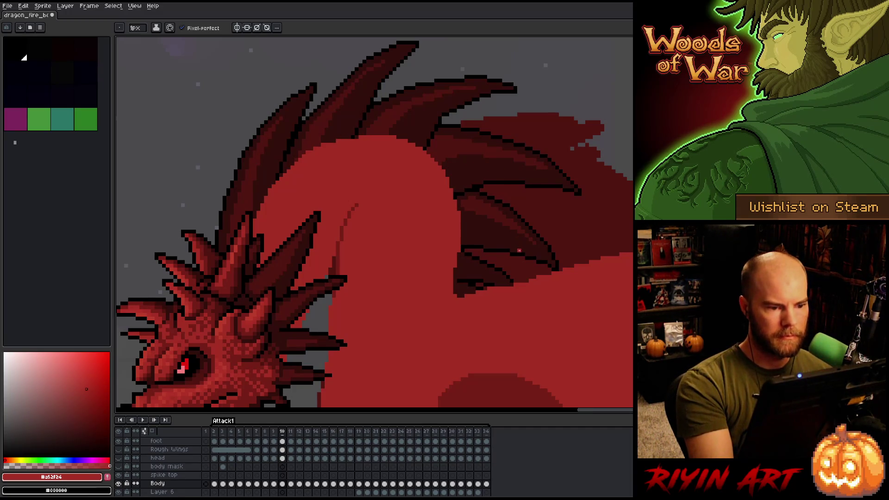
left_click_drag(485, 314, 506, 186)
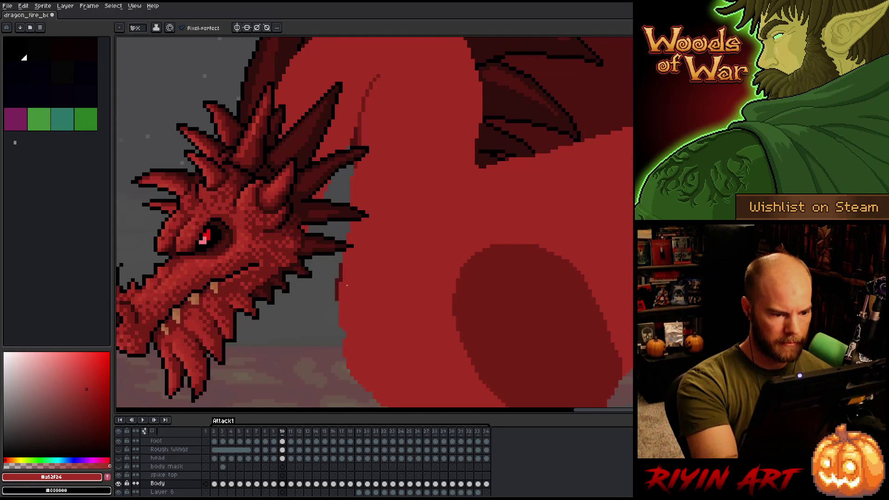
left_click_drag(341, 268, 337, 301)
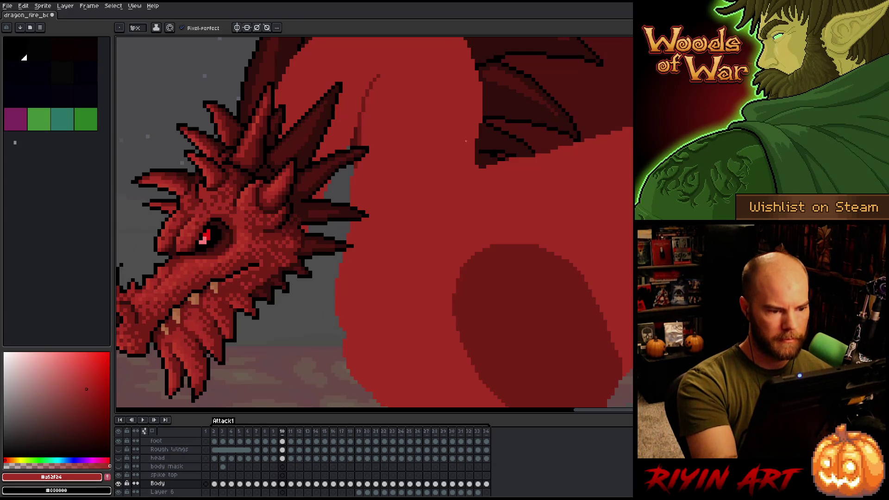
key("e")
key("b")
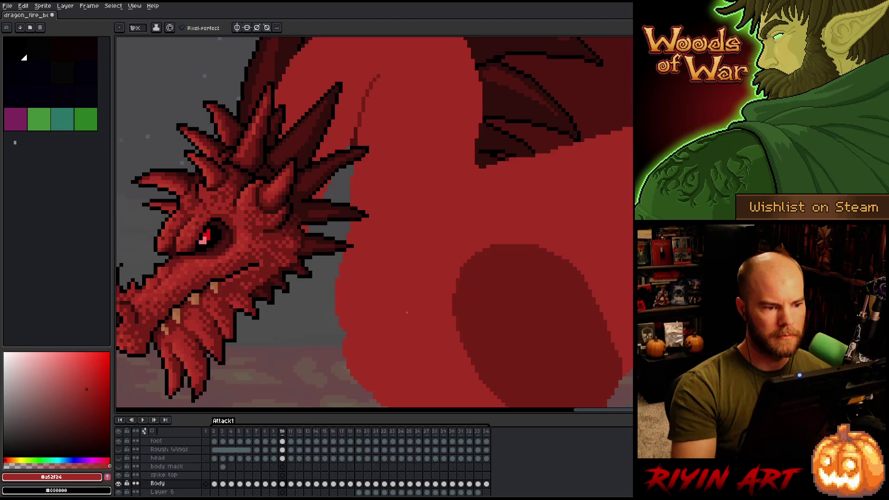
scroll(407, 312, "down", 2)
scroll(402, 246, "up", 2)
key("Left")
key("Right")
key("Left")
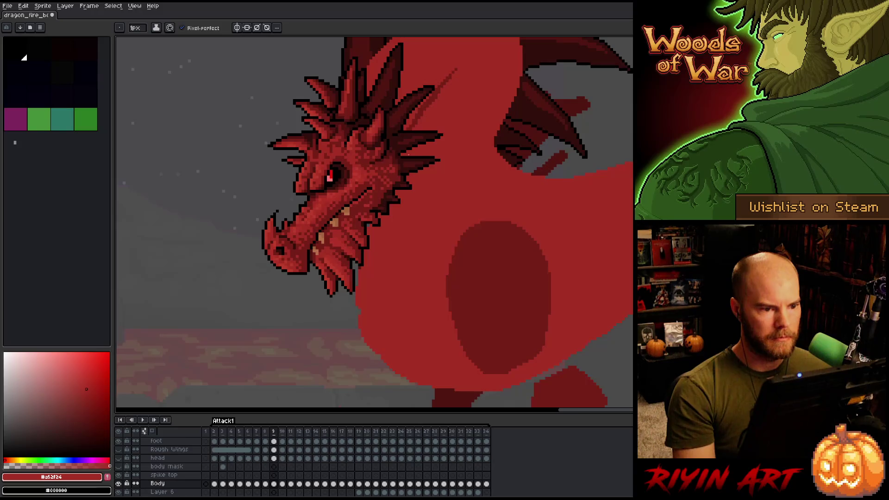
scroll(408, 153, "up", 1)
scroll(479, 189, "up", 1)
key("alt")
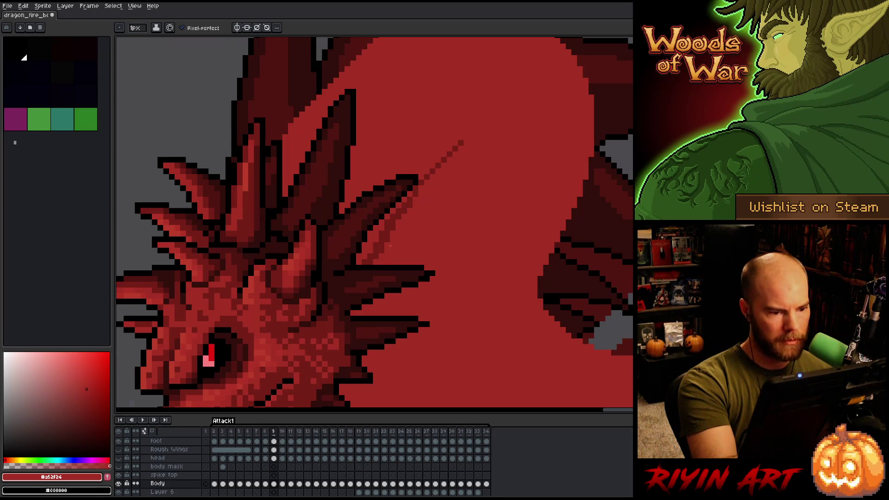
left_click(399, 204, "alt")
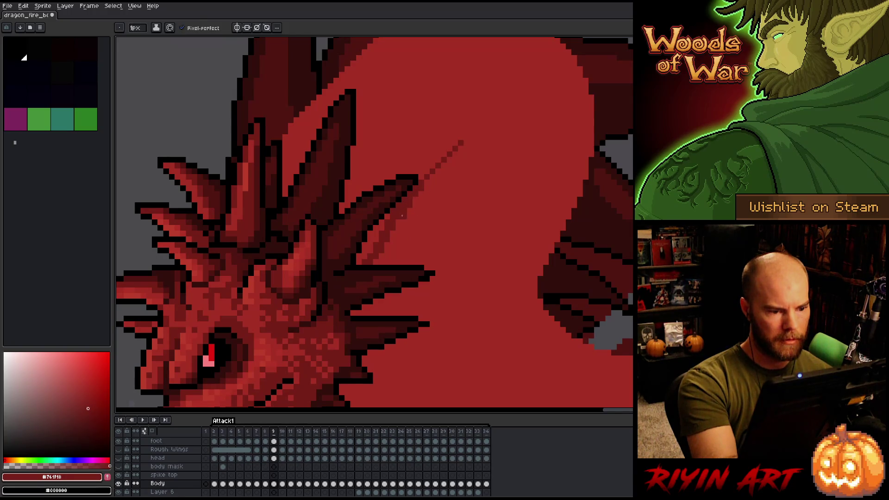
left_click(414, 194, "alt")
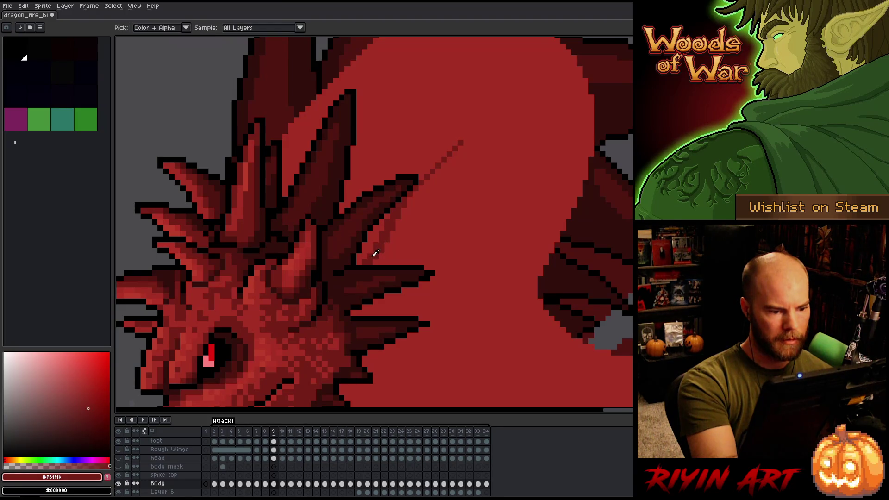
left_click(372, 244, "alt")
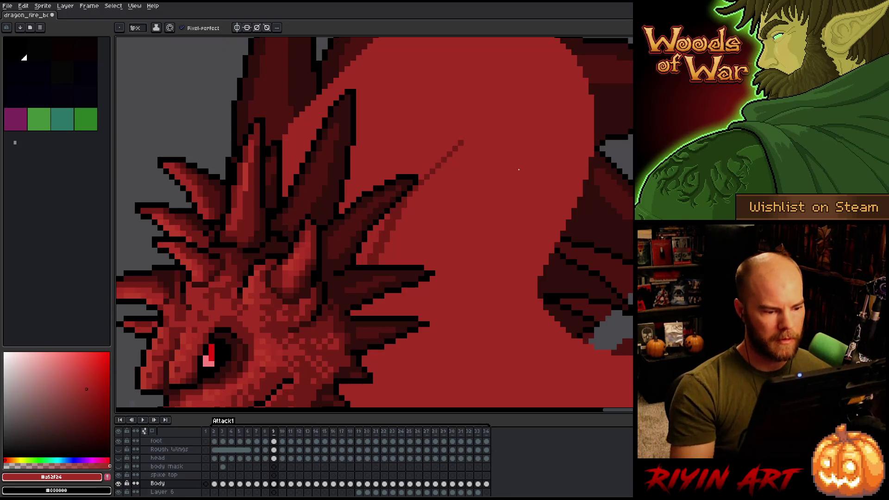
scroll(457, 201, "down", 3)
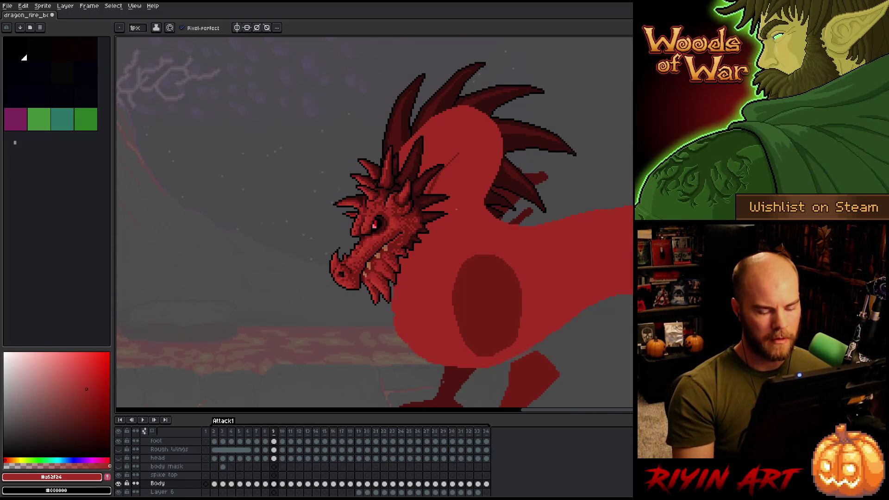
key("Right")
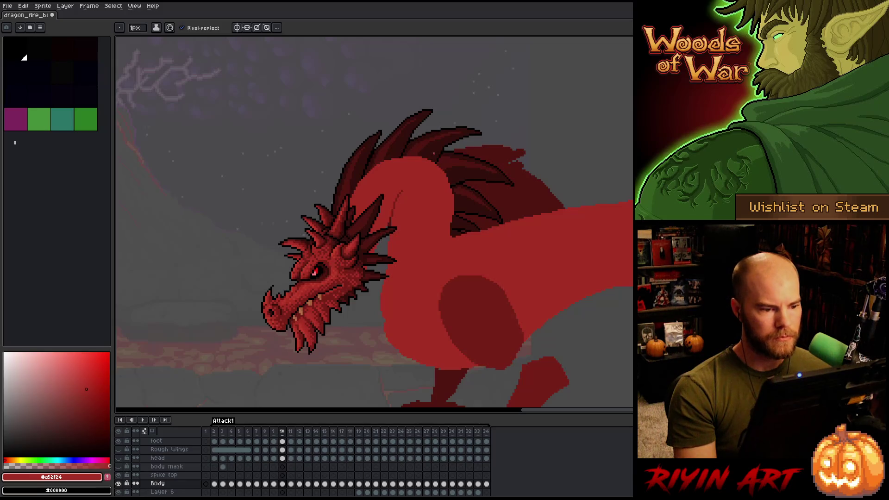
- On frame 11, sample the dark shading red #761f18 from the dragon's chest
scroll(421, 164, "up", 2)
key("Right")
scroll(422, 171, "up", 2)
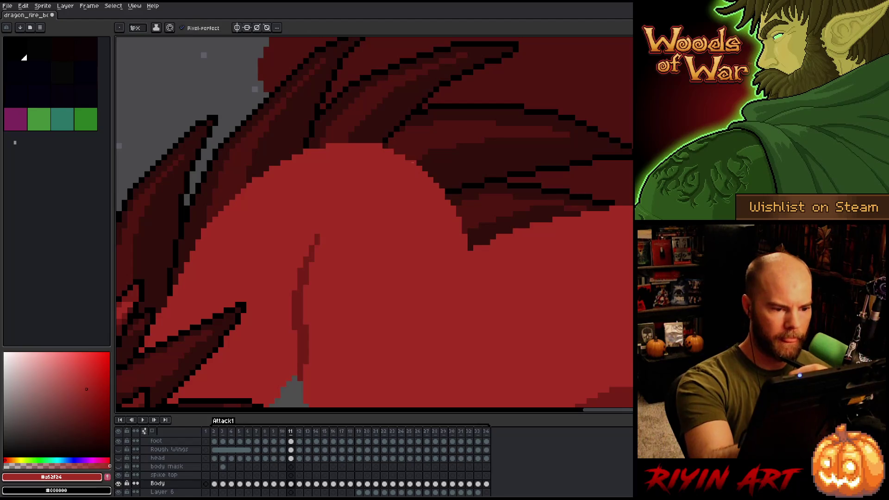
mouse_move(449, 155)
left_mouse_down()
mouse_move(504, 145)
mouse_move(515, 128)
left_mouse_up()
left_click(542, 188, "alt")
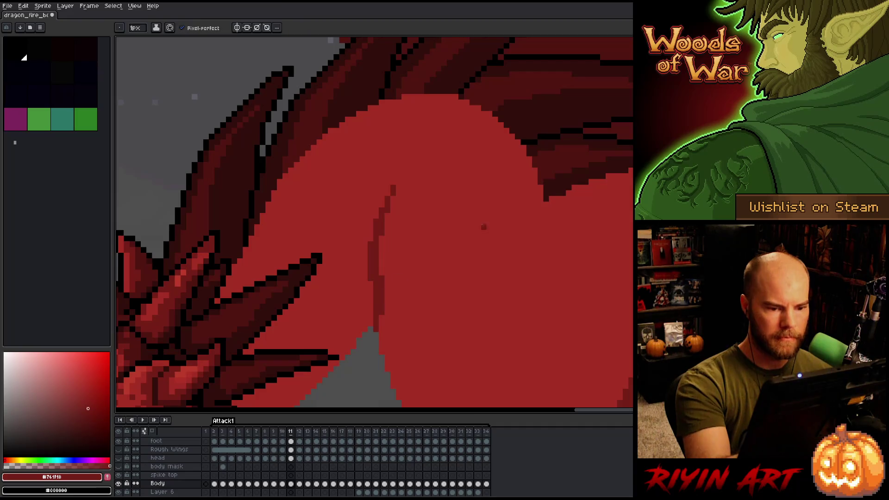
left_click(574, 193, "alt")
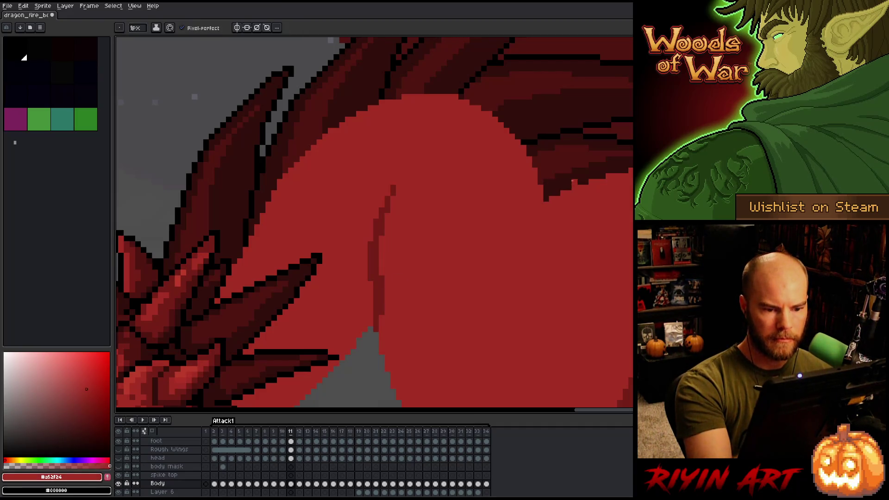
left_click(540, 183, "alt")
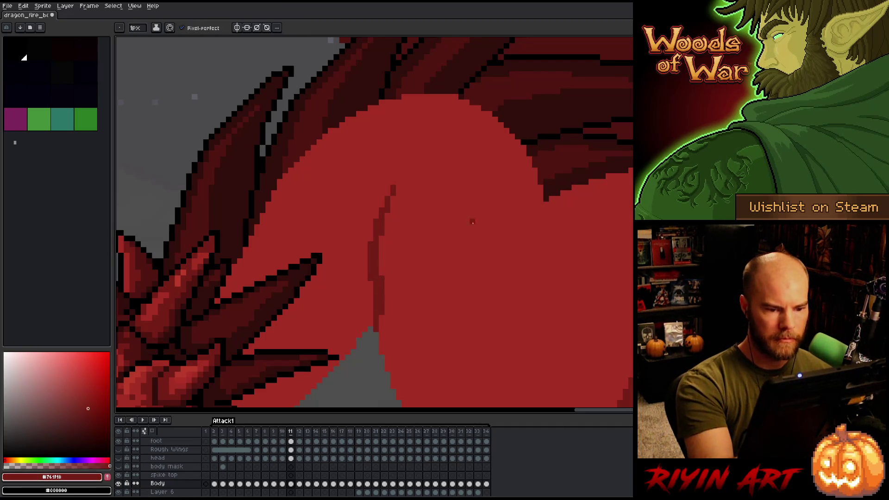
- Draw a dark crease line down the chest where the neck meets the body
left_click_drag(546, 201, 505, 240)
left_click(514, 234, "alt")
left_click(507, 238)
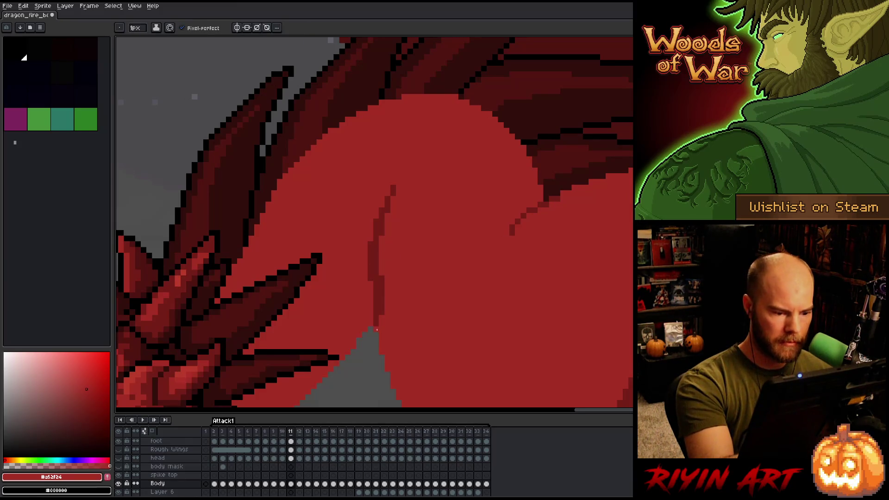
left_click_drag(378, 323, 377, 248)
left_click(373, 259, "alt")
left_click_drag(373, 281, 376, 305)
left_click(379, 270, "alt")
- Paint body red #a52f24 over the stray dark crease pixels
left_click(374, 258, "alt")
left_click(377, 238, "alt")
left_click_drag(382, 233, 382, 221)
left_click(388, 209)
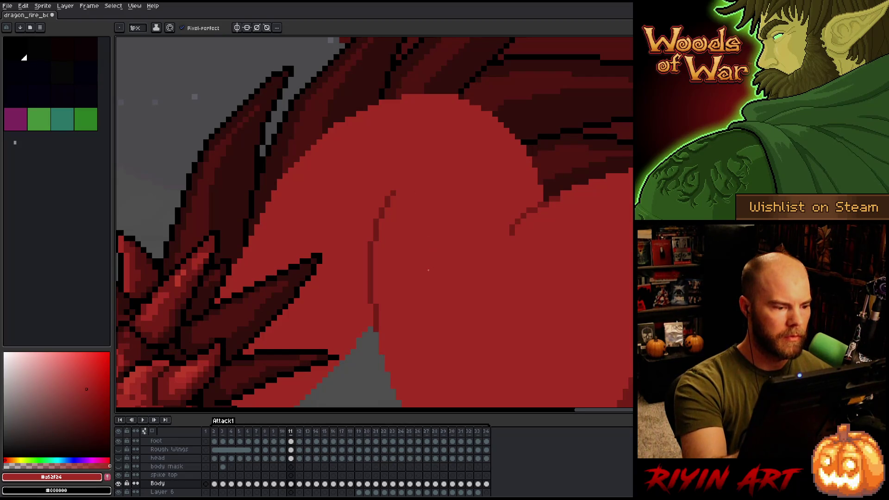
scroll(428, 270, "down", 3)
scroll(421, 262, "up", 5)
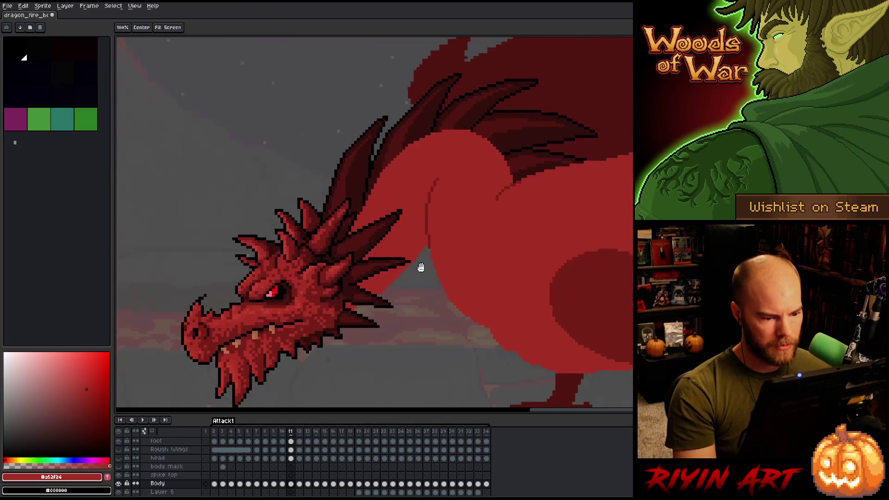
mouse_move(416, 250)
left_mouse_down()
mouse_move(476, 189)
mouse_move(419, 211)
mouse_move(274, 349)
left_mouse_up()
key("q")
key("ctrl+d")
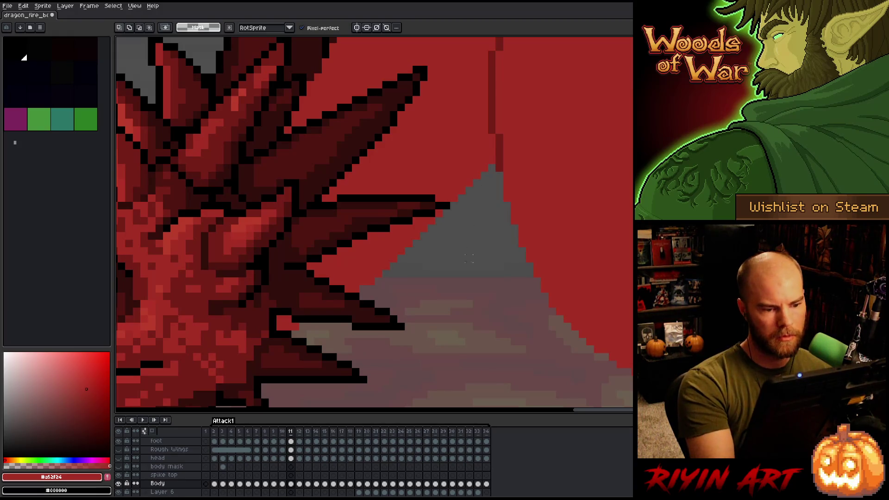
scroll(469, 259, "down", 3)
key("Left")
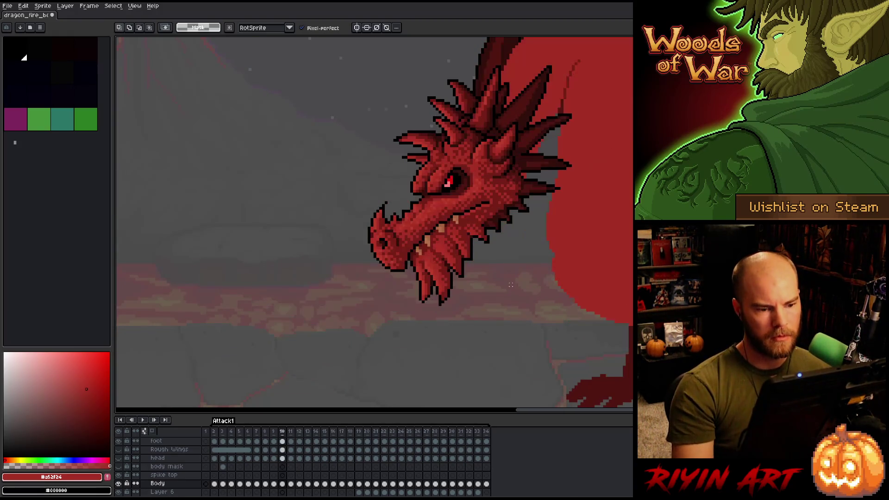
key("Right")
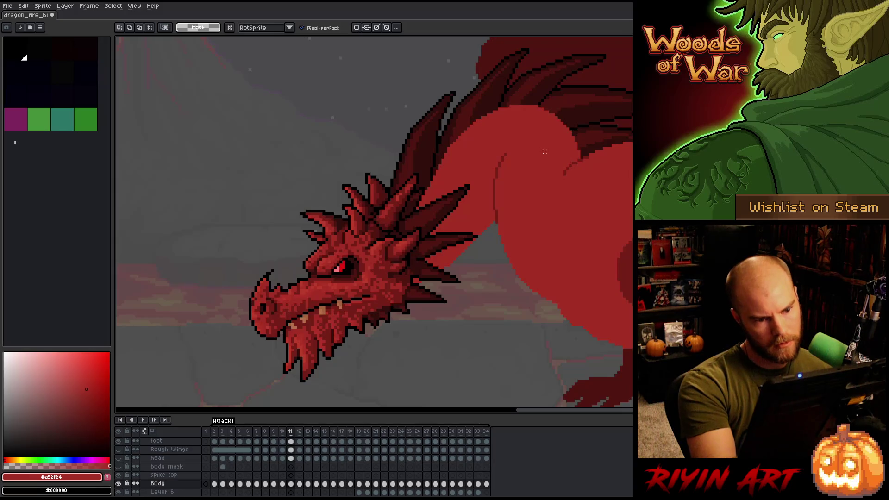
mouse_move(508, 169)
left_mouse_down()
mouse_move(482, 227)
mouse_move(422, 309)
left_mouse_up()
key("b")
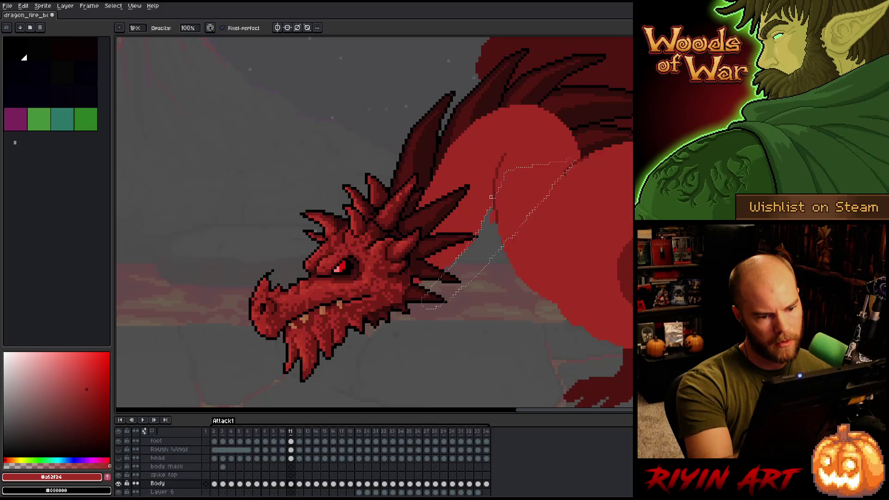
key("ctrl+d")
key("e")
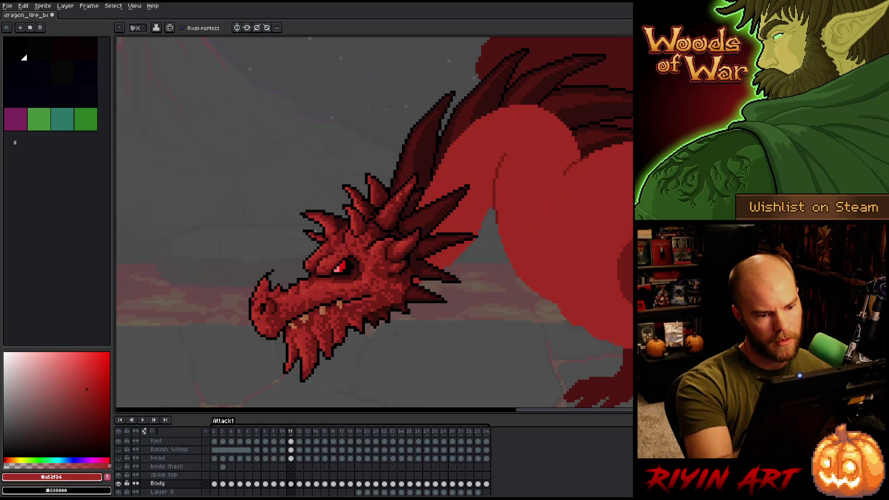
key("b")
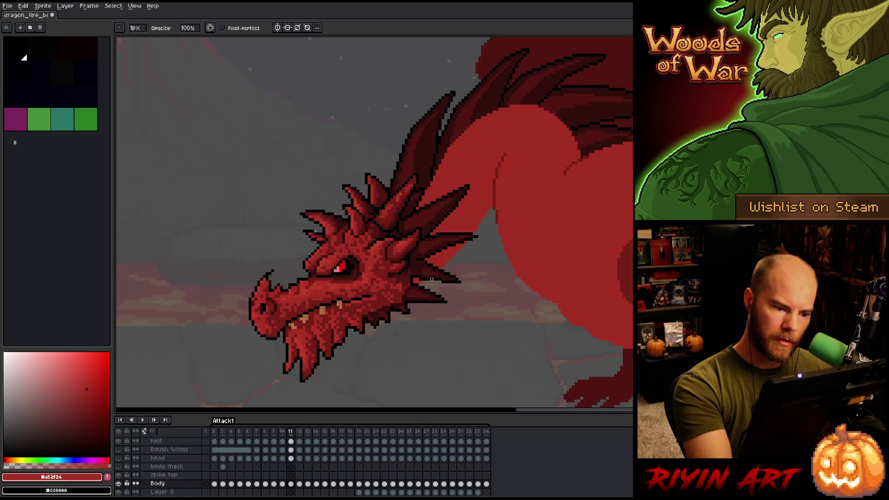
key("i")
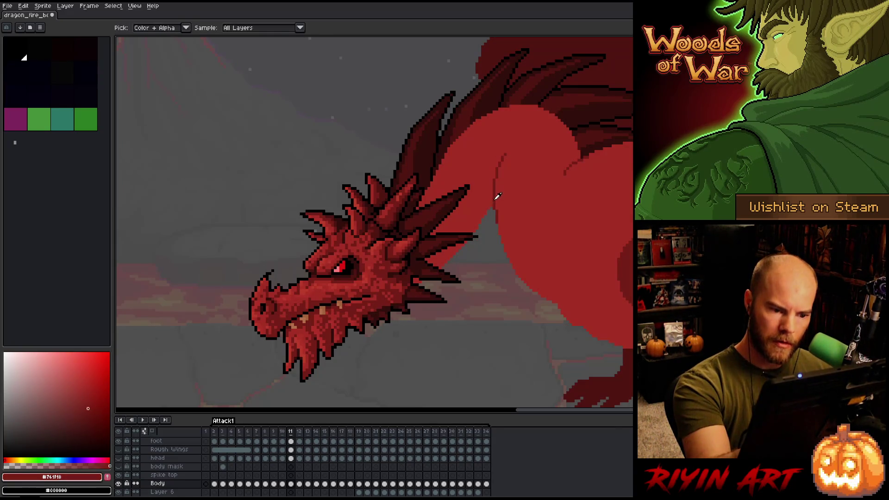
key("b")
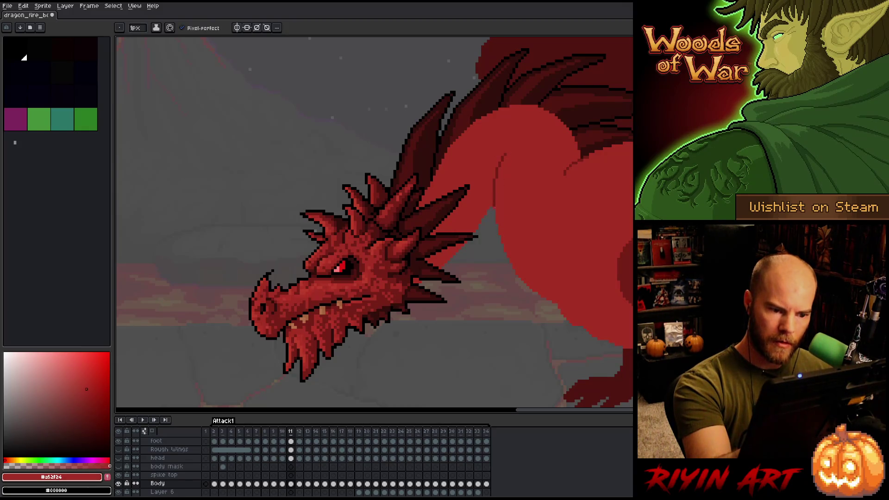
left_click(494, 212, "alt")
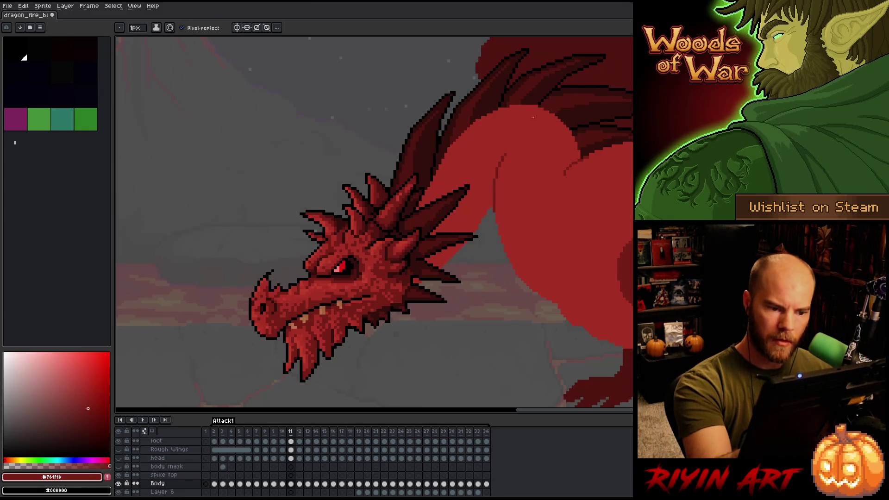
scroll(371, 309, "down", 1)
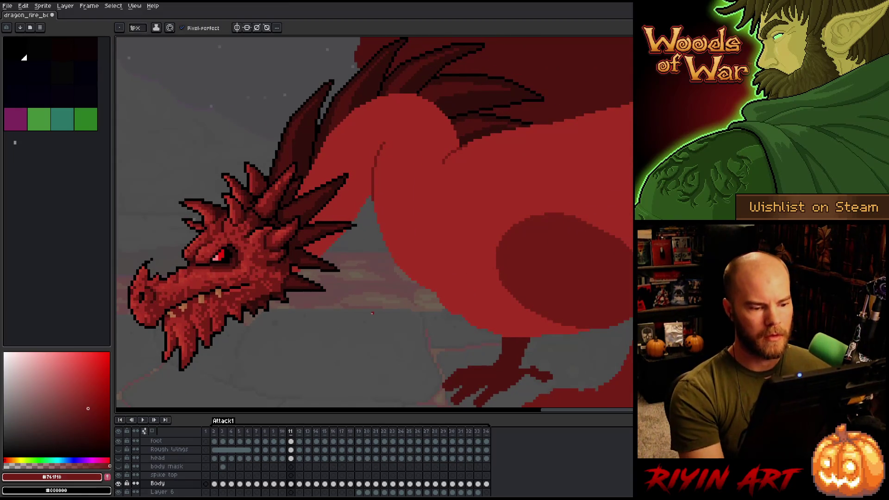
- Advance to frame 12 and sample the body red from the art
scroll(374, 306, "down", 1)
scroll(373, 306, "up", 3)
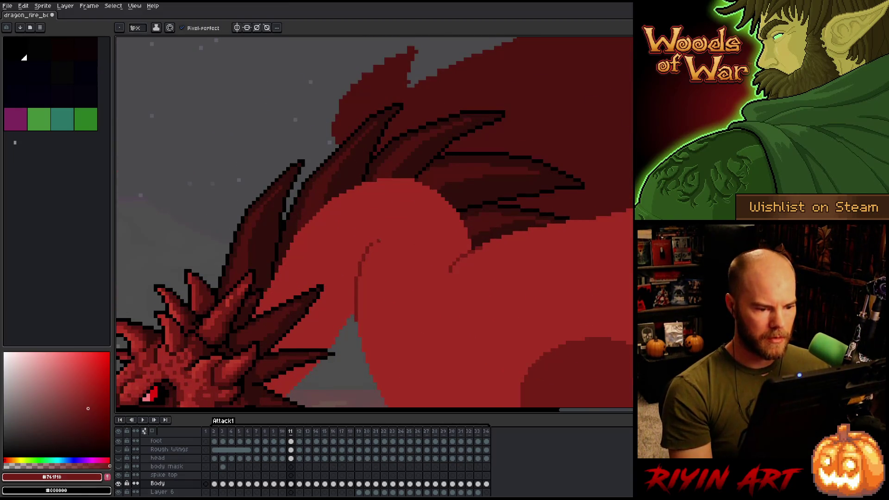
scroll(378, 240, "down", 2)
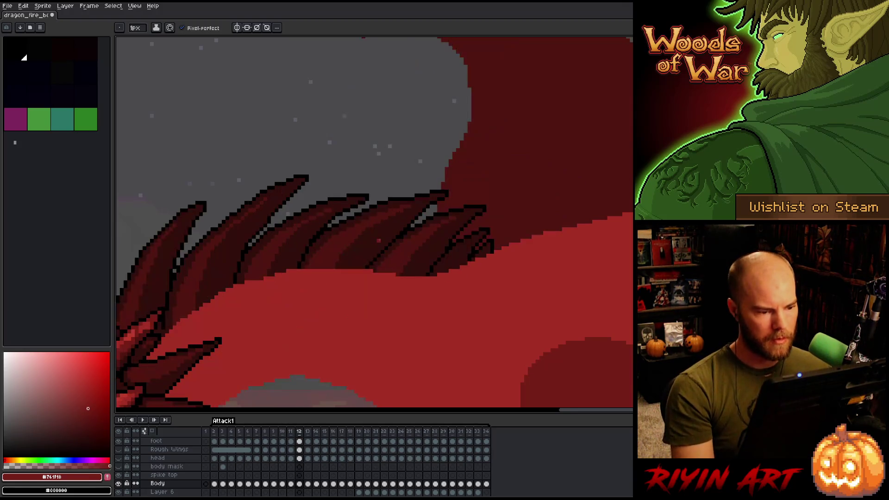
key("Right")
scroll(423, 250, "up", 2)
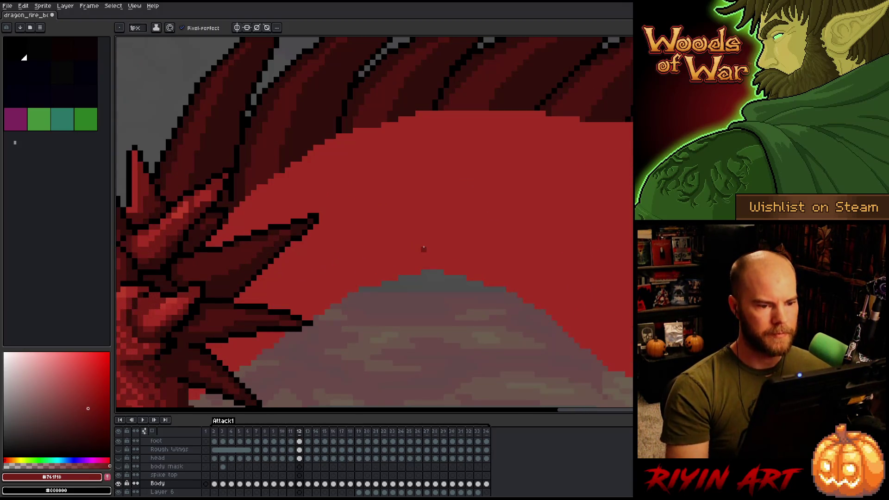
left_click(371, 126, "alt")
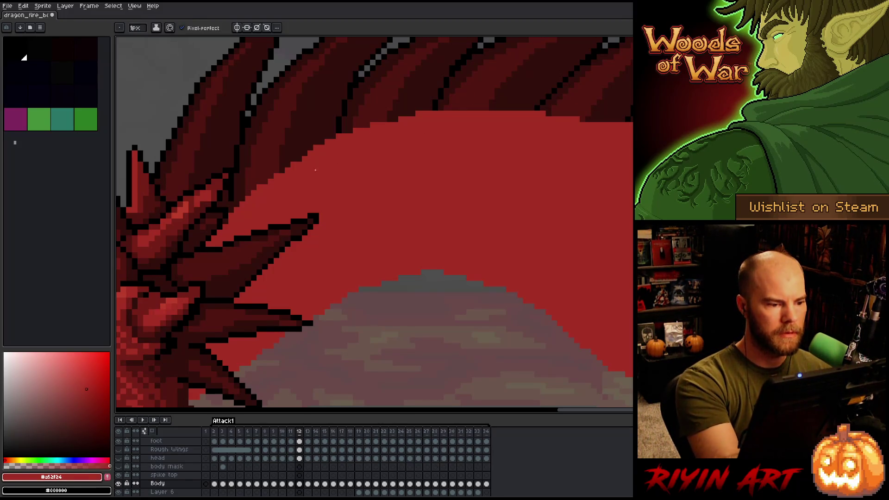
- Draw a short dark stroke along the neck's top edge below the back spines
mouse_move(304, 154)
left_mouse_down()
mouse_move(339, 174)
mouse_move(401, 139)
left_mouse_up()
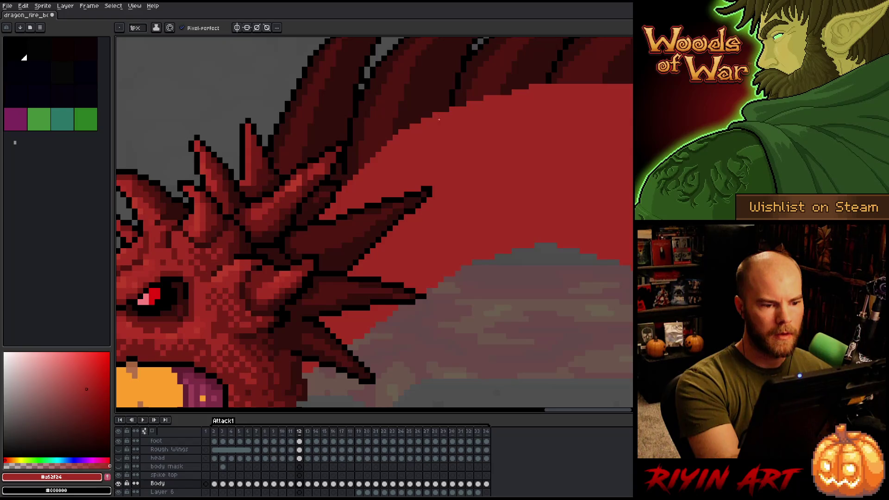
left_click_drag(457, 134, 344, 153)
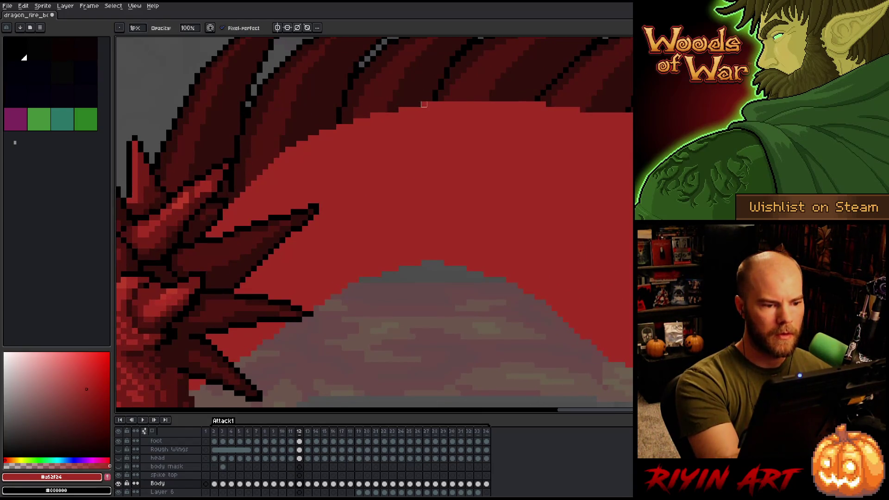
key("e")
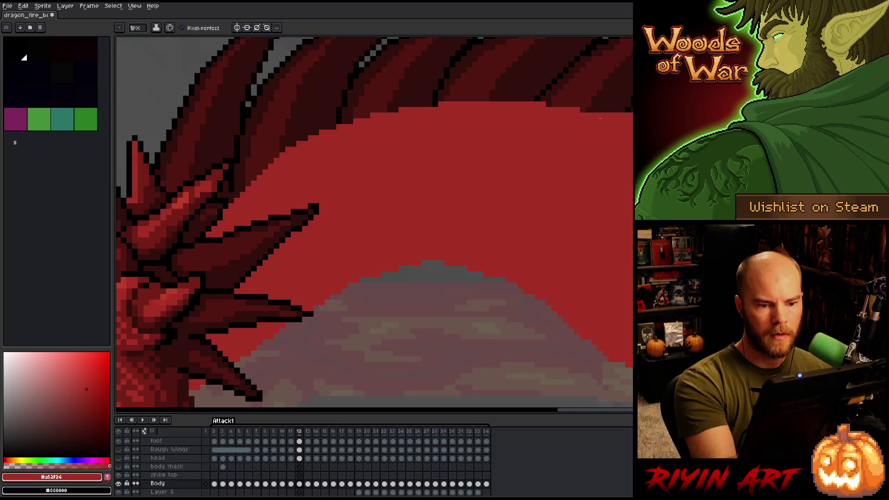
key("e")
left_click_drag(602, 116, 626, 117)
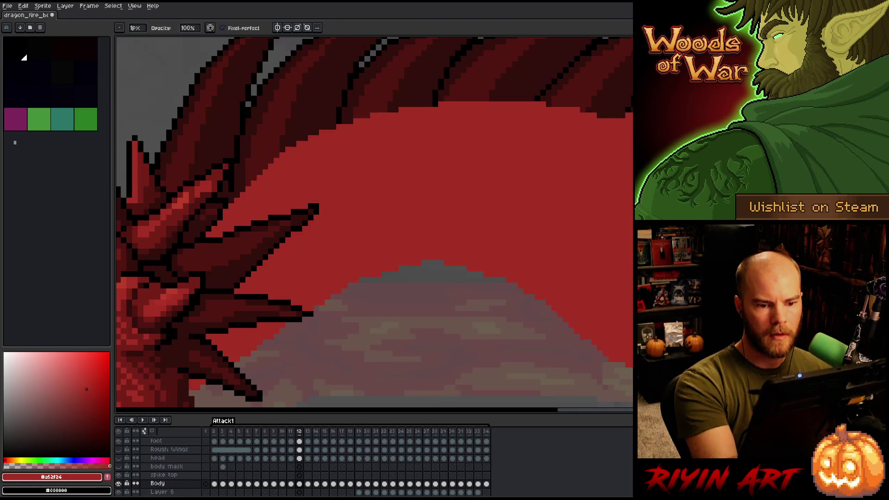
left_click_drag(611, 206, 591, 151)
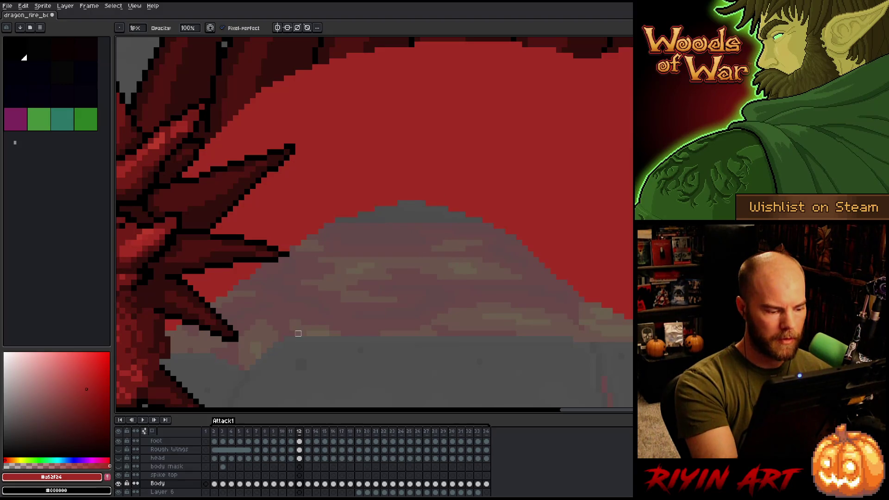
scroll(159, 486, "down", 5)
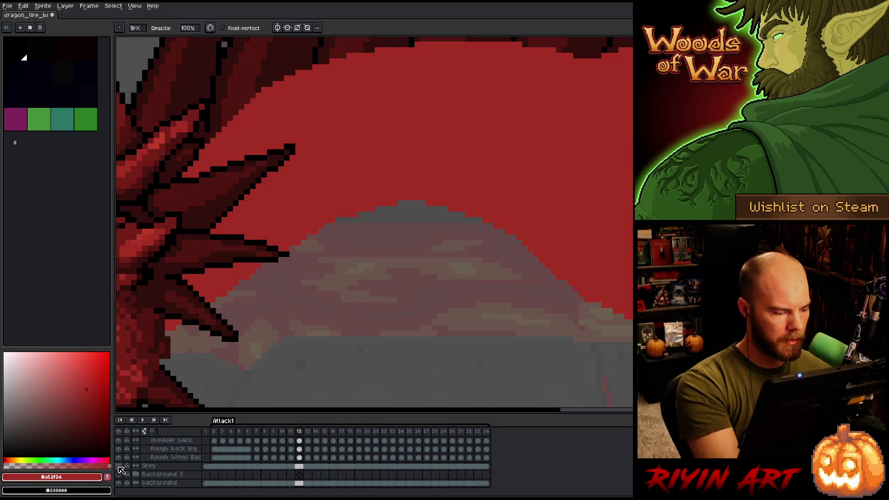
- Darken the Grey layer with Hue/Saturation, setting lightness to -19
left_click(119, 466)
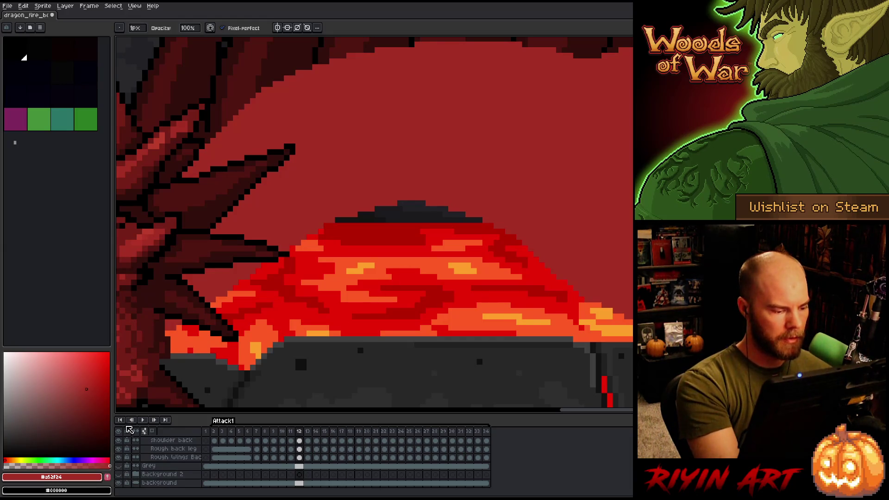
left_click(119, 466)
left_click(153, 466)
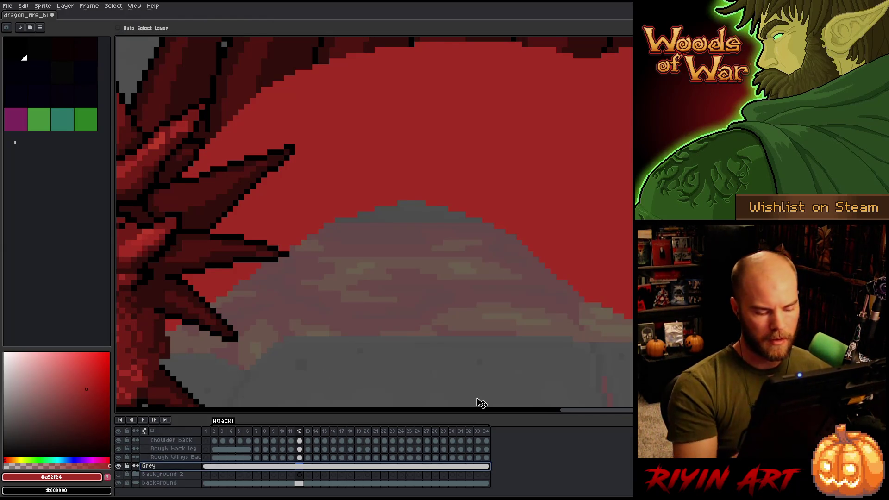
key("ctrl+u")
left_click_drag(348, 430, 362, 430)
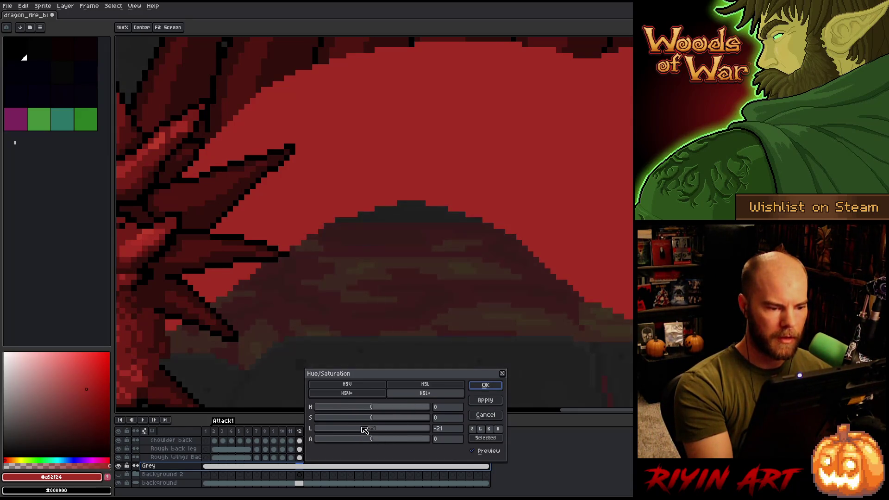
left_click(486, 386)
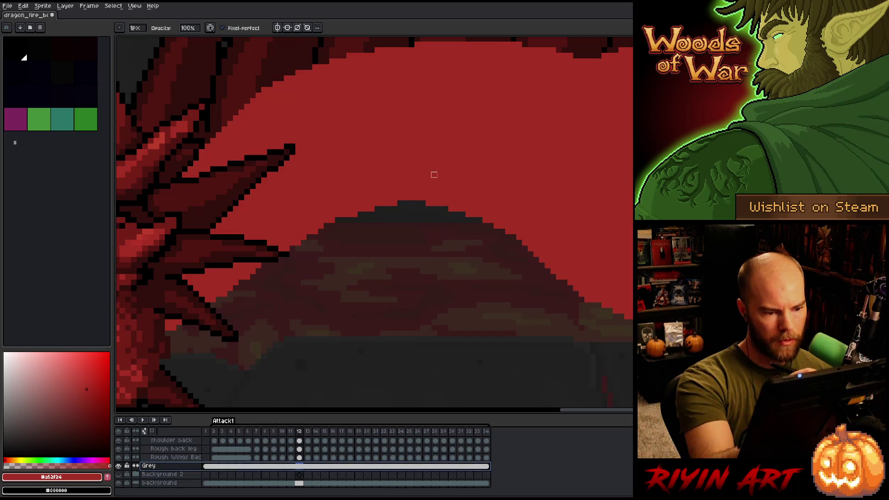
- Select the Body layer from the canvas and save the dragon file
key("v")
left_click(429, 166)
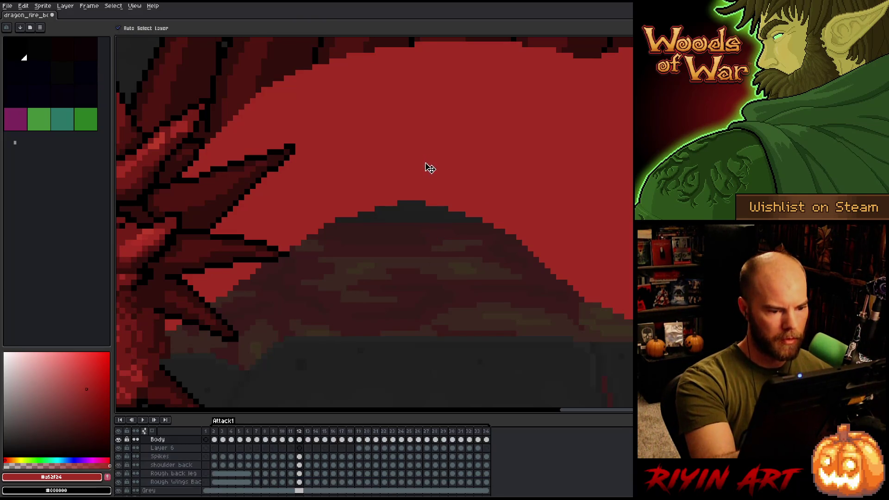
key("ctrl+s")
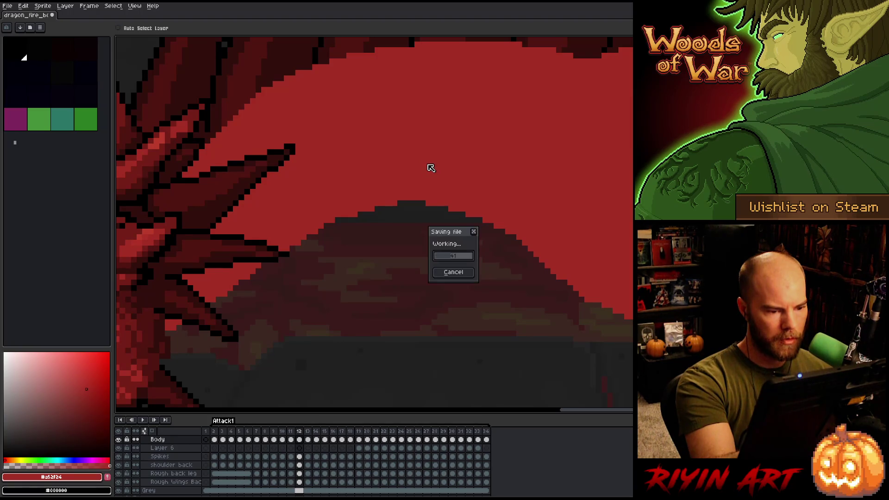
- Paint a stray dark pixel on the dome edge red with the Pencil
key("b")
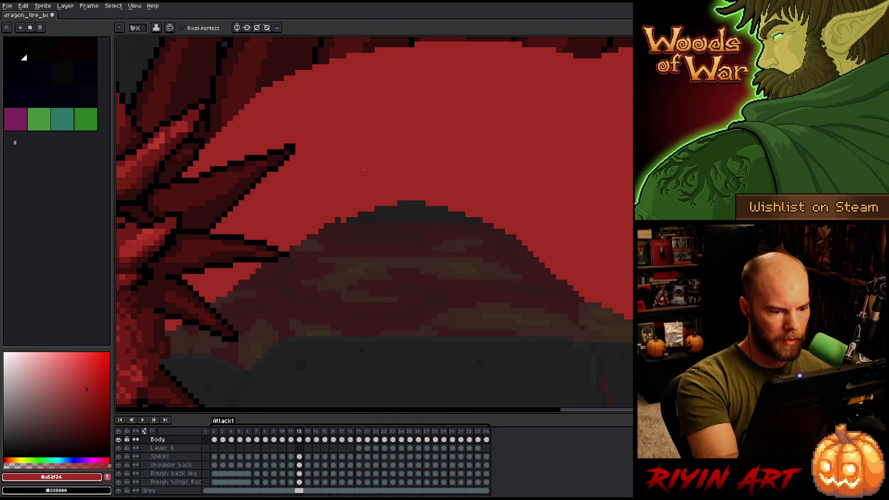
left_click(338, 219)
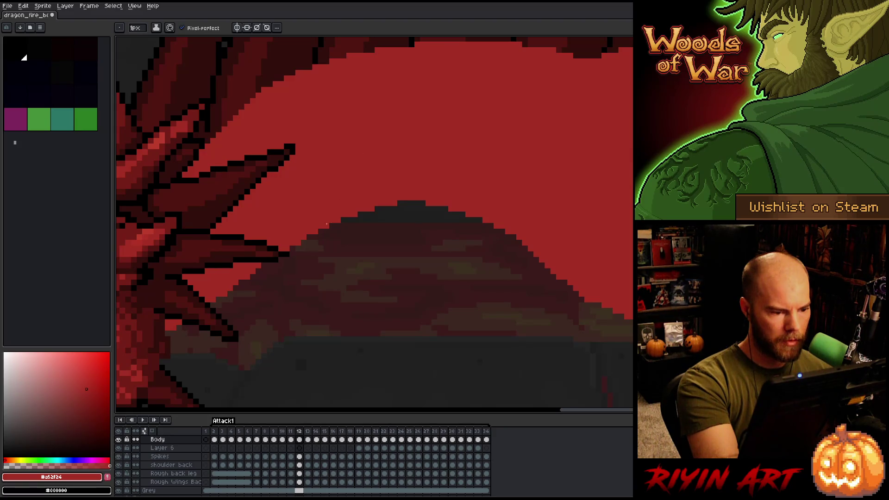
key("e")
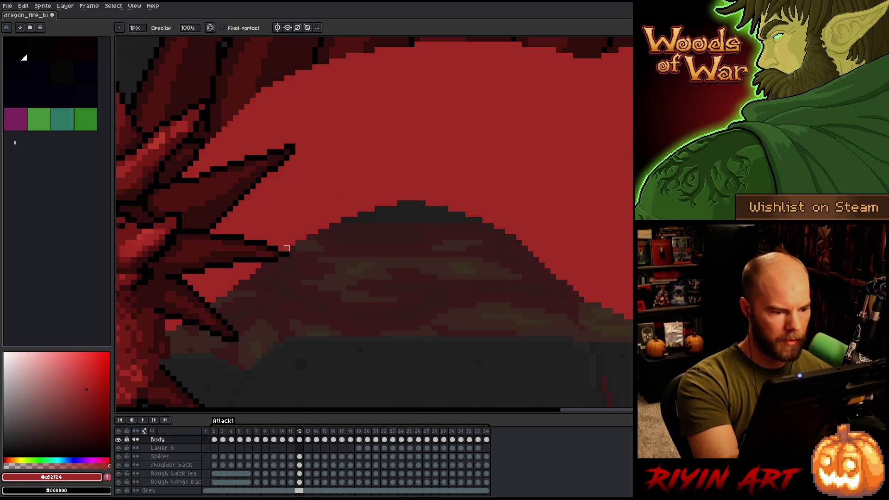
key("b")
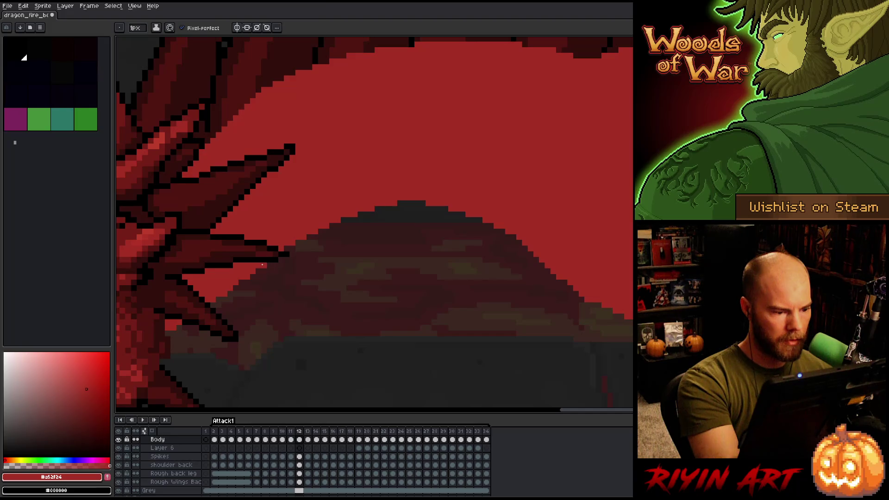
key("e")
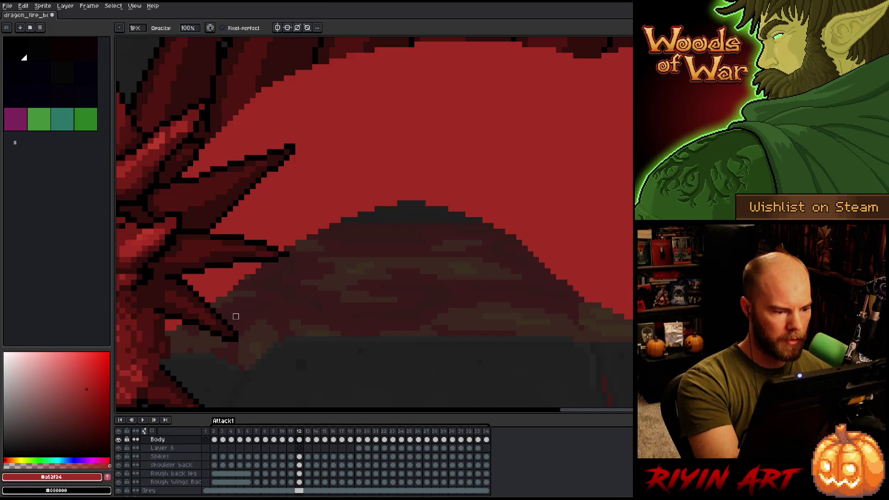
key("b")
left_click_drag(338, 258, 465, 230)
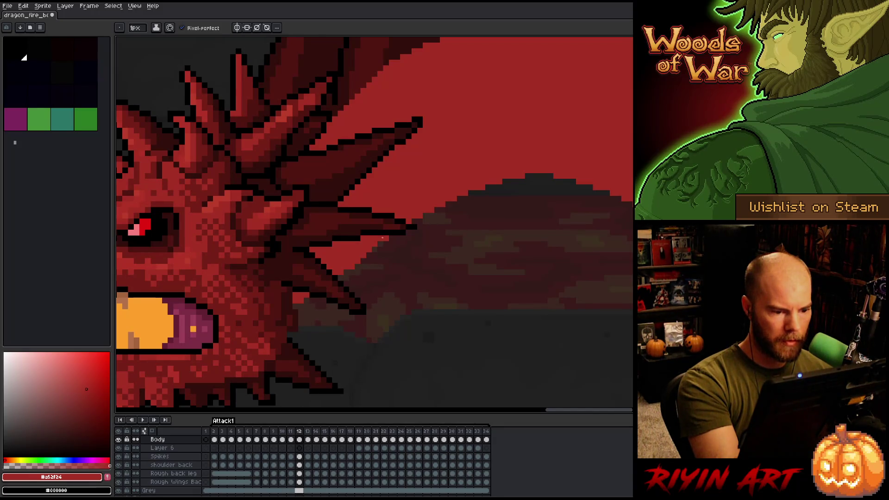
- Try rectangular and lasso selections around the neck and jaw spikes, then deselect
key("m")
left_click_drag(393, 231, 264, 329)
key("ctrl+d")
mouse_move(457, 326)
left_mouse_down()
mouse_move(576, 312)
mouse_move(605, 293)
left_mouse_up()
left_click_drag(543, 233, 491, 234)
key("ctrl+d")
key("b")
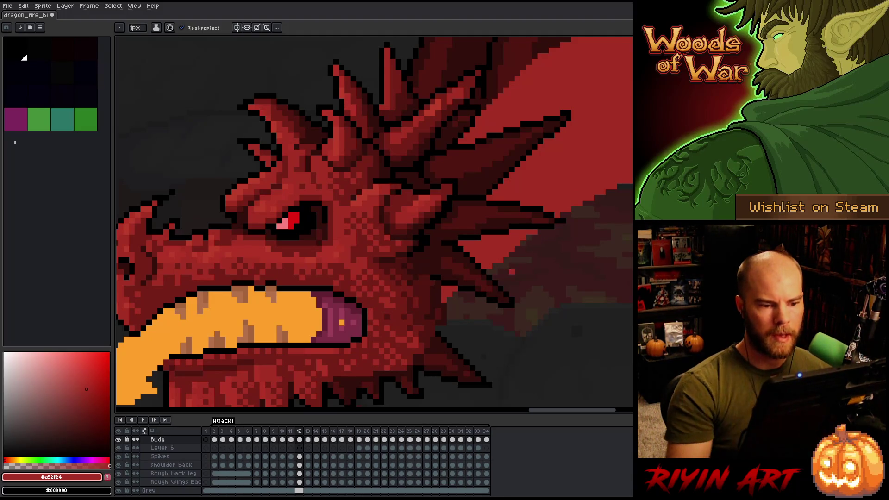
scroll(512, 271, "down", 4)
scroll(538, 230, "up", 3)
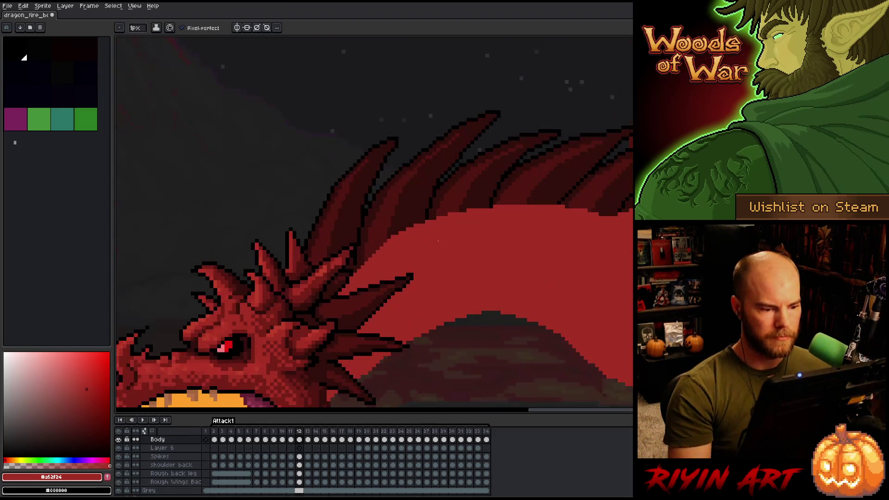
- Lasso the dragon's back spike, then drop the selection
key("m")
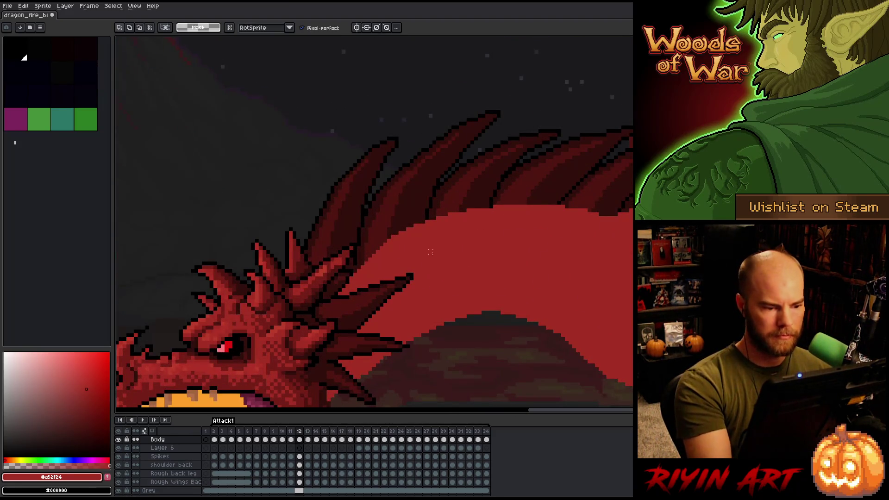
mouse_move(529, 191)
left_mouse_down()
mouse_move(397, 264)
mouse_move(528, 187)
left_mouse_up()
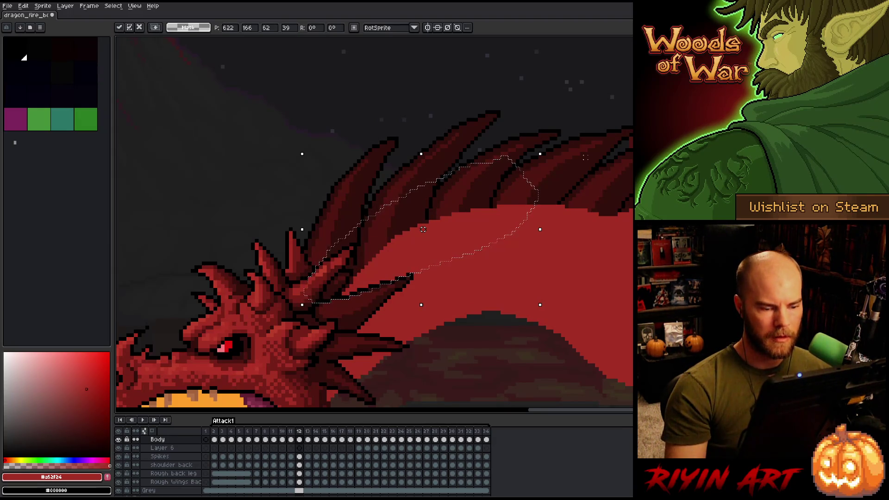
key("ctrl+d")
key("b")
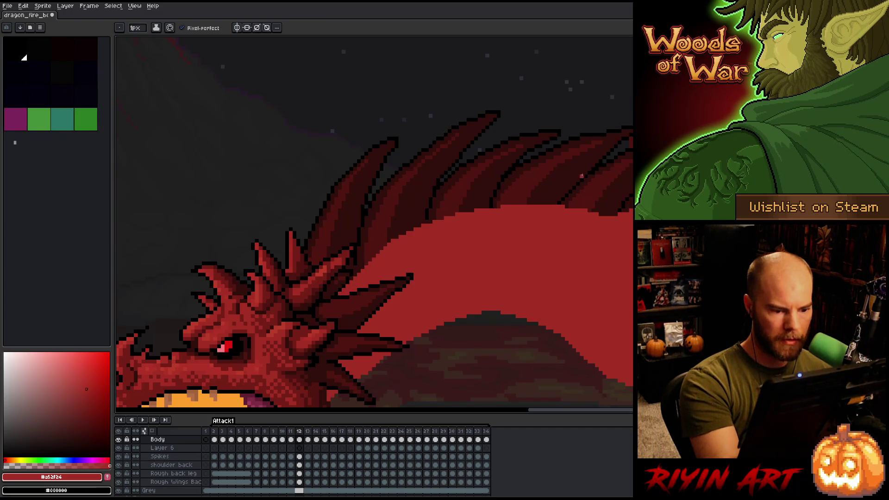
left_click_drag(565, 314, 591, 270)
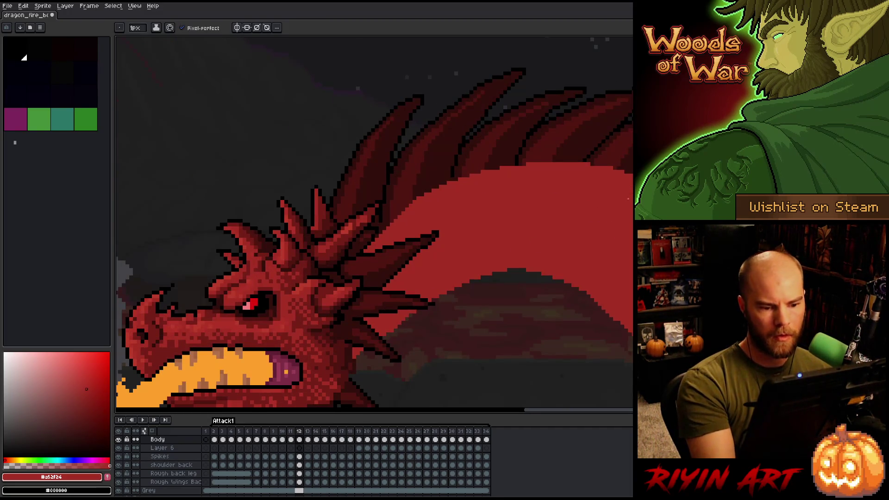
key("q")
key("b")
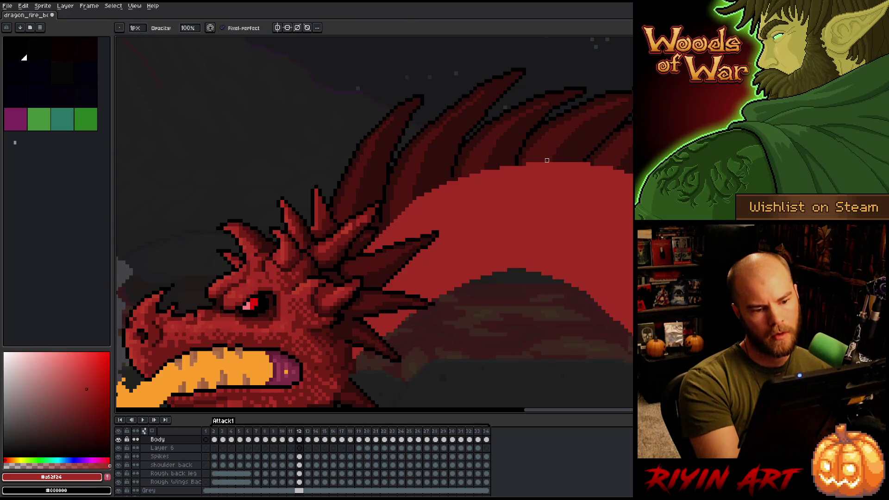
- Draw a dark outline along the neck's top edge beneath the back spikes, redrawing after an undo
left_click_drag(532, 160, 403, 213)
left_click_drag(491, 164, 412, 208)
mouse_move(467, 179)
left_mouse_down()
mouse_move(392, 210)
mouse_move(430, 190)
left_mouse_up()
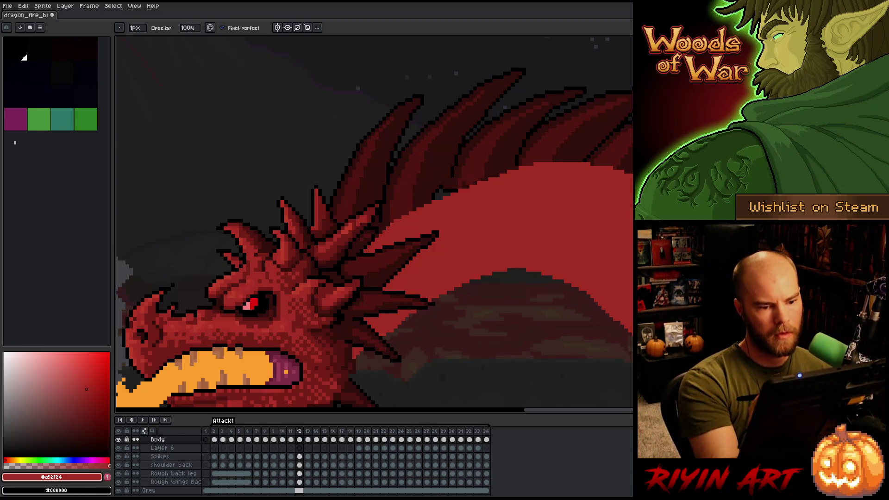
key("ctrl+z")
key("ctrl+z")
mouse_move(521, 164)
left_mouse_down()
mouse_move(396, 210)
mouse_move(408, 208)
left_mouse_up()
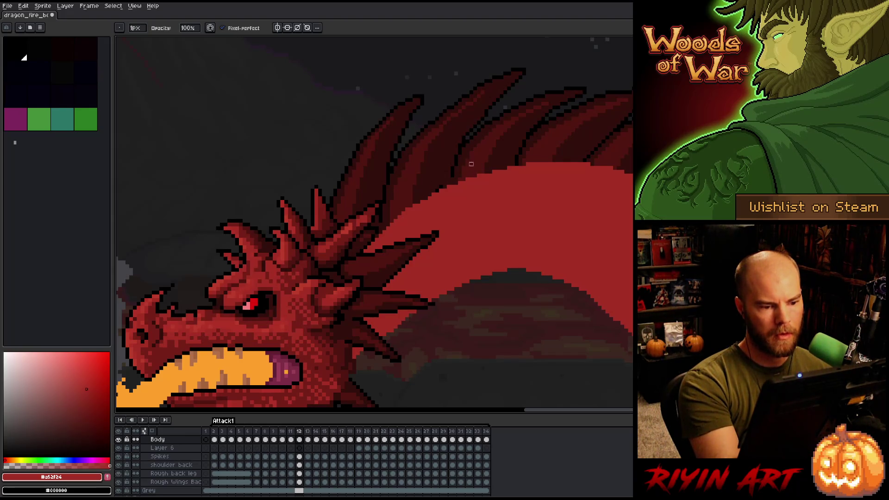
key("e")
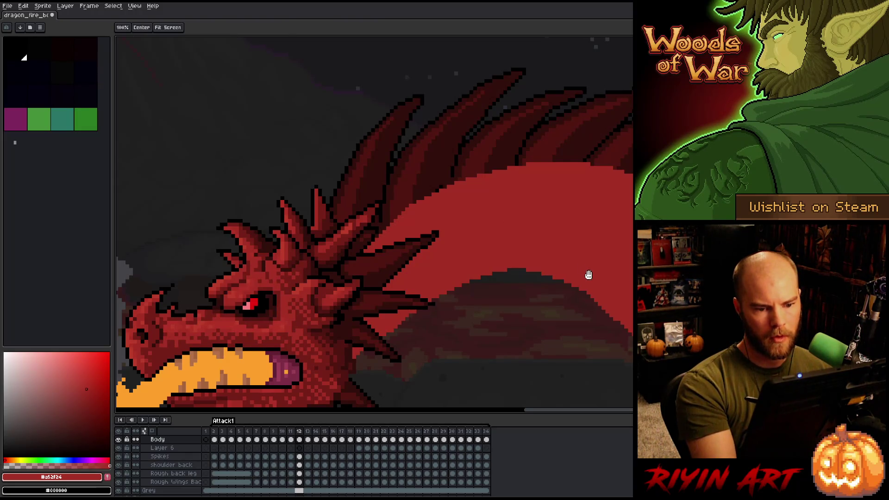
left_click_drag(588, 274, 558, 258)
key("b")
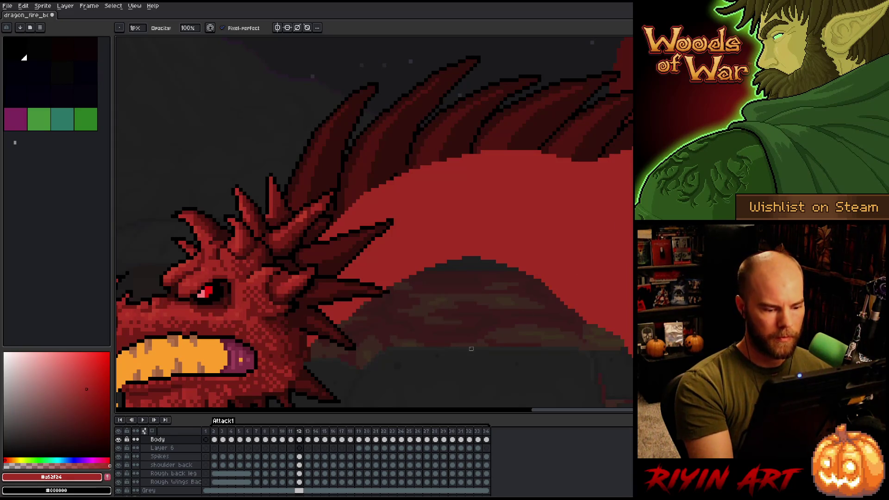
left_click(300, 457)
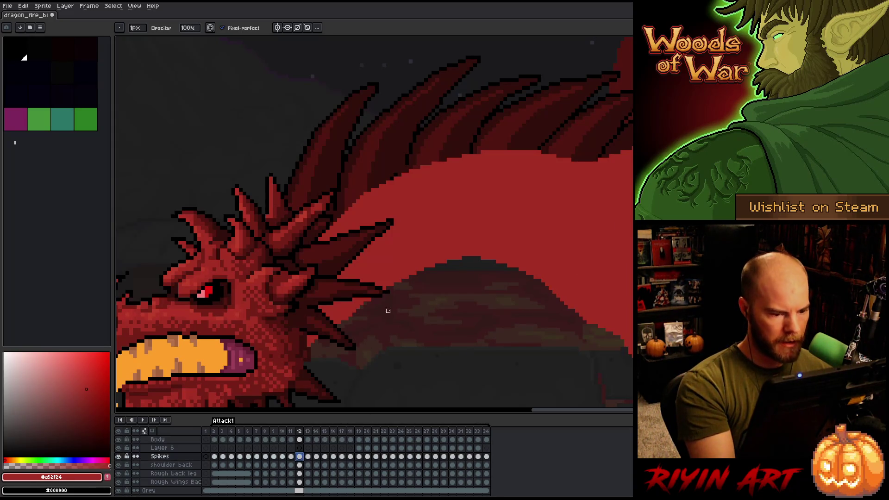
- Sample the spikes' dark red #320f0b as drawing colour, then make the Body layer active
left_click(407, 164, "alt")
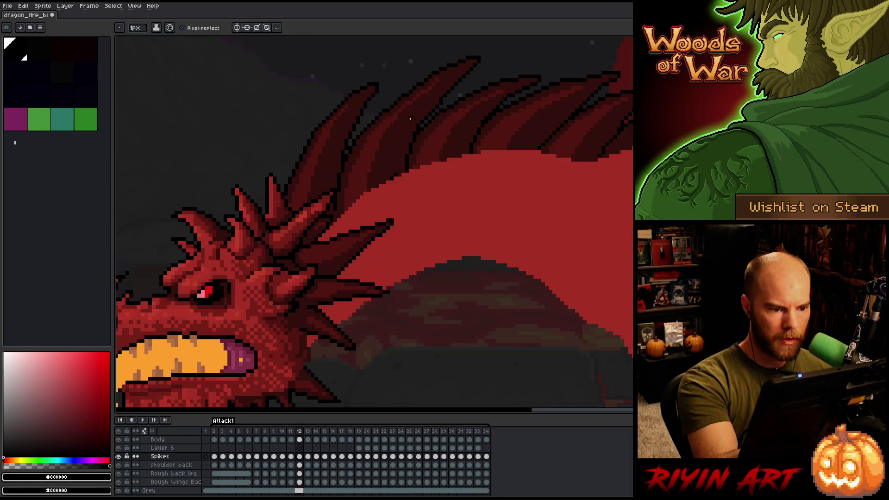
left_click(398, 163, "alt")
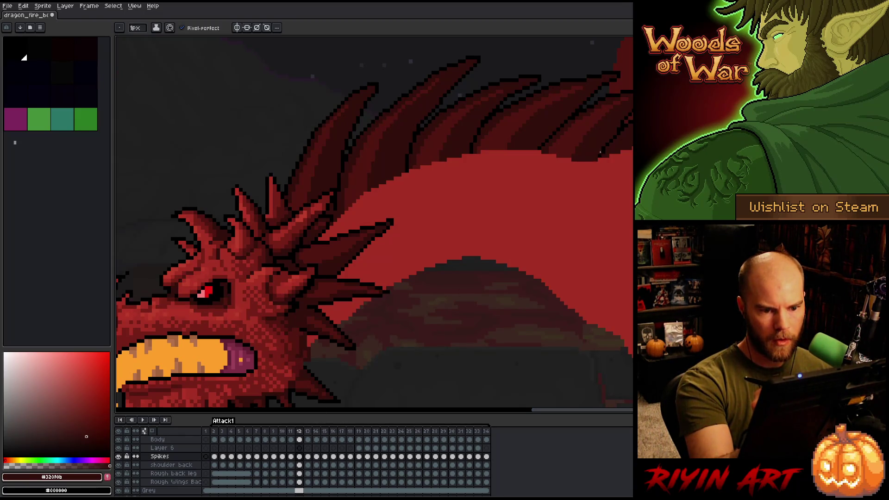
left_click(605, 148, "alt")
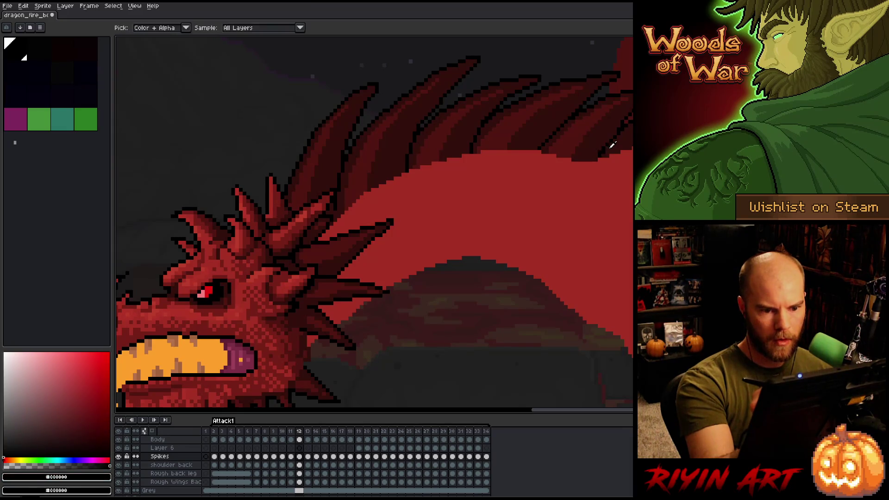
left_click(626, 117, "alt")
left_click(447, 239, "ctrl")
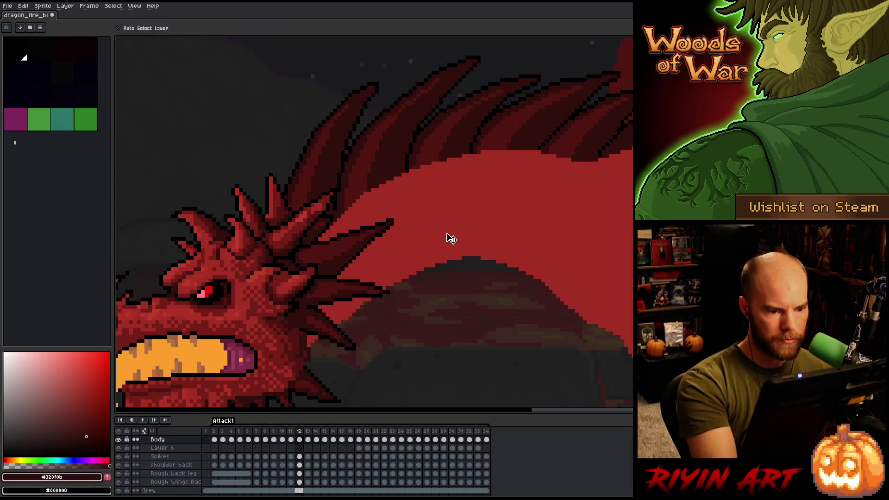
mouse_move(463, 259)
left_mouse_down()
mouse_move(459, 282)
mouse_move(444, 292)
left_mouse_up()
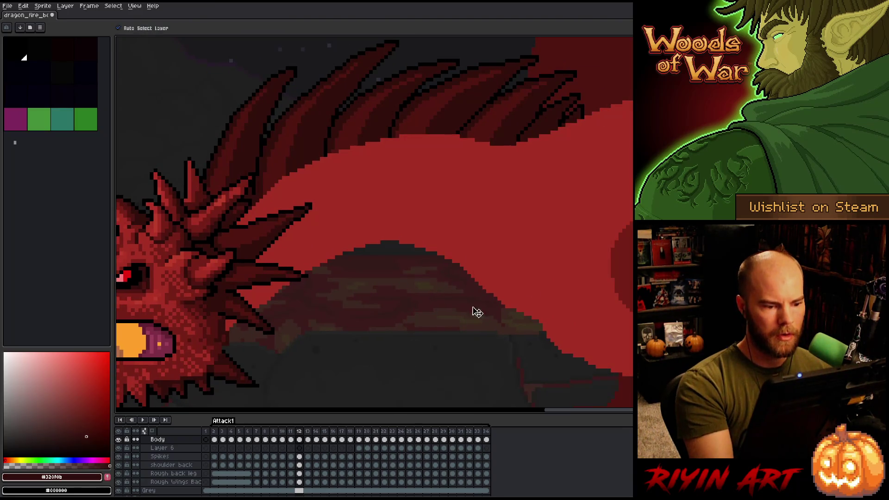
mouse_move(627, 302)
left_mouse_down()
mouse_move(461, 317)
mouse_move(350, 162)
left_mouse_up()
key("b")
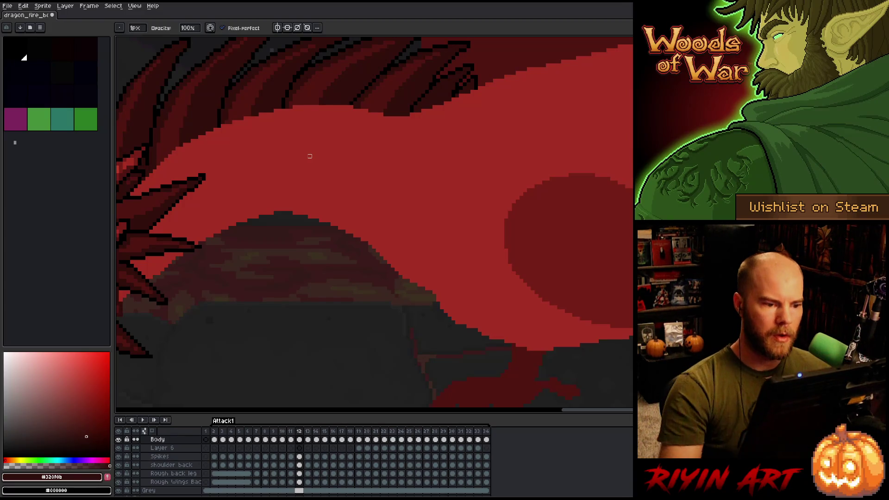
scroll(285, 170, "down", 3)
scroll(284, 169, "up", 5)
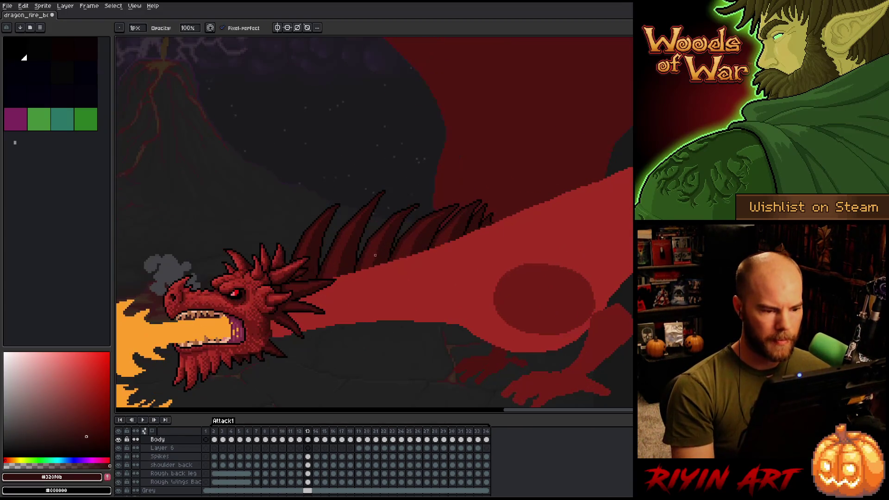
- Advance one frame and eyedrop the neck's red as the drawing colour
key("Right")
scroll(376, 275, "up", 1)
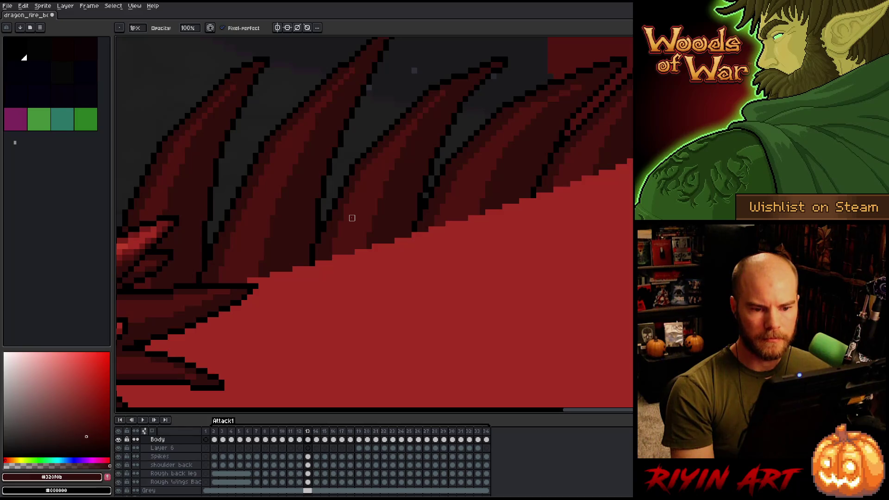
scroll(352, 218, "down", 2)
mouse_move(352, 217)
left_mouse_down()
mouse_move(371, 230)
mouse_move(389, 226)
left_mouse_up()
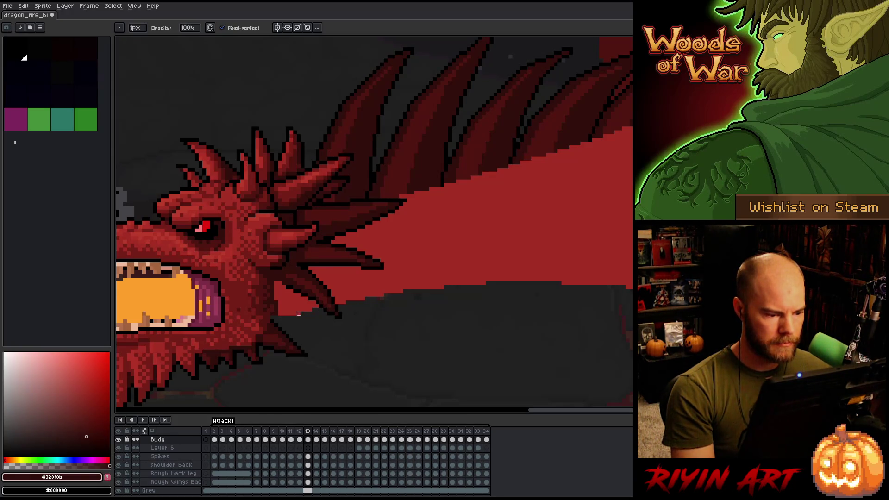
scroll(370, 317, "right", 3)
key("i")
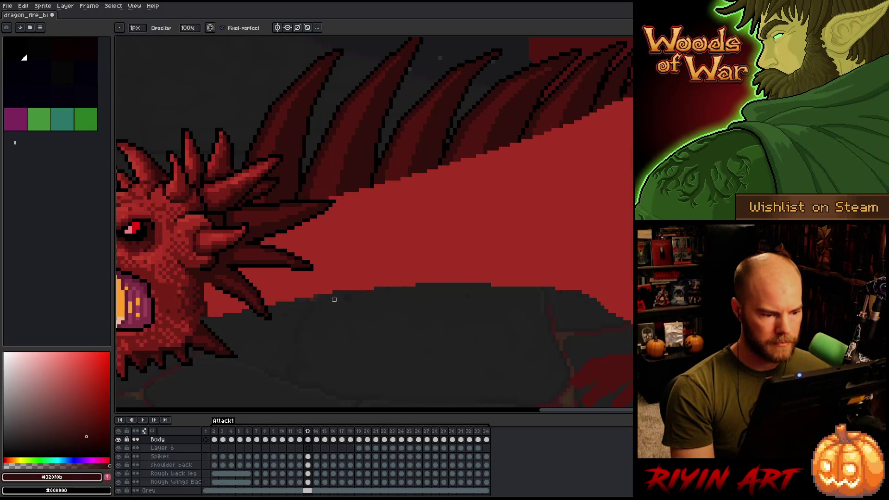
left_click(341, 279, "alt")
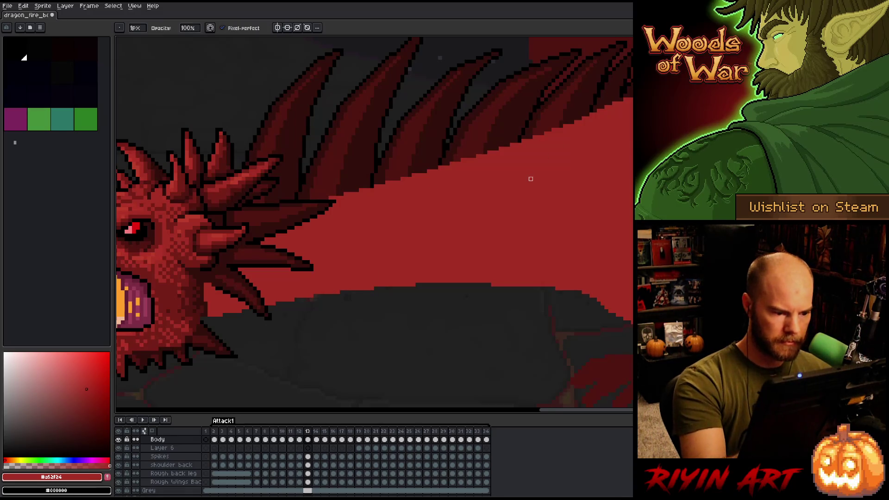
- Pan along the neck toward the body and save the dragon file
key("e")
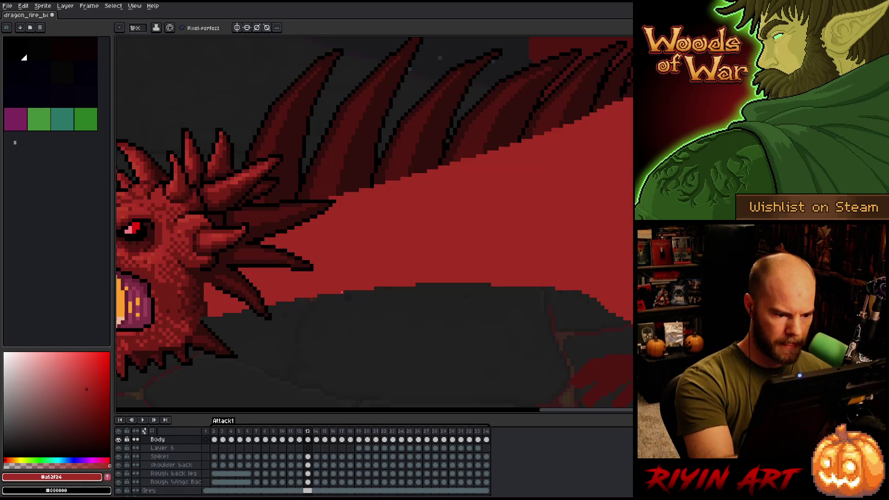
left_click_drag(627, 207, 486, 192)
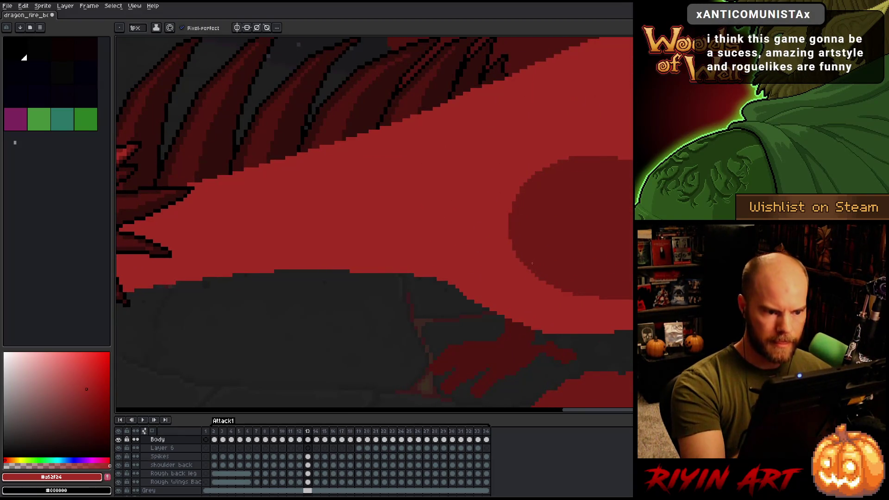
key("ctrl+s")
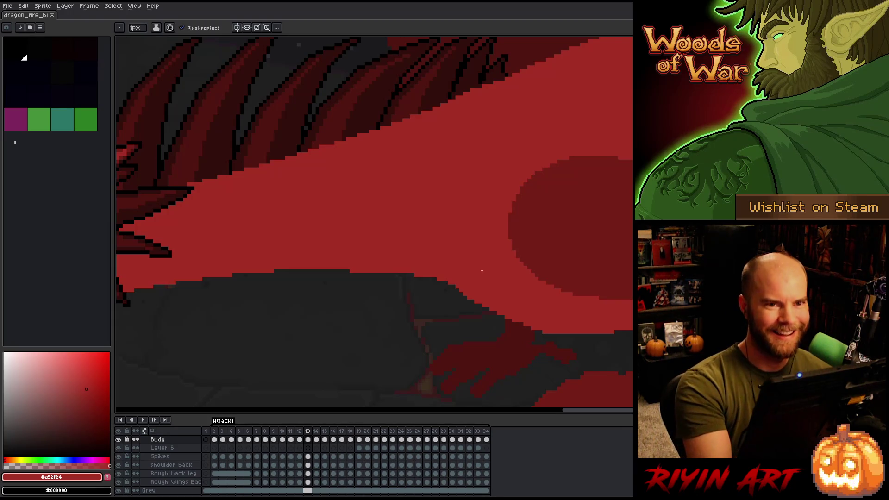
scroll(457, 273, "down", 2)
key("ctrl+s")
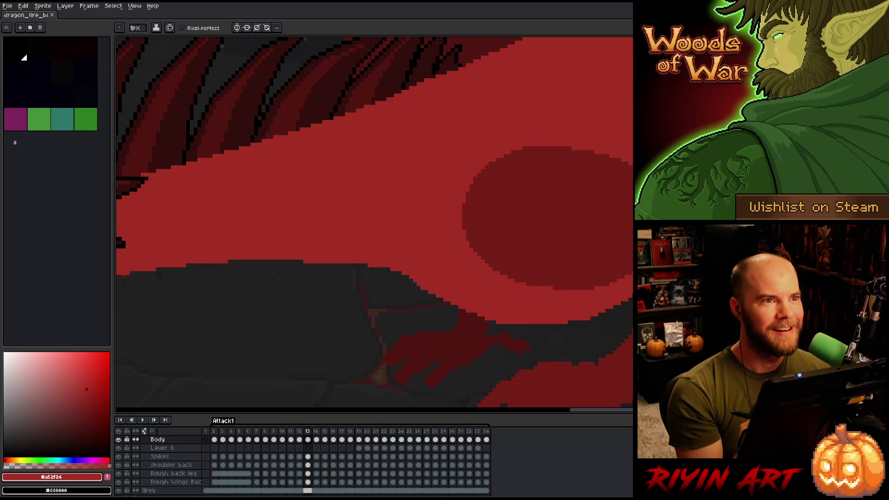
- Pan to the wing spikes and dark ellipse, then step to frame 14
mouse_move(447, 278)
left_mouse_down()
mouse_move(498, 357)
mouse_move(579, 302)
mouse_move(553, 340)
left_mouse_up()
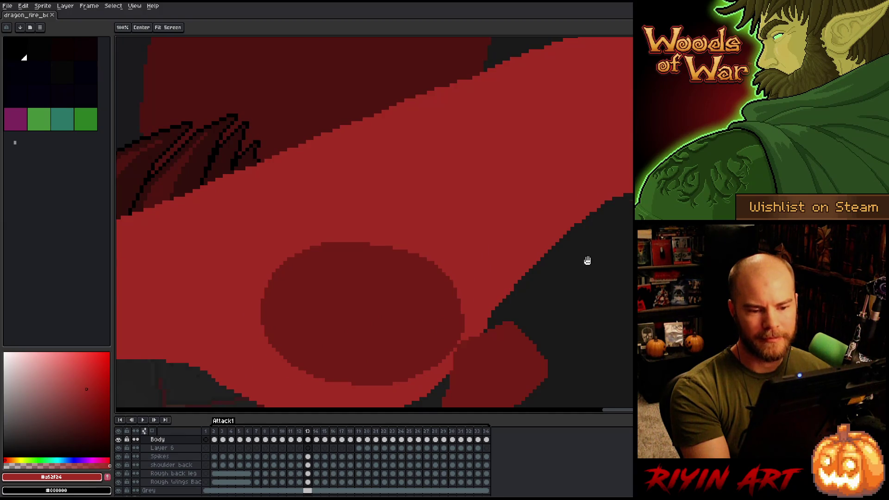
left_click_drag(586, 258, 526, 324)
left_click_drag(392, 299, 612, 195)
left_click_drag(487, 240, 605, 213)
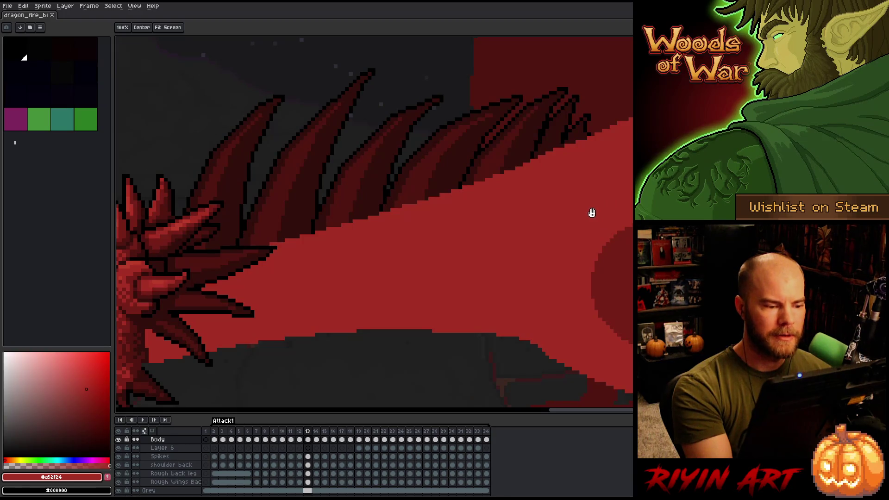
key("b")
scroll(586, 222, "down", 3)
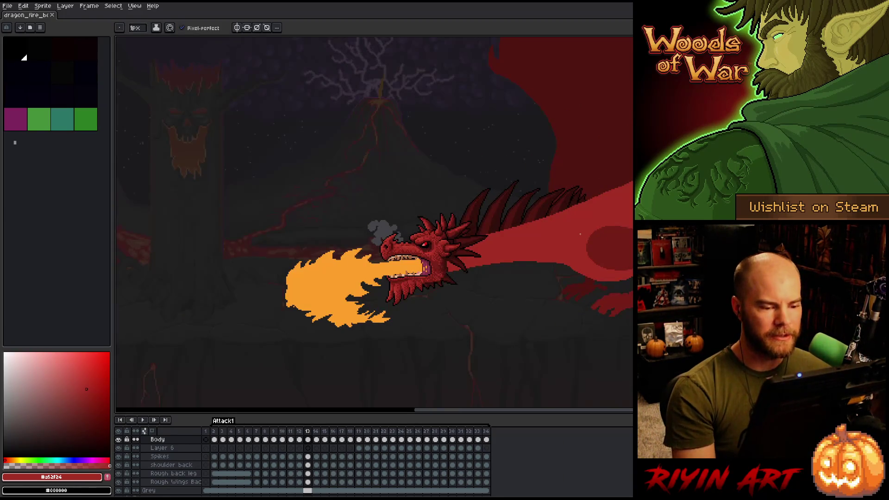
scroll(580, 235, "up", 2)
key("period")
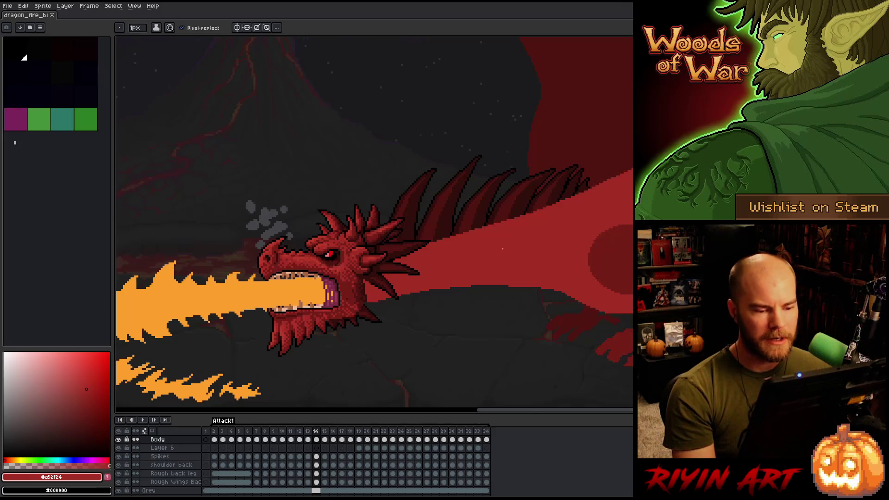
- Flip between frames 13 and 14 to compare the neck pose, ending on frame 14
scroll(503, 250, "up", 2)
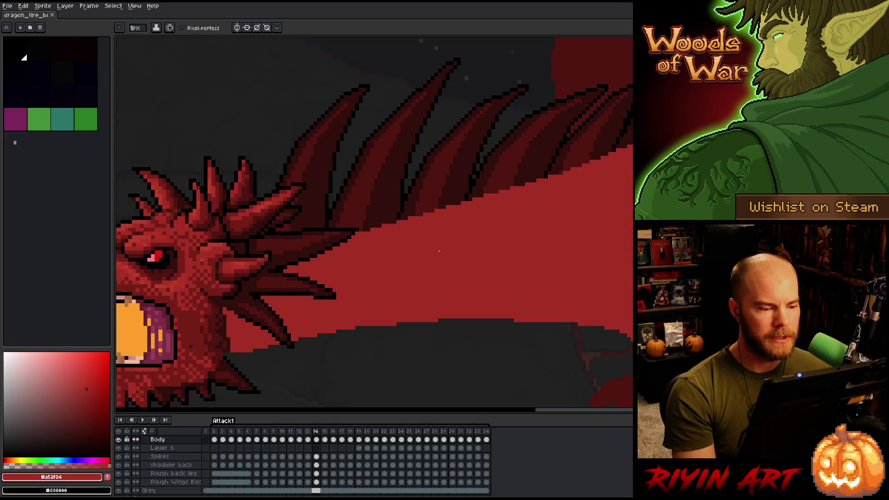
scroll(439, 251, "down", 3)
scroll(391, 316, "up", 4)
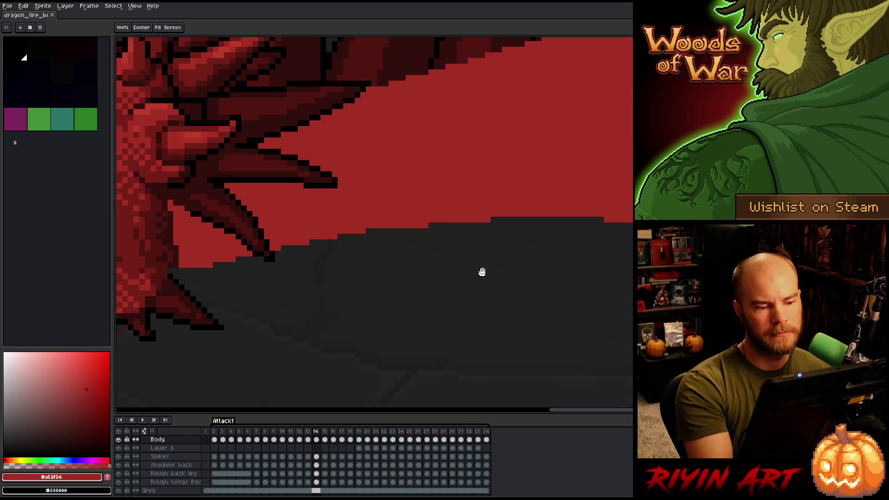
left_click_drag(482, 272, 521, 280)
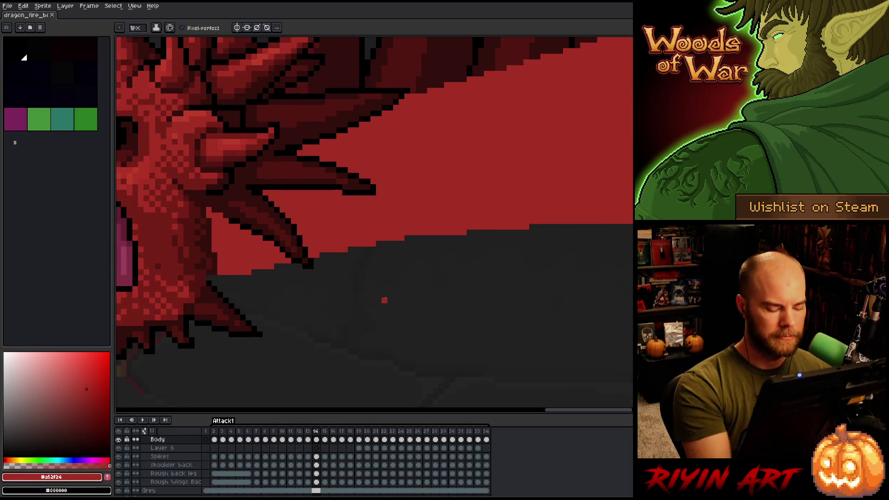
key(".")
key(".")
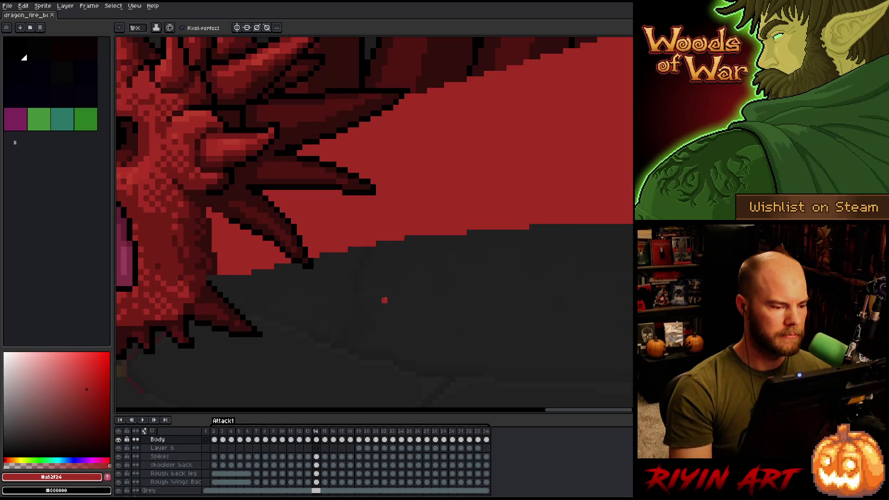
key("e")
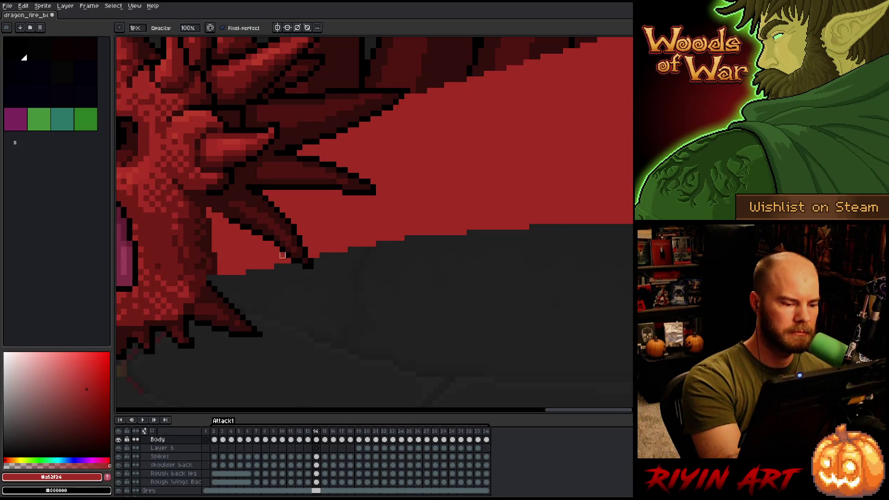
key("comma")
key("period")
key("comma")
key("period")
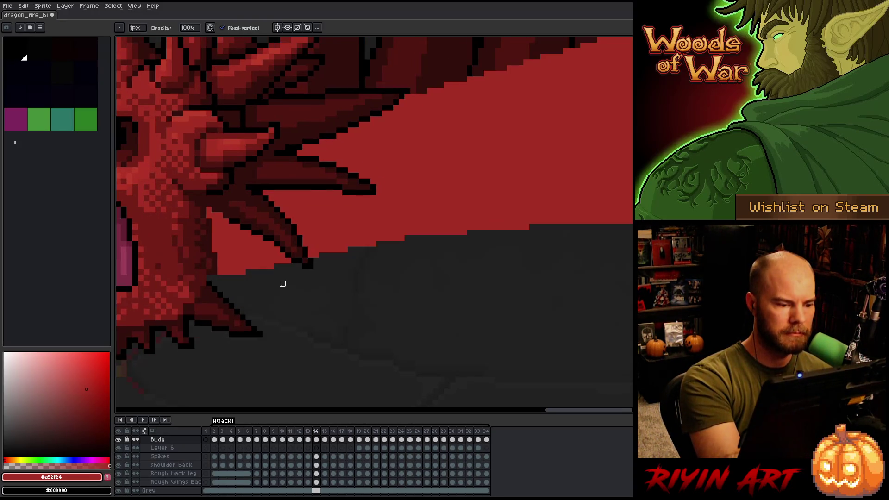
key("comma")
key("period")
key("comma")
key("period")
key("comma")
key("period")
- Touch up the neck's lower edge with grey, removing the stray bump
left_click(450, 233)
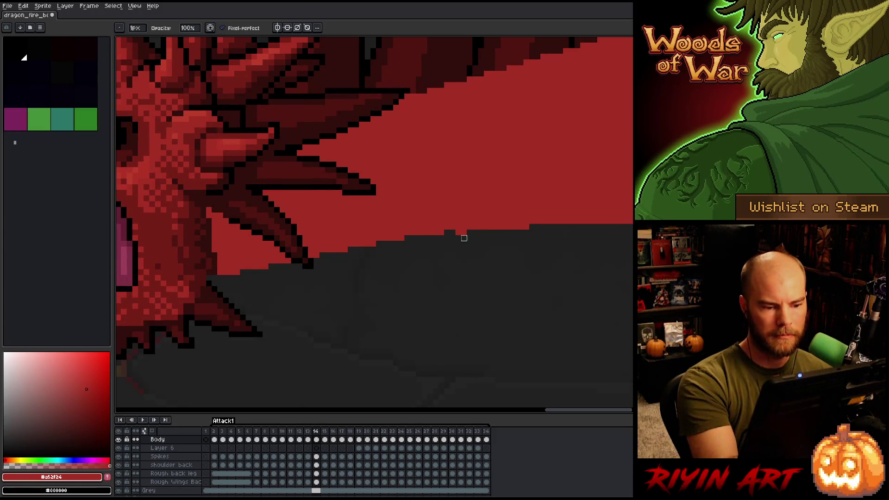
left_click_drag(452, 227, 465, 233)
key("e")
left_click(453, 228)
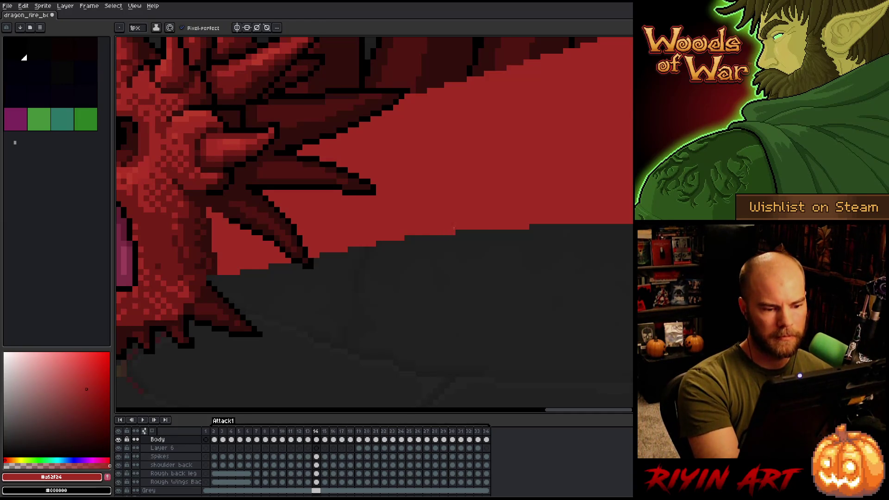
- Flip between neighbouring frames to check the neck edge edit
key("Left")
key("Right")
key("Left")
key("Right")
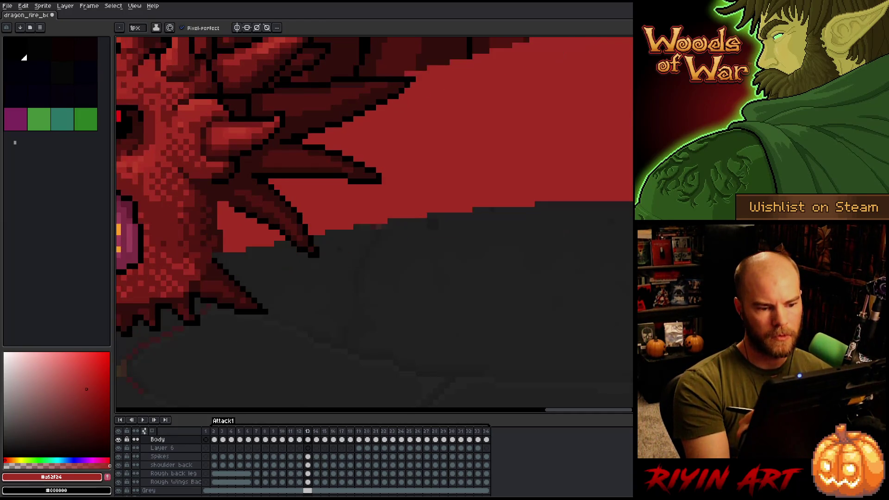
key("Left")
key("Right")
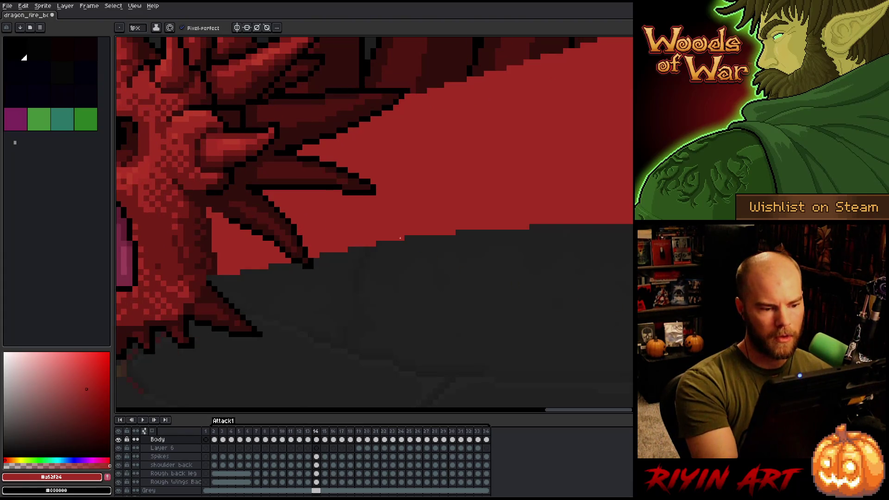
key("Left")
key("Right")
key("Left")
key("Right")
key("Left")
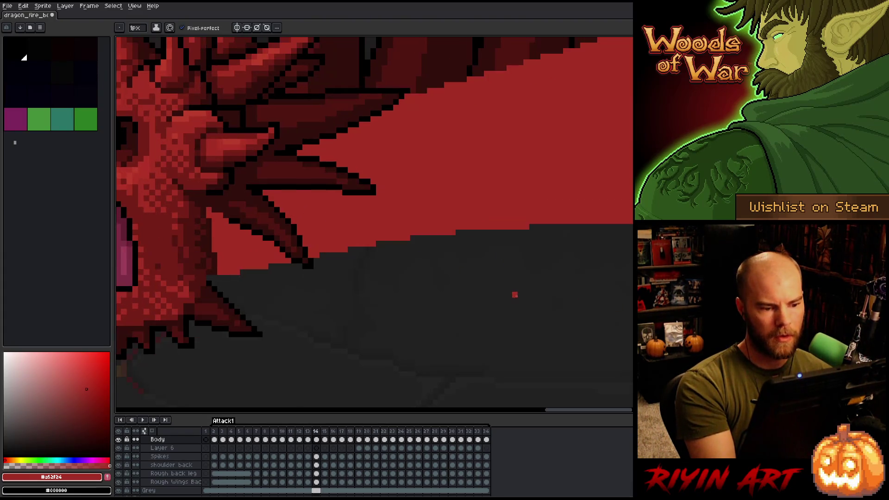
key("Right")
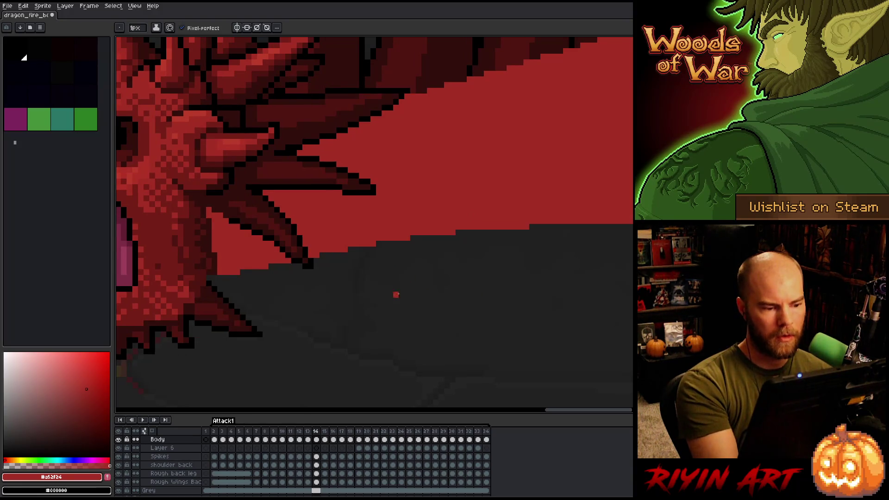
key("Left")
key("Right")
key("Left")
key("Right")
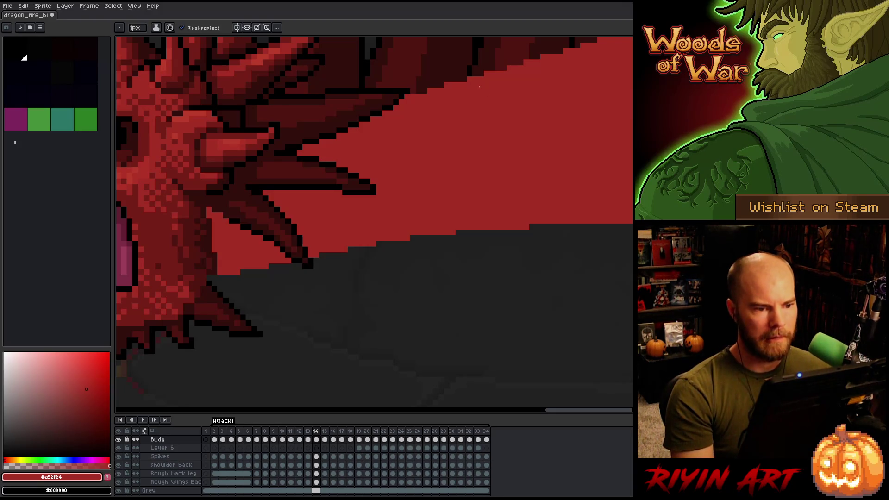
key("e")
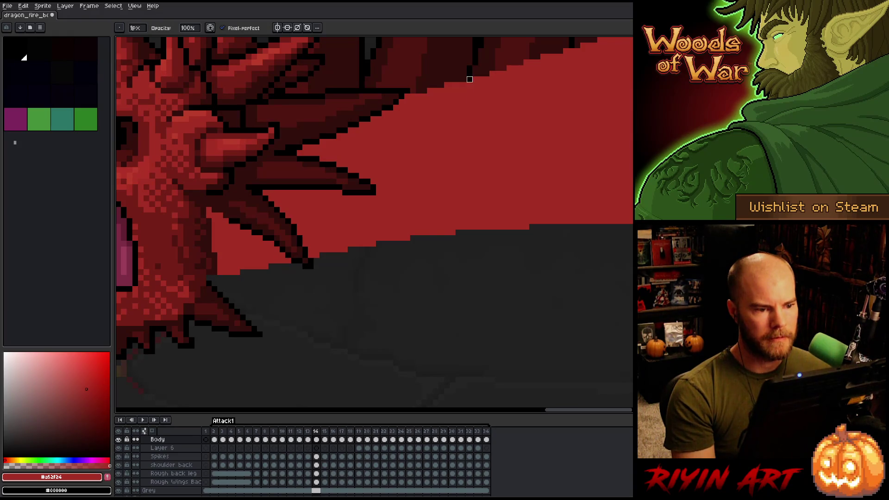
scroll(470, 165, "down", 3)
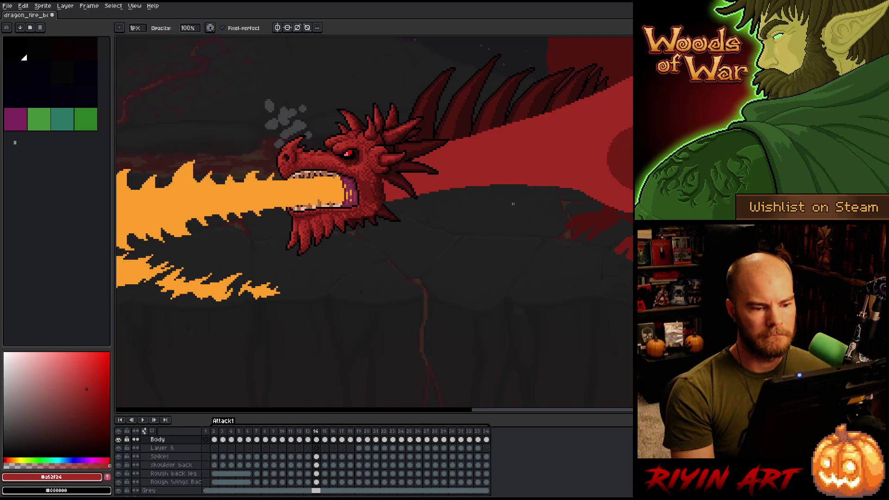
scroll(513, 203, "up", 4)
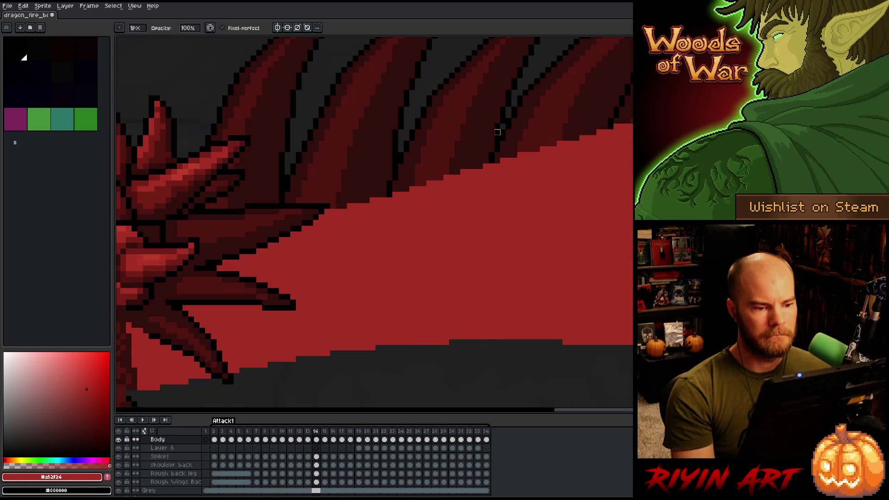
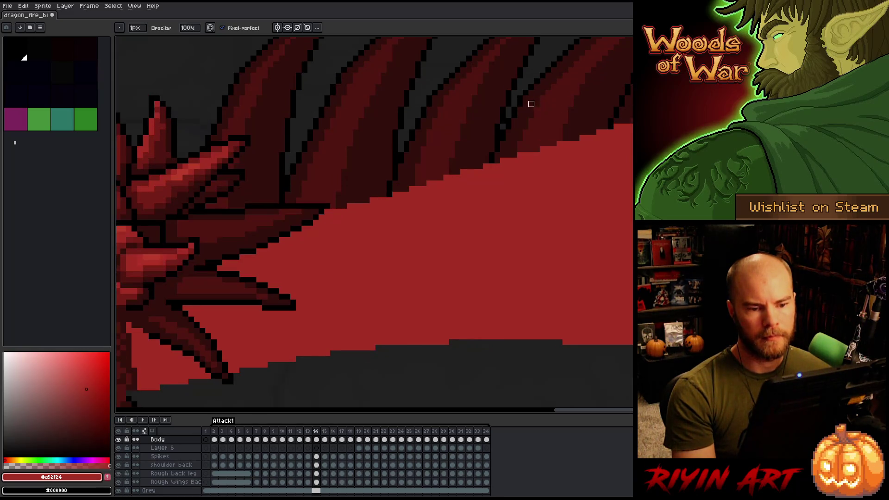
- Flip repeatedly between frames 14 and 15, zooming in and out to compare the neck poses
key("Left")
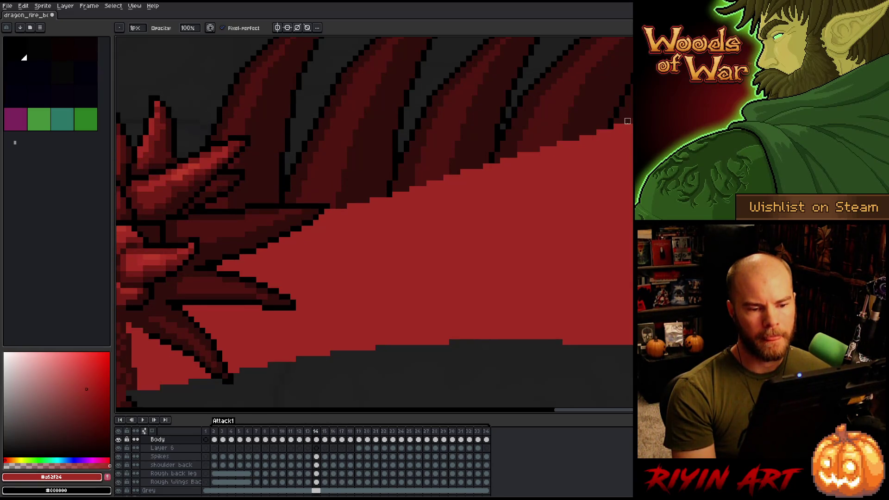
key("e")
key("Right")
key("Left")
key("Right")
key("Left")
key("Right")
key("Left")
key("Right")
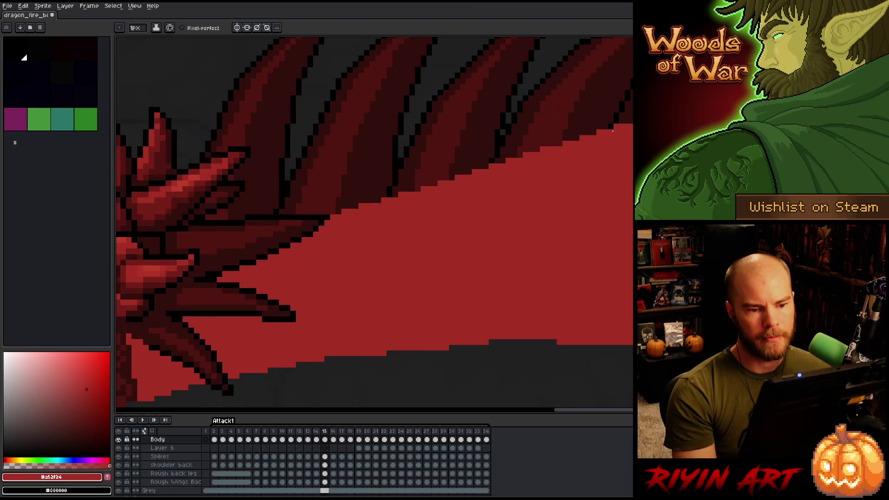
key("Left")
scroll(547, 232, "down", 3)
key("Right")
key("Left")
key("Right")
key("Left")
key("Right")
key("Left")
key("Right")
key("Left")
key("Right")
scroll(557, 242, "up", 3)
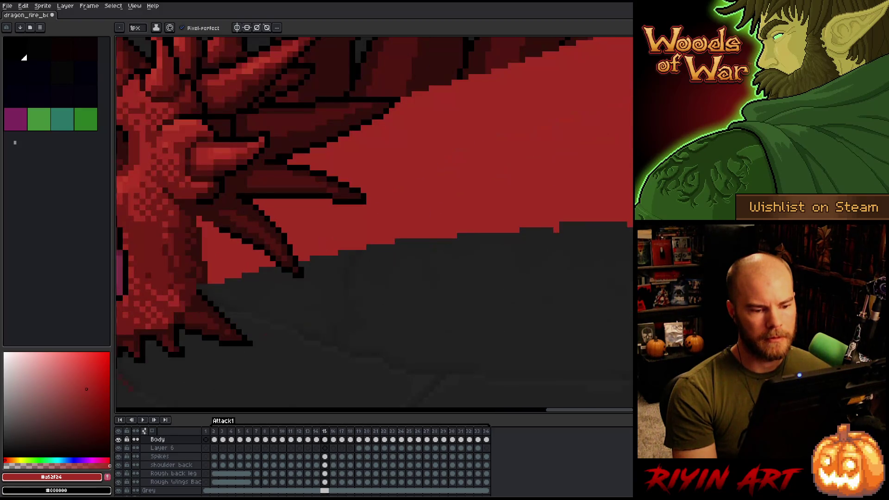
key("Left")
key("Right")
key("Left")
key("Right")
key("Left")
scroll(558, 267, "down", 3)
key("Right")
key("Left")
key("Right")
key("Left")
key("Right")
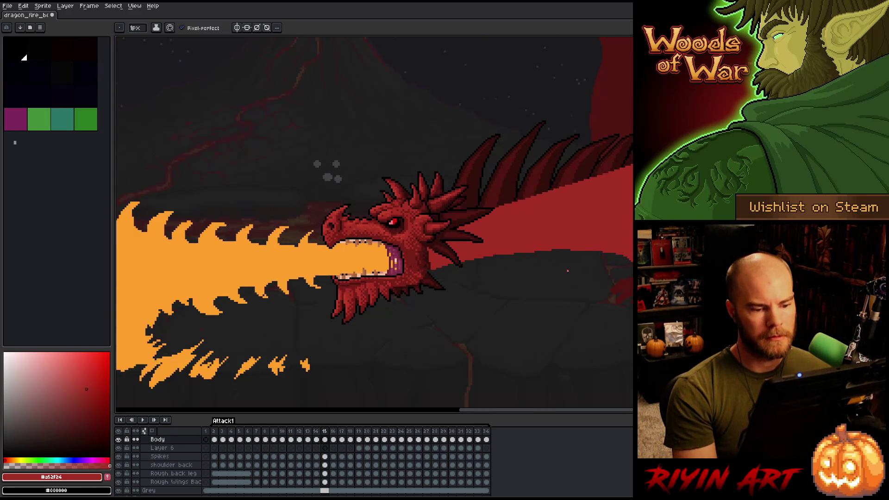
key("Left")
key("Right")
scroll(477, 262, "up", 3)
key("Left")
key("Right")
key("Left")
key("Right")
key("Left")
key("Right")
key("Left")
key("Right")
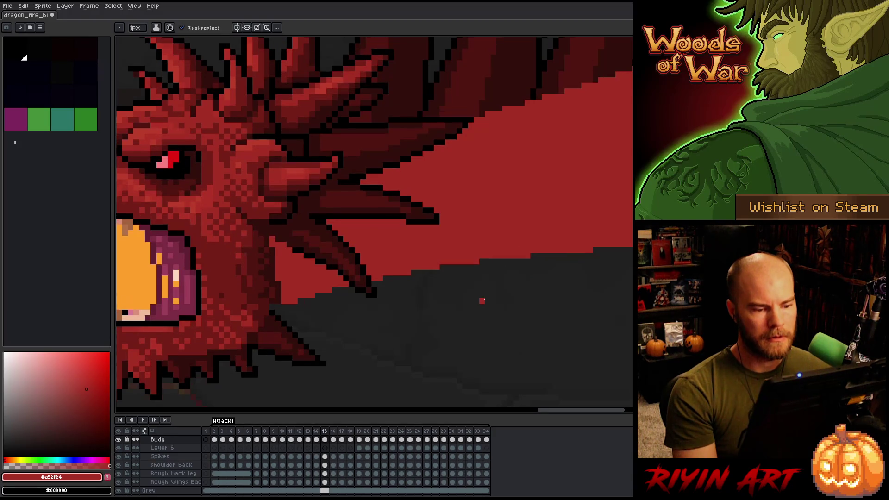
scroll(482, 301, "down", 3)
key("Left")
key("Right")
key("Left")
key("Right")
key("Right")
scroll(504, 309, "up", 3)
scroll(514, 317, "up", 2)
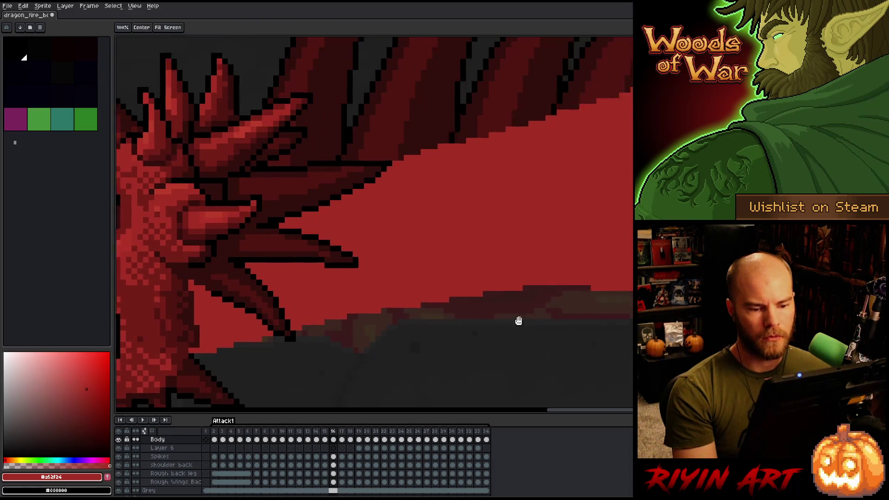
scroll(518, 320, "down", 3)
scroll(510, 301, "up", 2)
- Flip between frames 15 and 16 to check the head pose, ending on frame 16
key("Left")
key("Right")
key("Left")
key("Right")
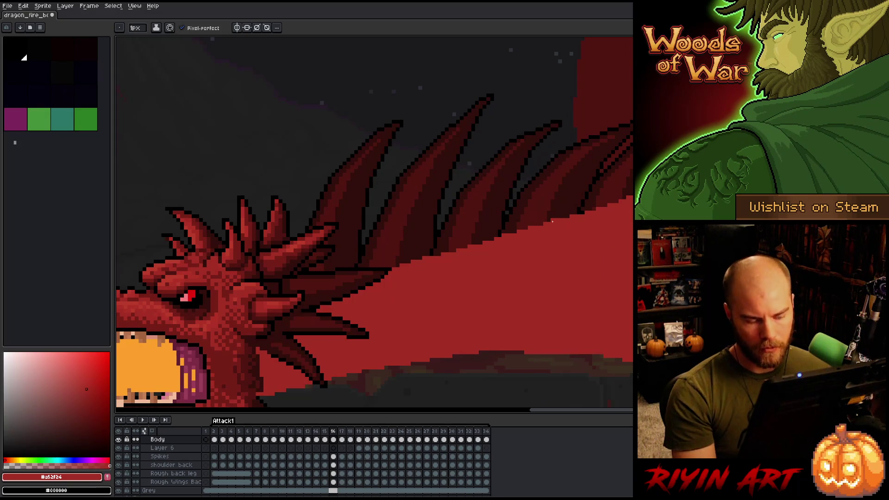
key("e")
key("Left")
key("Right")
key("Left")
key("Right")
key("Left")
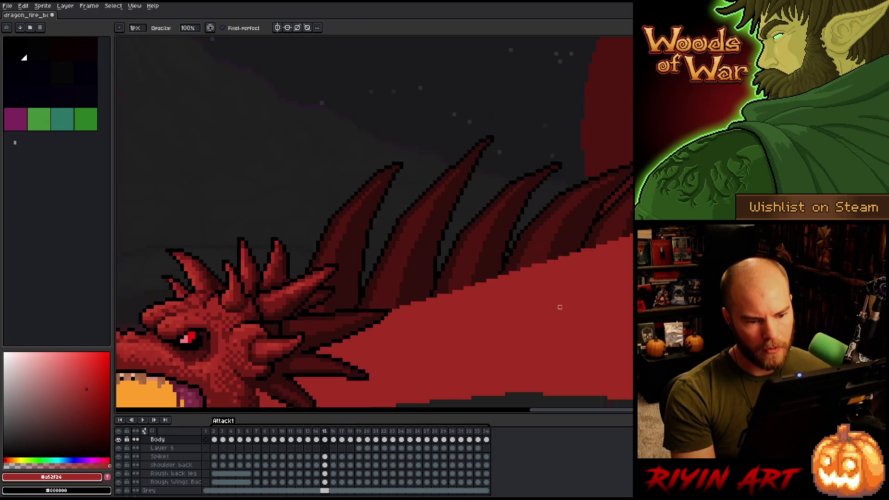
key("Right")
key("Left")
key("Right")
key("Left")
key("Right")
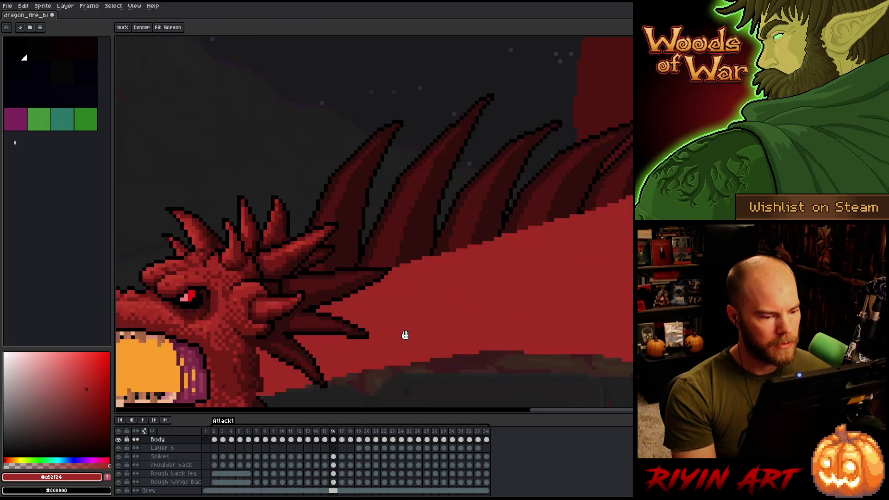
scroll(408, 320, "up", 3)
scroll(410, 301, "down", 3)
key("Left")
key("Right")
key("Left")
key("Right")
key("Left")
key("Right")
key("Left")
key("Right")
key("Left")
key("Right")
key("Left")
key("Right")
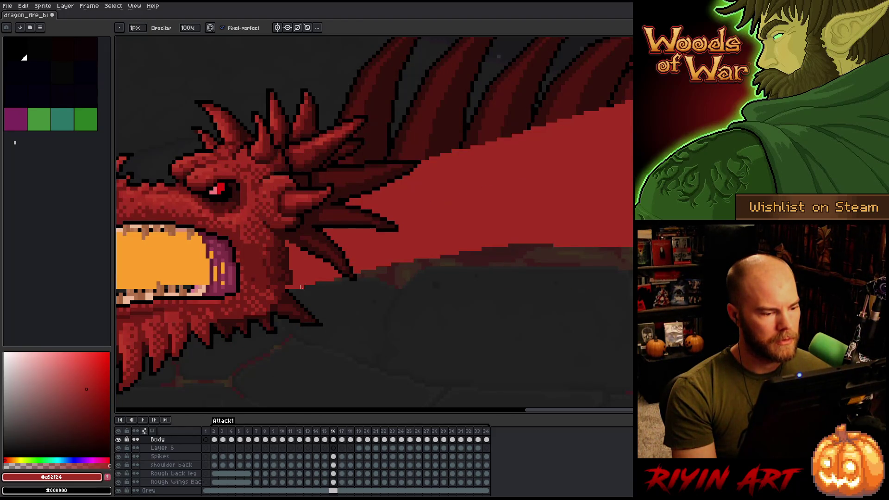
key("Left")
key("Right")
key("Left")
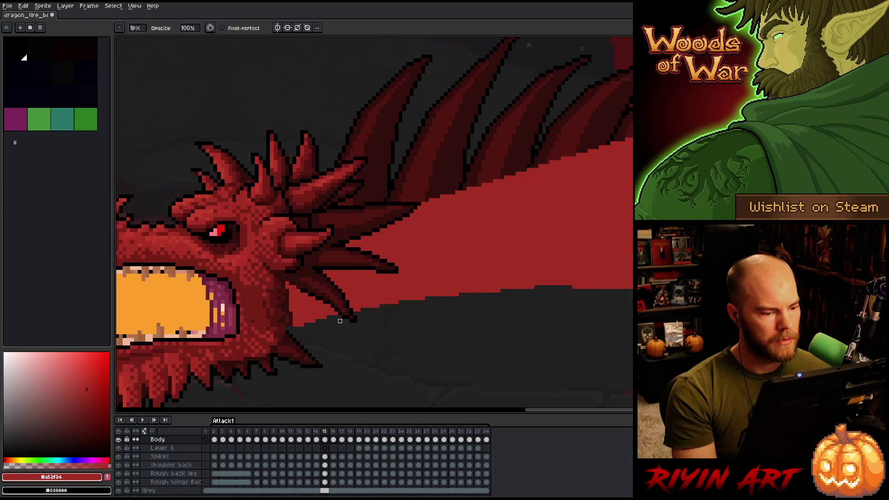
key("Right")
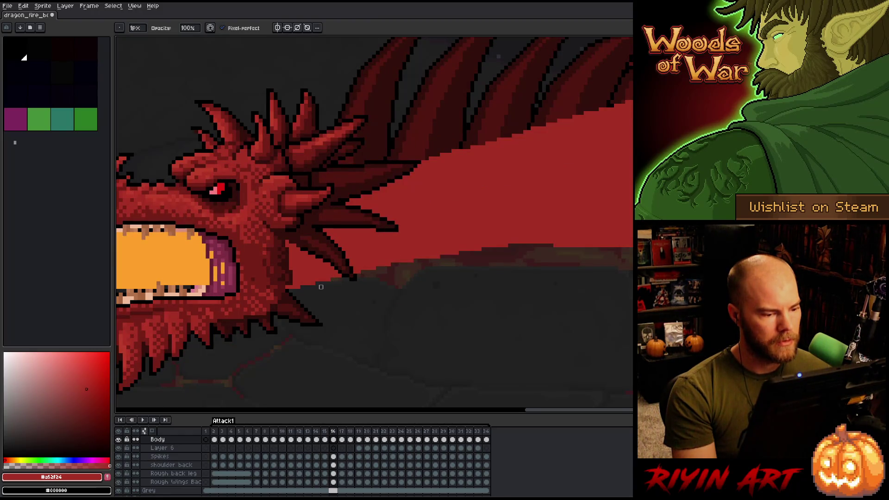
- Flip between frames 16 and 17, zooming to compare the raised head and wing spikes
scroll(340, 318, "down", 3)
key("Right")
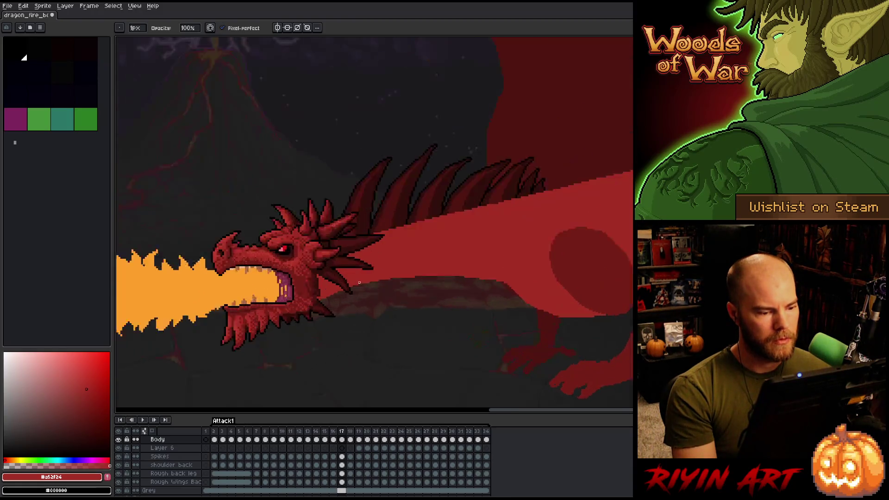
scroll(332, 328, "up", 2)
key("Left")
key("Right")
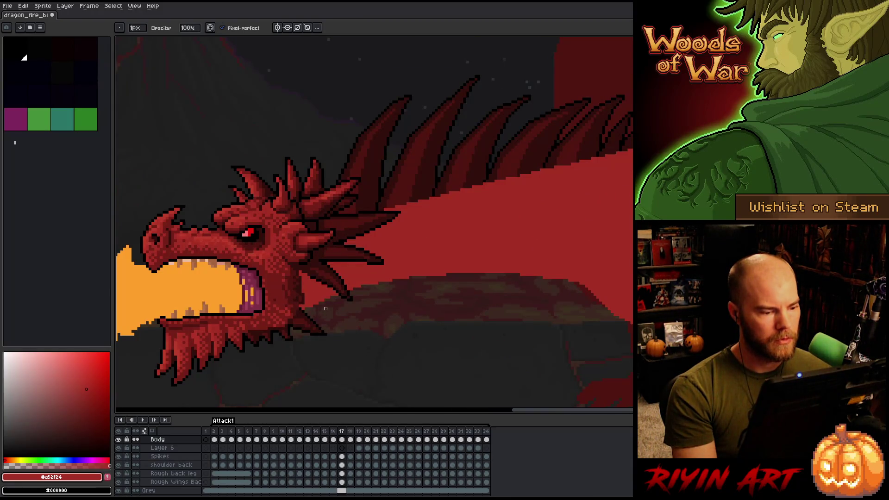
scroll(326, 308, "up", 2)
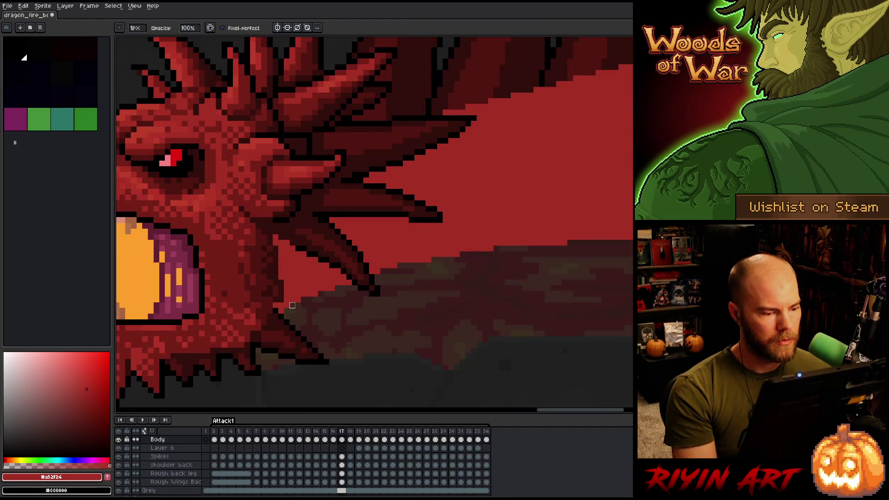
key("Left")
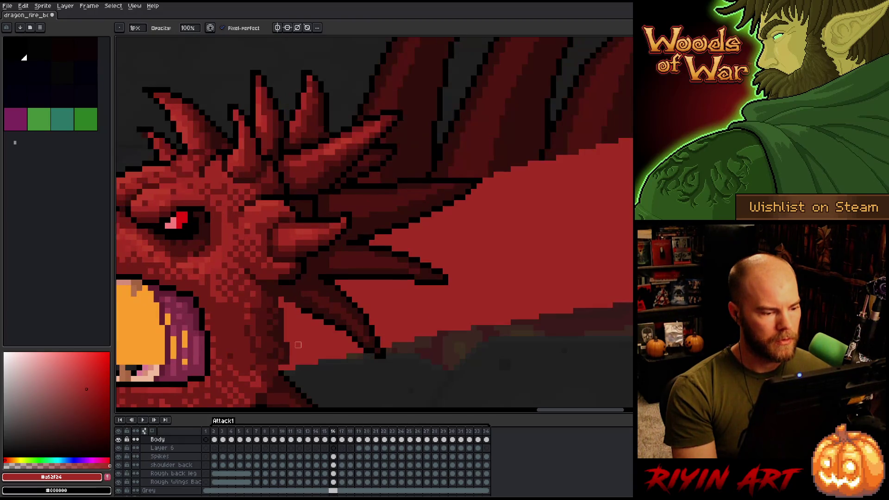
key("Right")
scroll(411, 356, "down", 3)
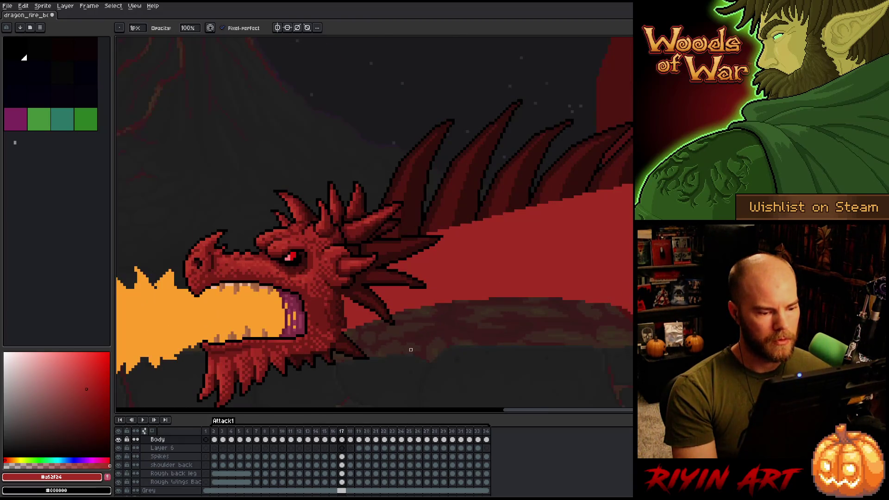
scroll(399, 314, "up", 3)
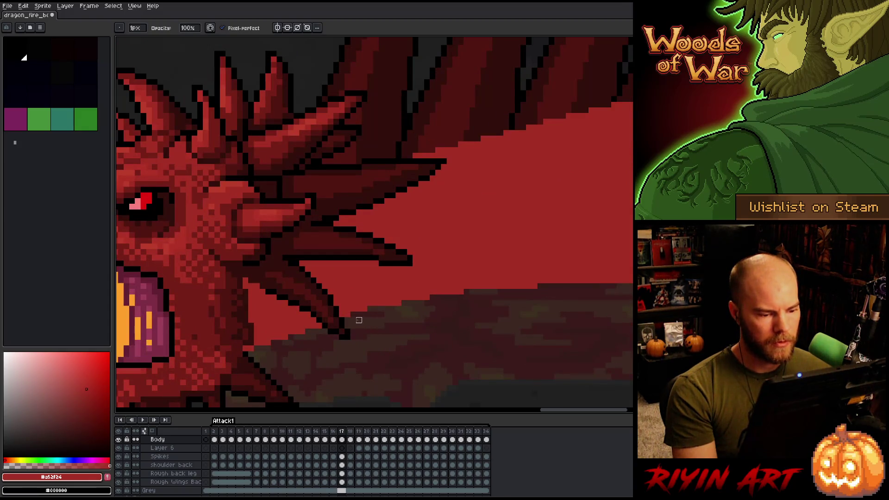
key("e")
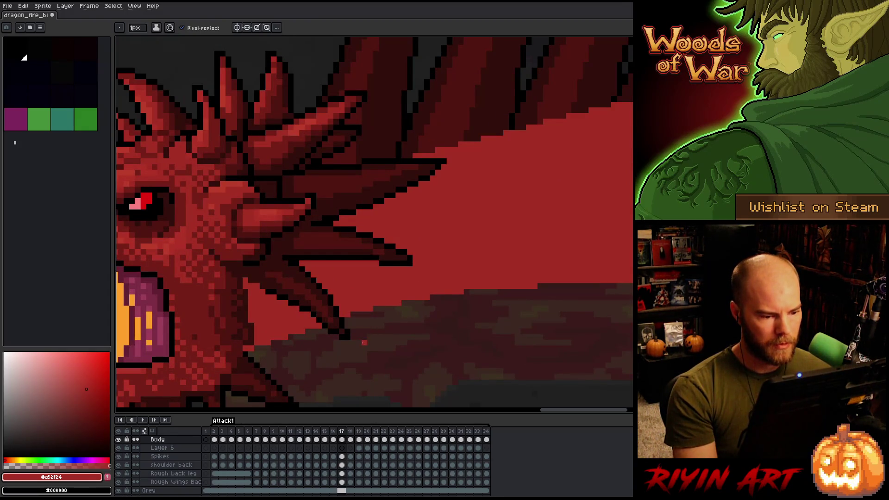
scroll(433, 332, "down", 2)
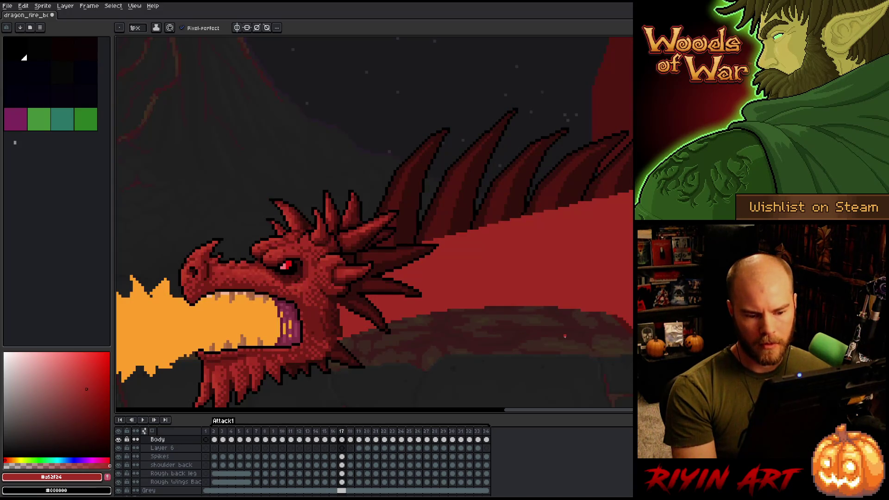
scroll(568, 299, "up", 3)
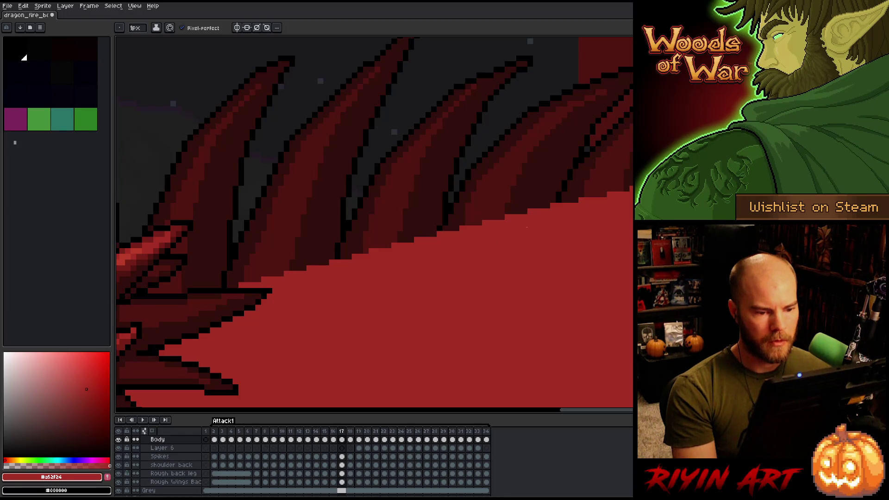
key("comma")
key("period")
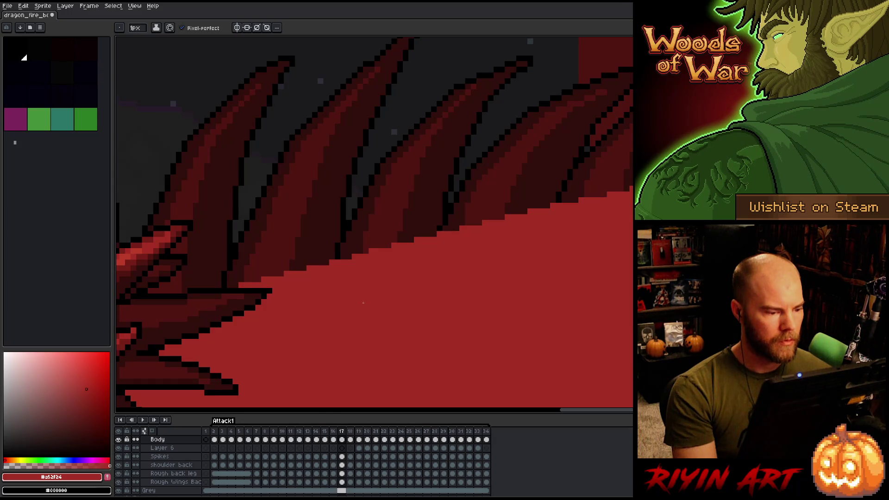
- On frame 17, lasso-delete stray pixels along the wing edge and repaint the edge in red
key("q")
mouse_move(343, 313)
left_mouse_down()
mouse_move(360, 254)
mouse_move(223, 251)
mouse_move(278, 352)
left_mouse_up()
key("Delete")
key("ctrl+d")
key("b")
mouse_move(360, 259)
left_mouse_down()
mouse_move(347, 311)
mouse_move(278, 348)
left_mouse_up()
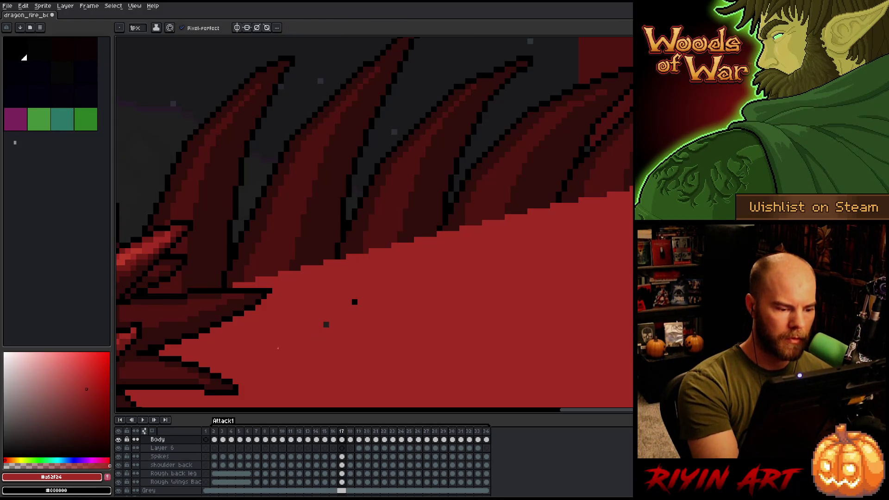
- Zoom and step through frames 16 and 18 to check the edited wing edge
scroll(342, 300, "down", 1)
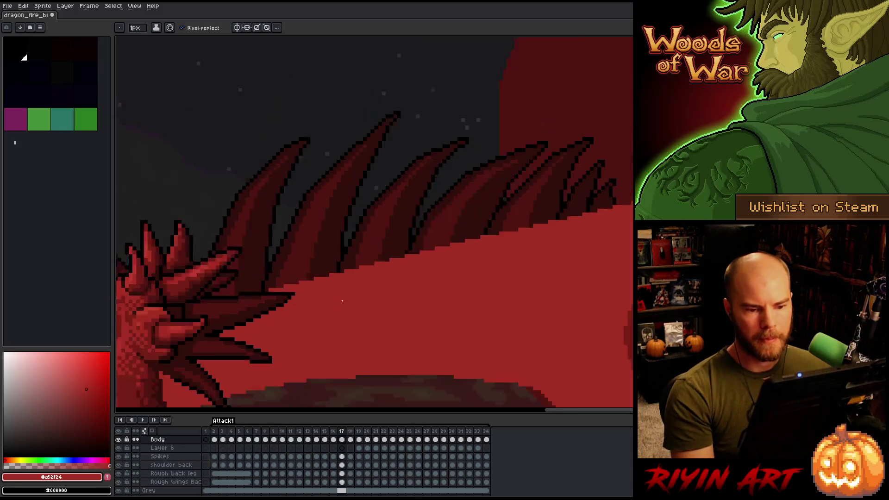
scroll(342, 300, "down", 1)
scroll(367, 305, "up", 1)
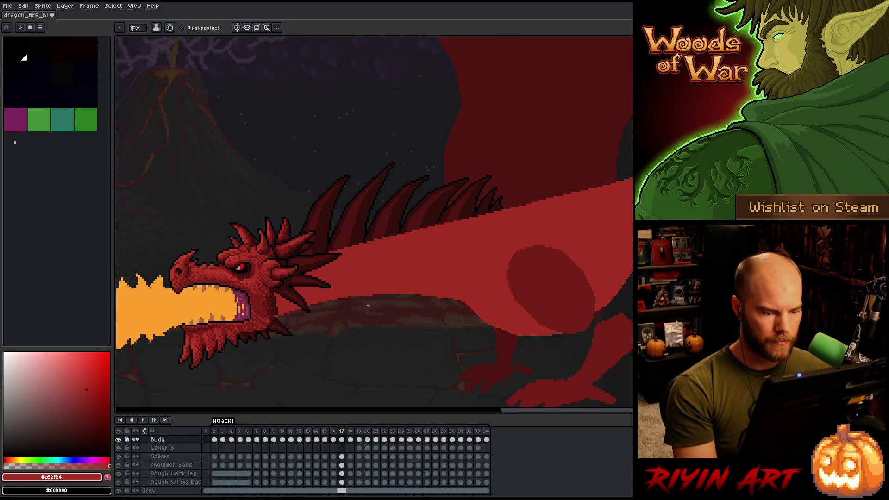
key("comma")
key("period")
key("period")
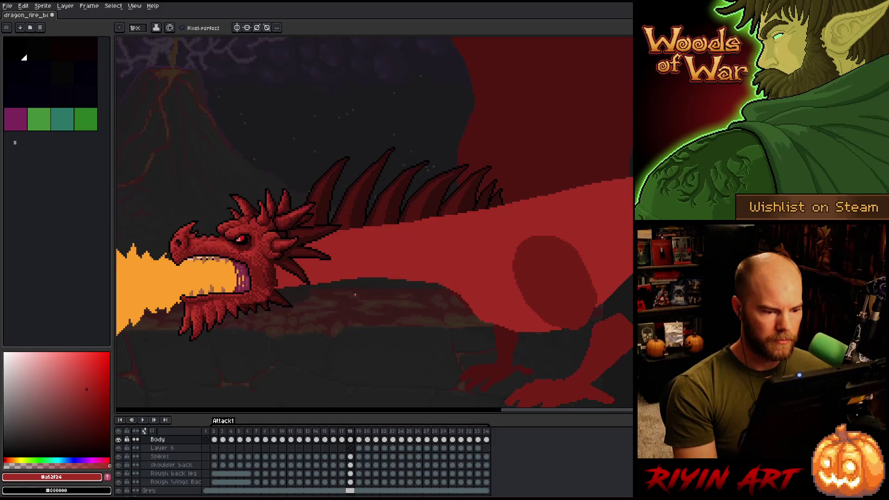
scroll(349, 287, "up", 2)
scroll(461, 198, "down", 1)
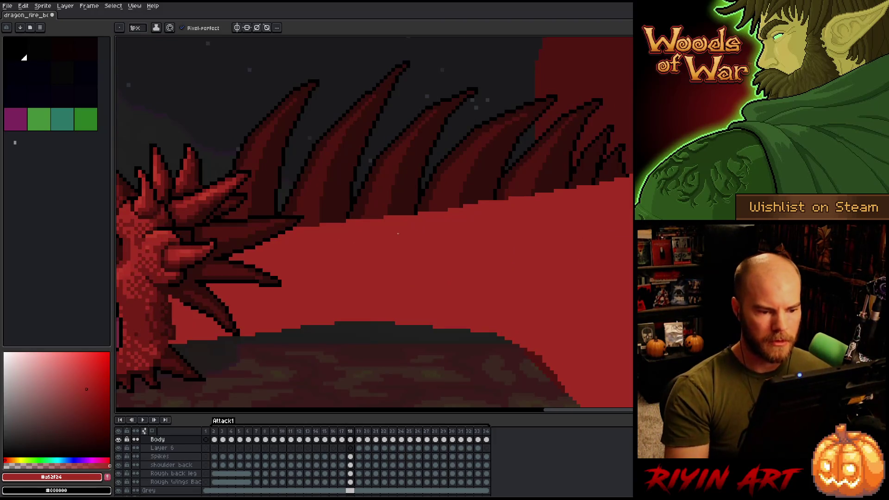
key("e")
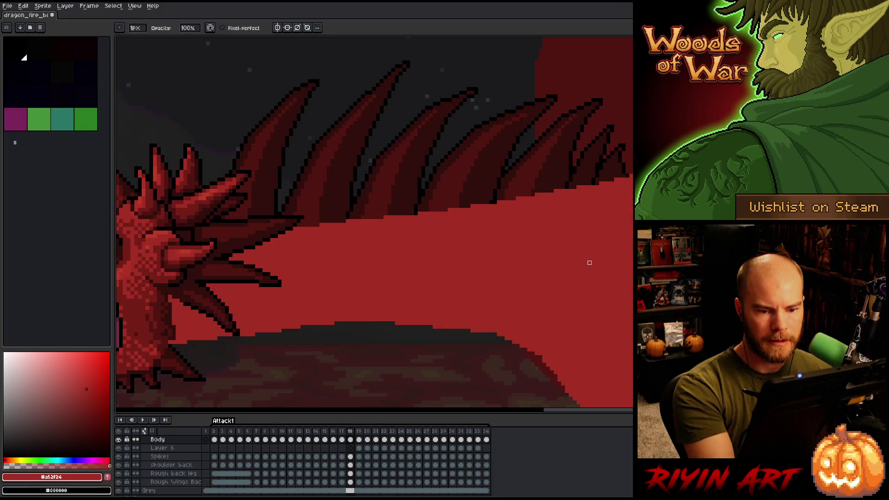
- Pan to the dragon's head and eye, then flip between frames 17 and 18 to compare neck poses
left_click_drag(590, 256, 627, 206)
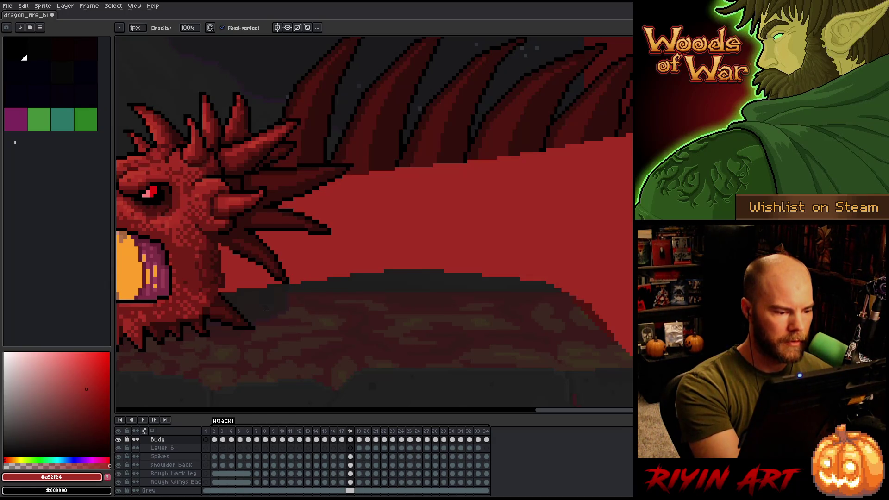
key("Left")
key("Right")
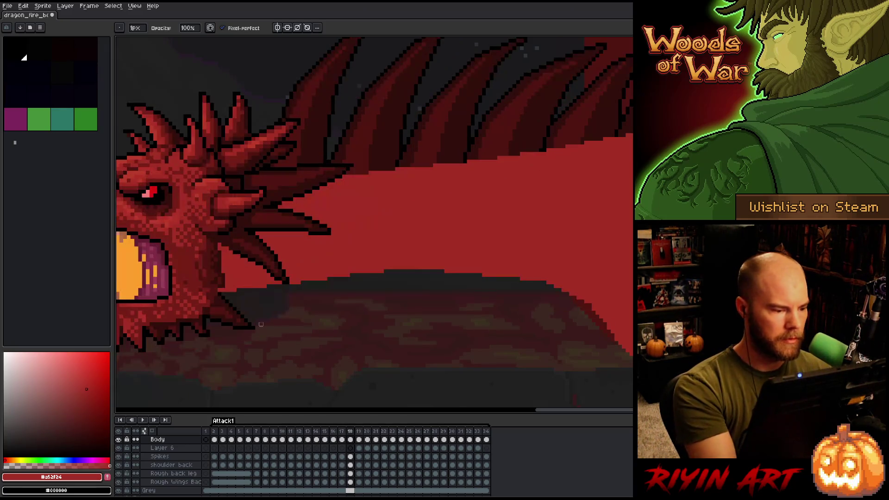
key("Left")
key("Right")
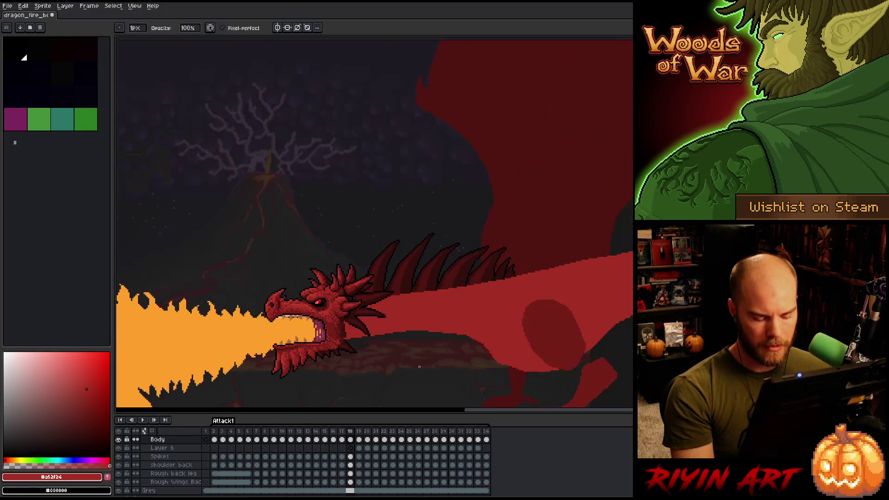
scroll(420, 377, "down", 3)
key("Left")
key("Right")
key("Left")
key("Right")
key("Left")
key("Right")
key("Left")
key("Right")
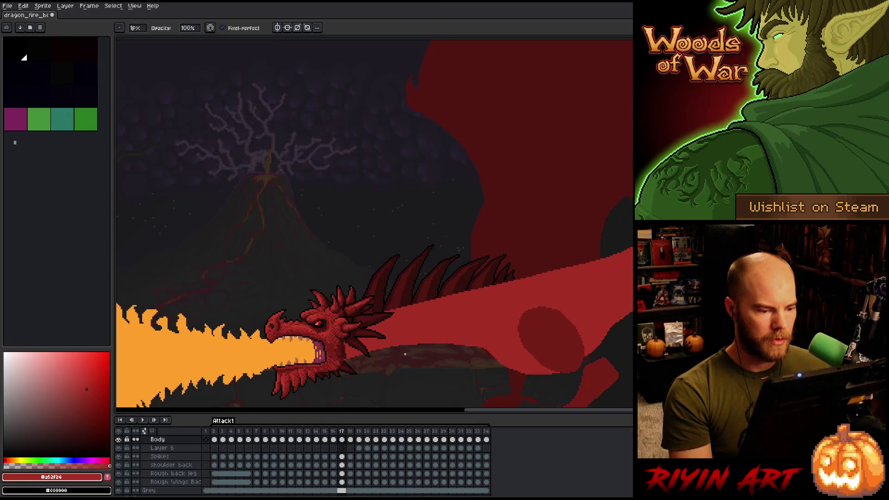
- Go to frame 19, zoom in, and compare it with the previous frame
key("Left")
key("Right")
scroll(401, 354, "up", 1)
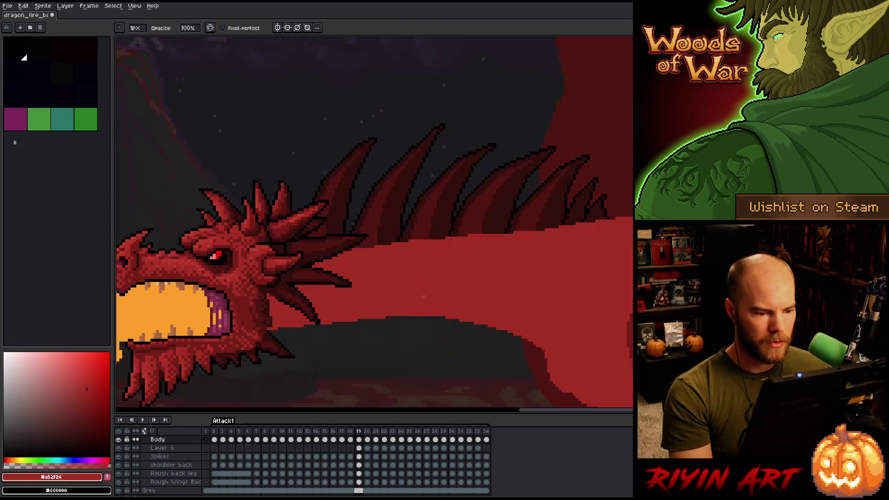
scroll(410, 284, "up", 1)
scroll(404, 266, "up", 1)
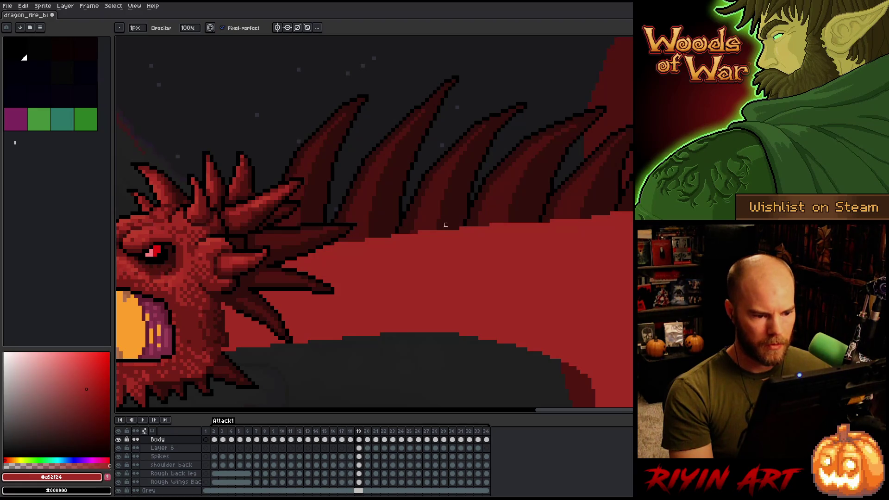
key("Left")
key("Right")
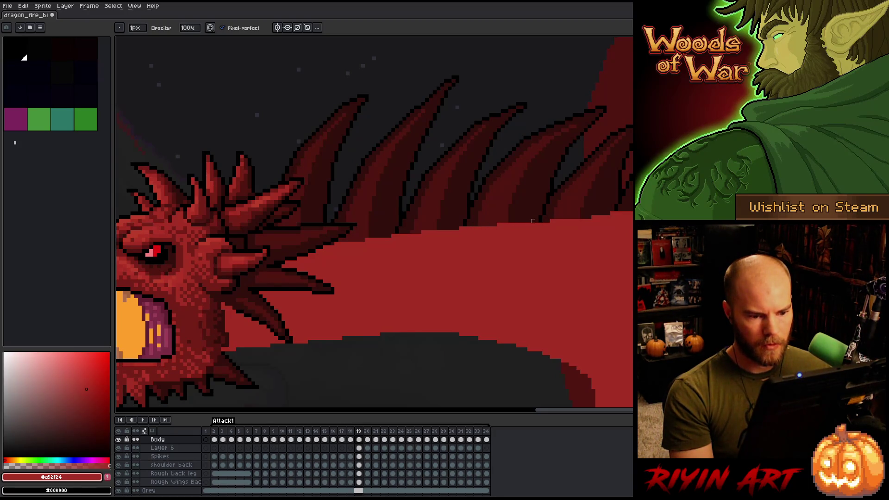
- Paint the dark belly pixels under the dragon's neck red on frame 19
key("e")
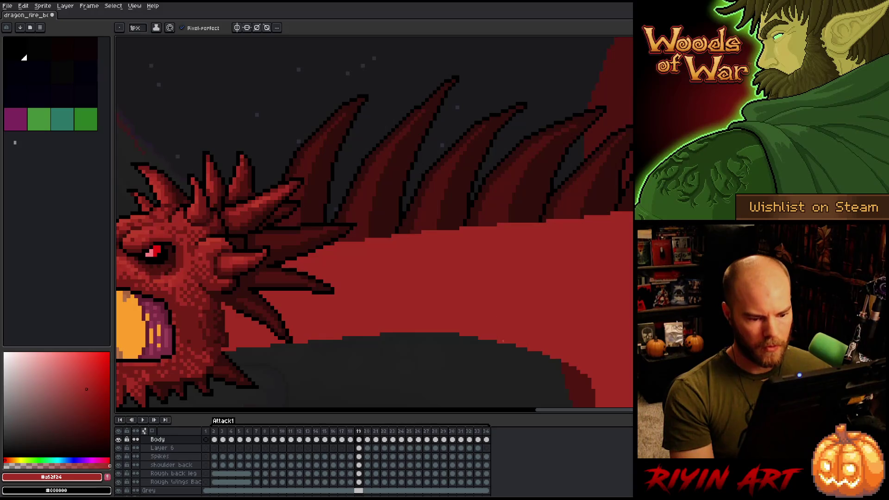
scroll(536, 364, "up", 2)
left_click_drag(536, 364, 485, 294)
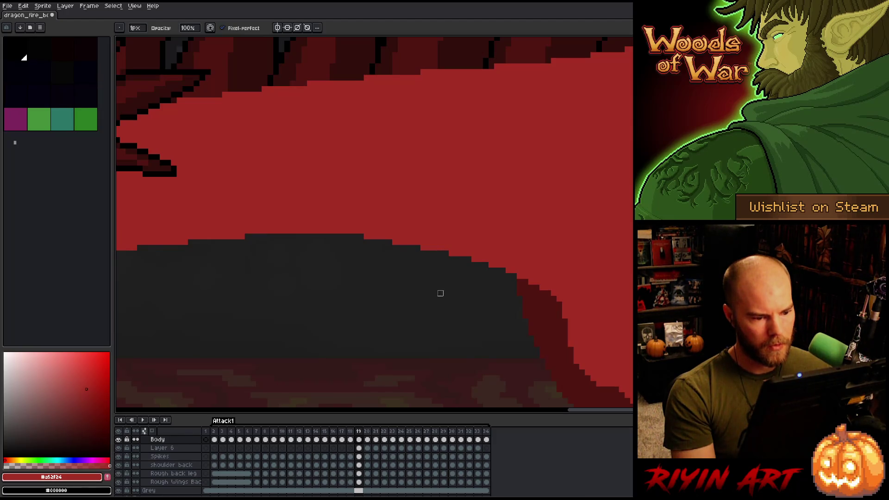
key("e")
left_click(355, 236)
scroll(354, 237, "down", 1)
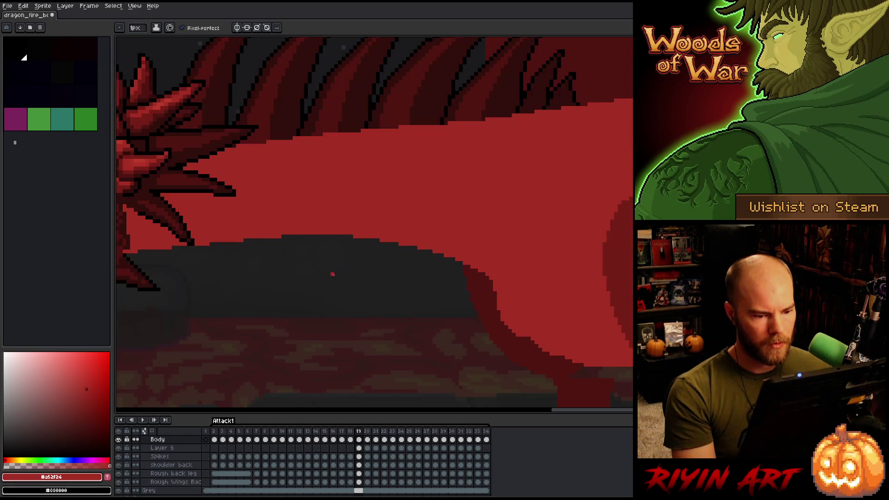
scroll(350, 280, "left", 3)
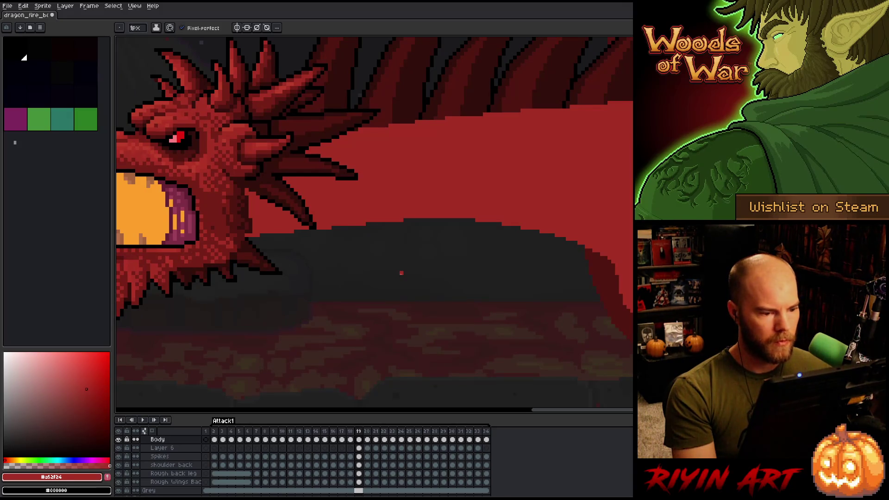
scroll(402, 273, "down", 3)
- Flip back and forth between frames 19 and 20 to compare the neck poses
key("Right")
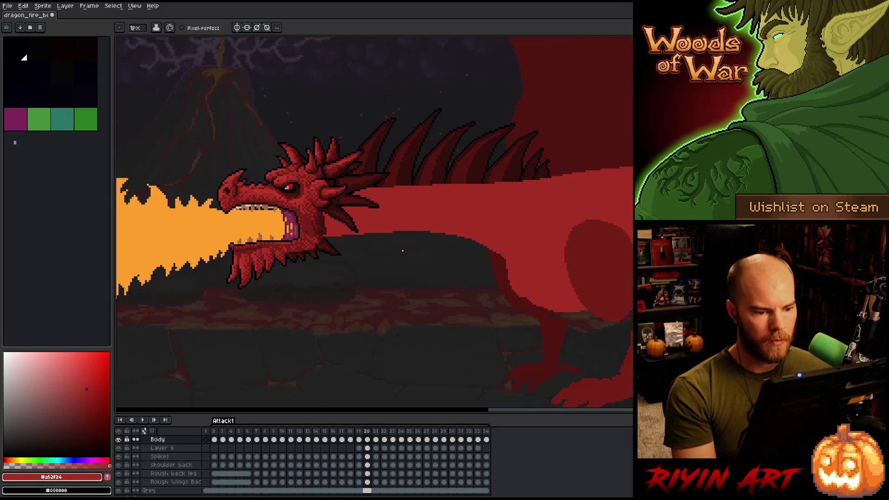
scroll(446, 255, "up", 3)
key("Left")
key("Right")
key("Left")
key("Right")
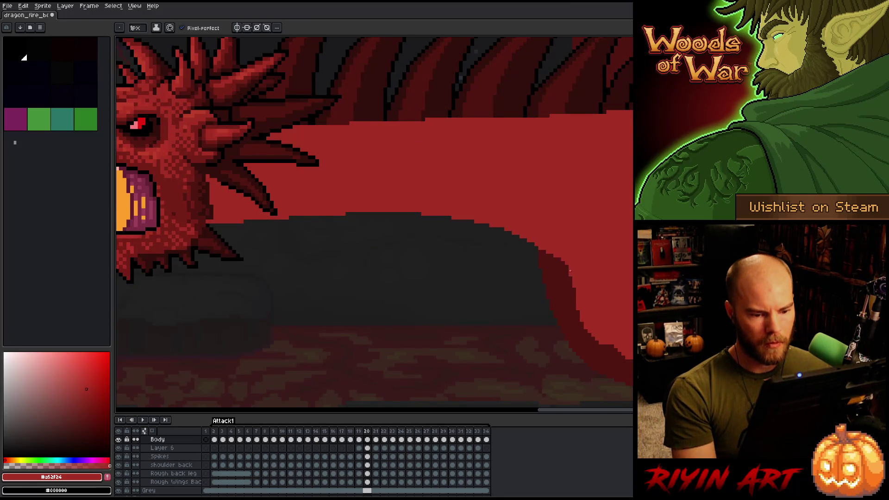
key("Left")
key("Right")
key("Left")
key("Right")
key("Left")
key("Left")
key("Right")
key("Right")
key("Left")
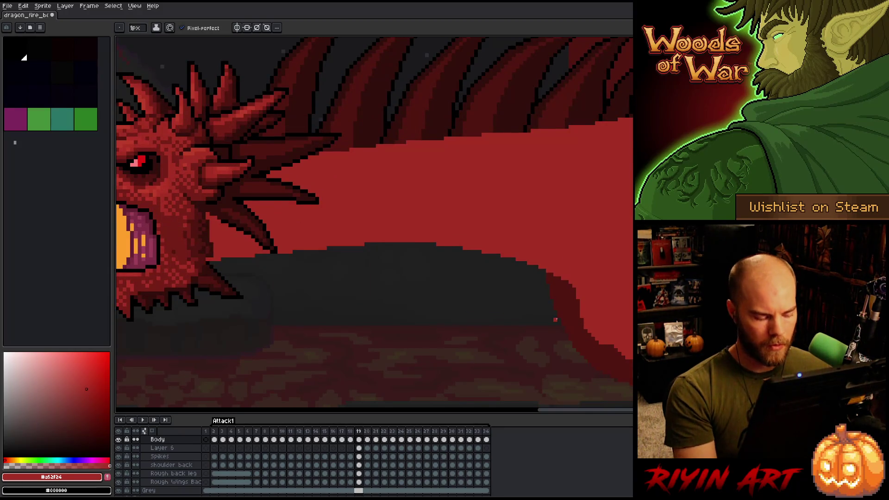
key("Right")
key("e")
key("Left")
key("Right")
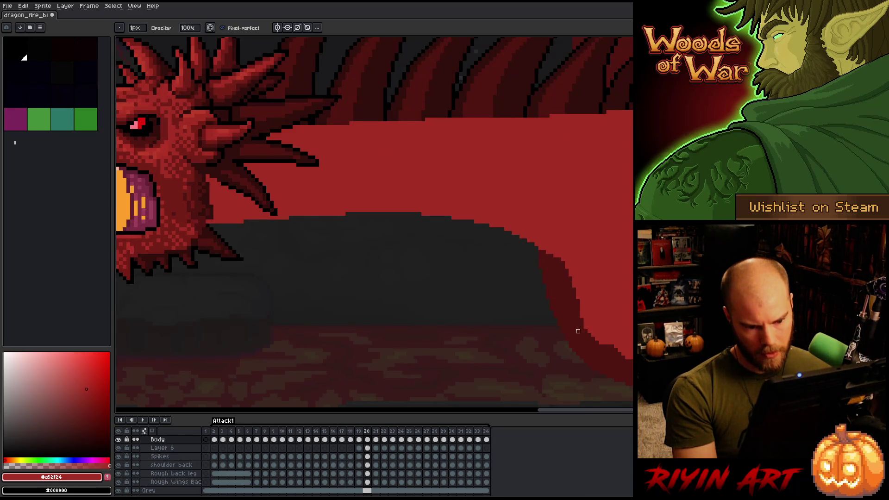
key("Left")
key("Right")
key("Left")
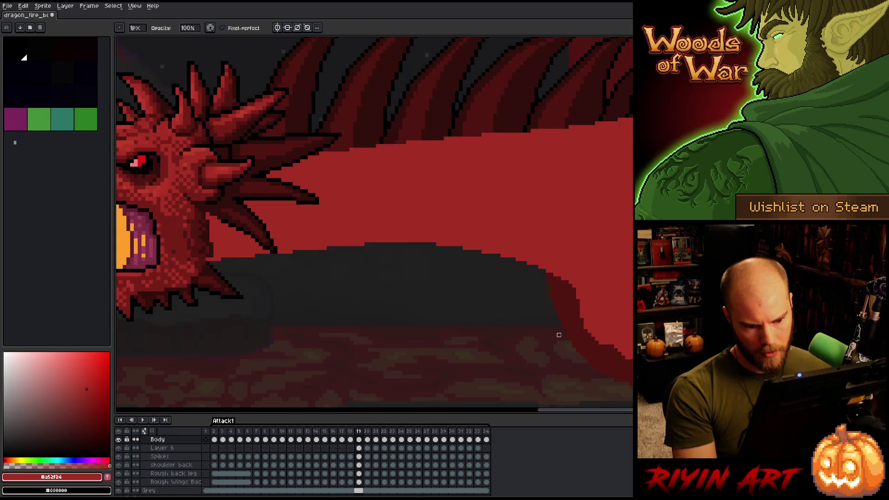
key("Right")
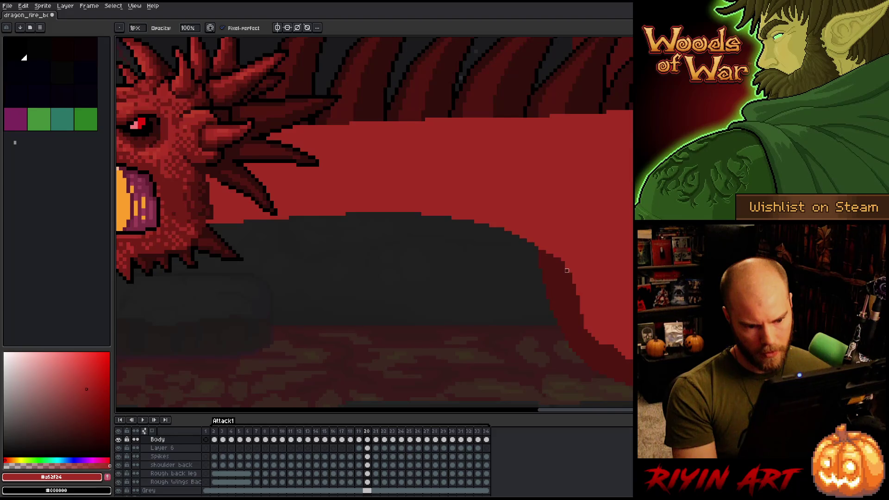
key("Left")
key("Left")
key("Right")
key("Right")
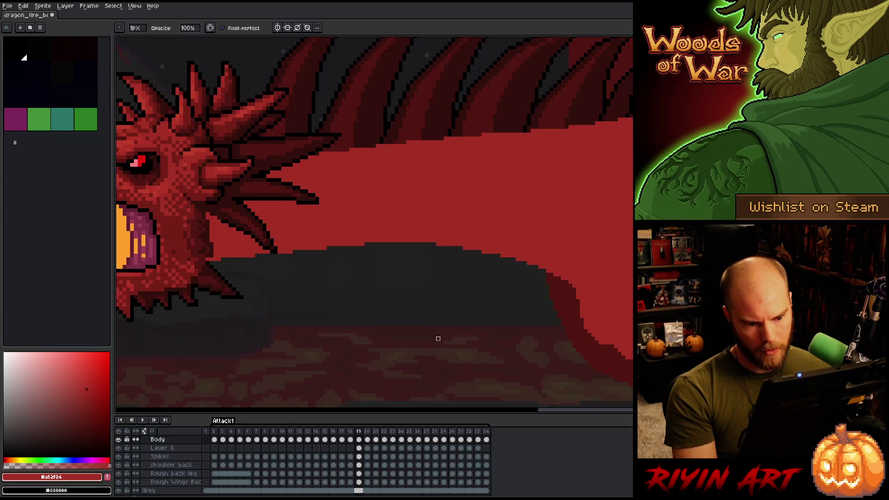
key("Left")
key("Left")
key("Right")
key("Right")
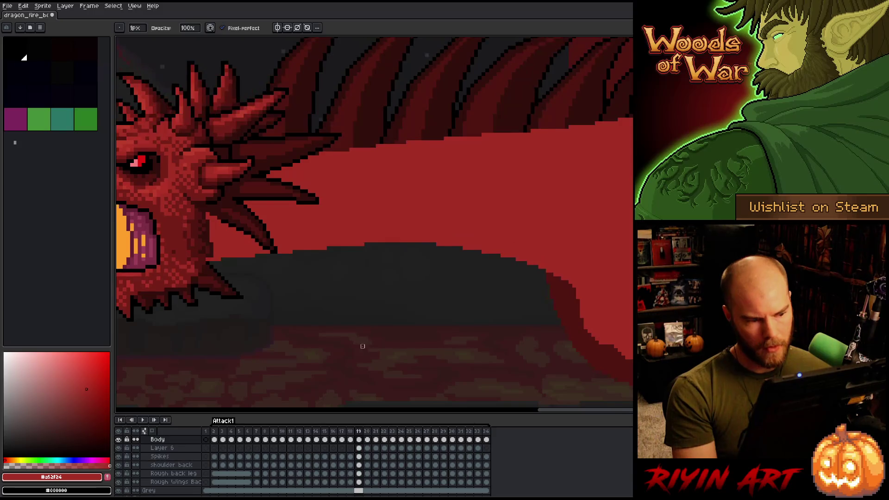
key("Left")
key("Right")
key("Left")
key("Right")
key("Left")
key("Right")
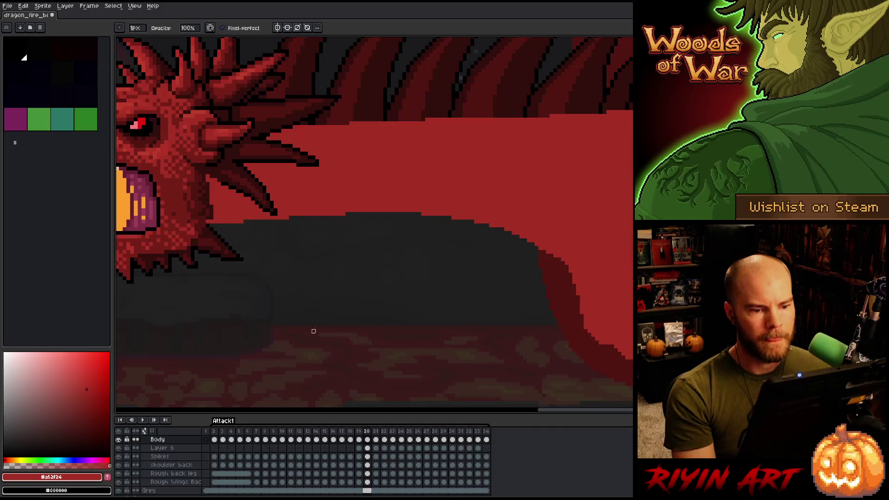
- Zoom out and play the animation to check the motion
key("e")
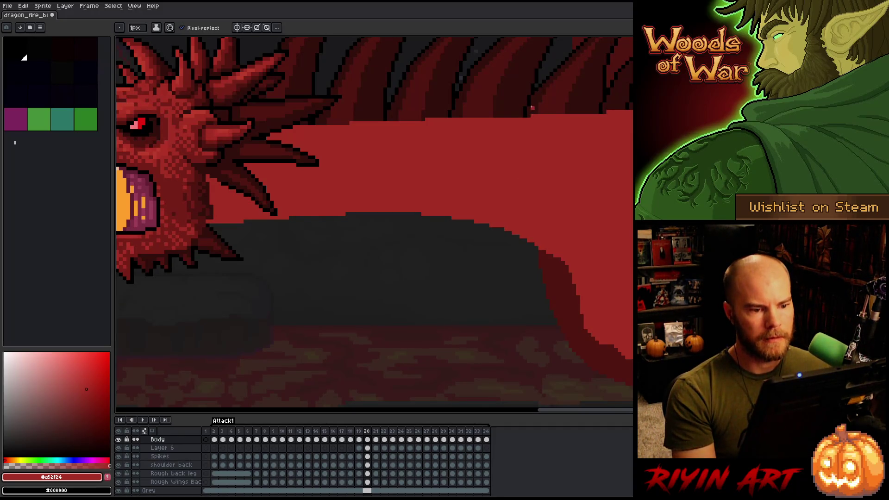
scroll(518, 132, "down", 3)
key("Return")
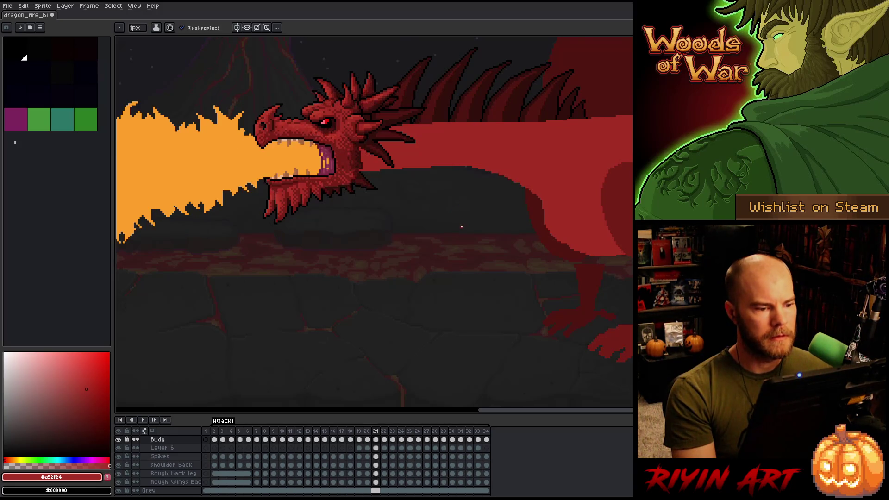
- Paint red strips along the belly's top edge on frame 21, extending the neck further left
scroll(480, 156, "up", 2)
left_click_drag(539, 115, 606, 116)
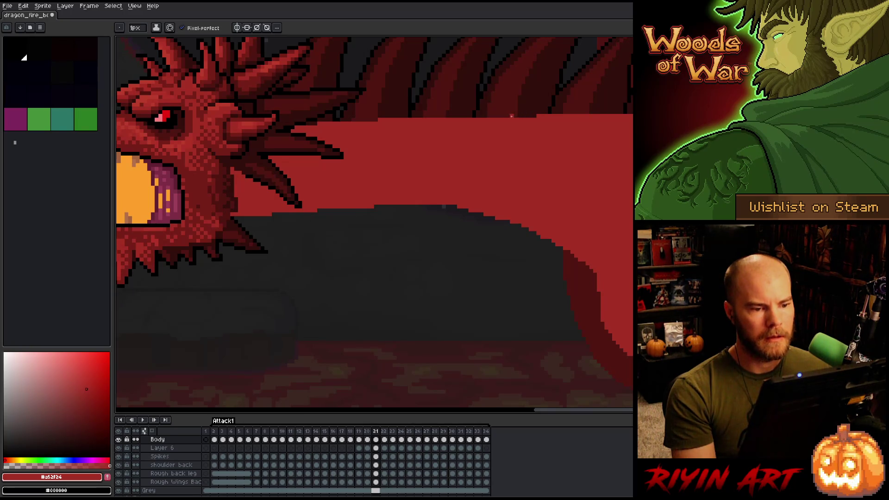
left_click_drag(512, 116, 537, 115)
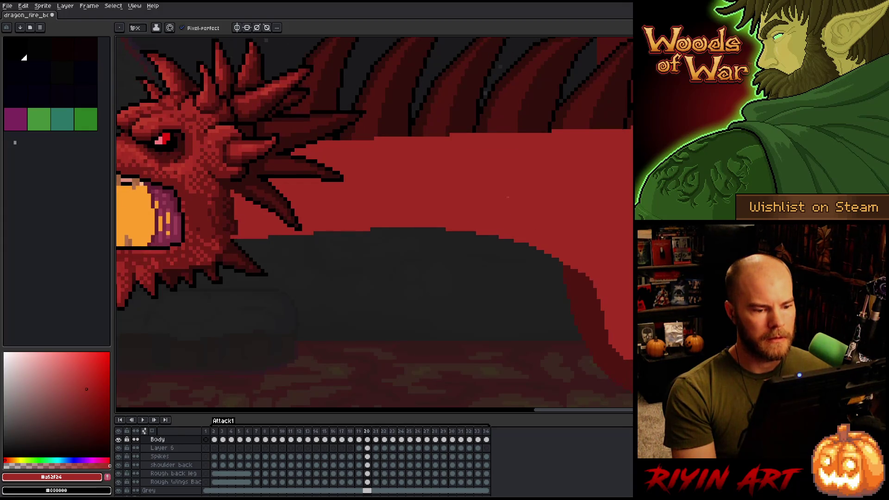
key("e")
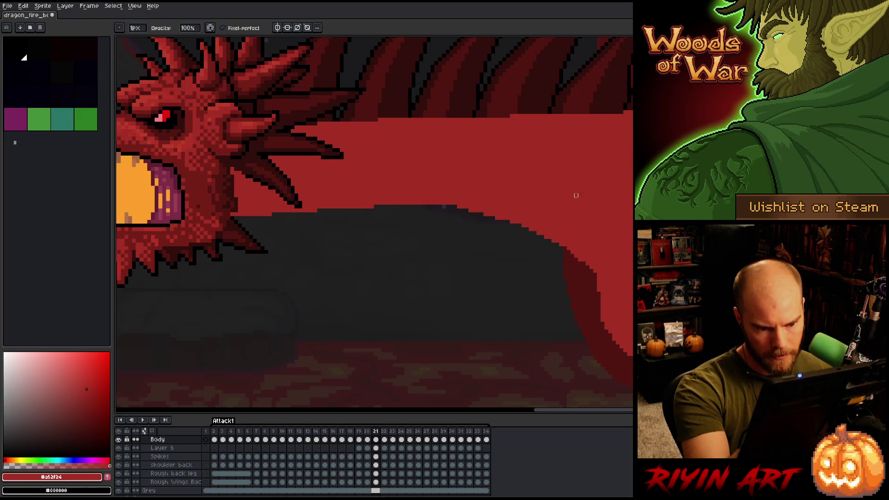
key("b")
- Flip between frames 20 and 21 to compare the reshaped neck, ending on frame 21
key("comma")
key("period")
key("comma")
key("comma")
key("period")
key("period")
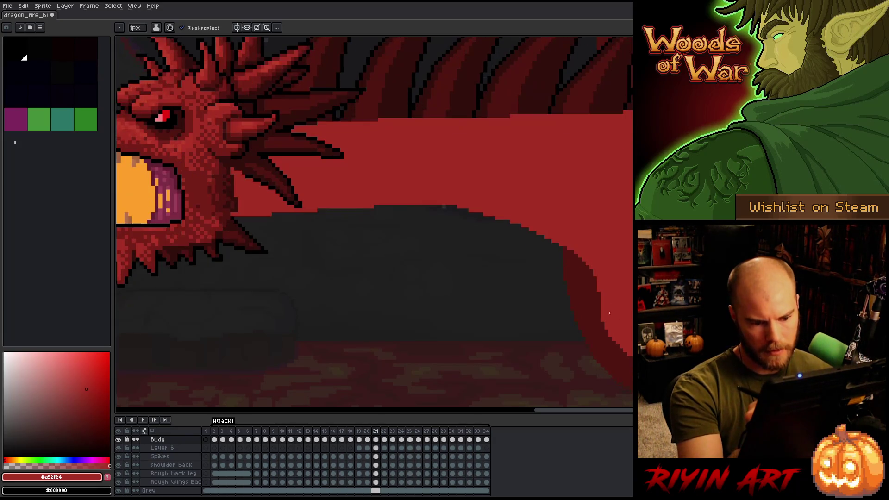
key("e")
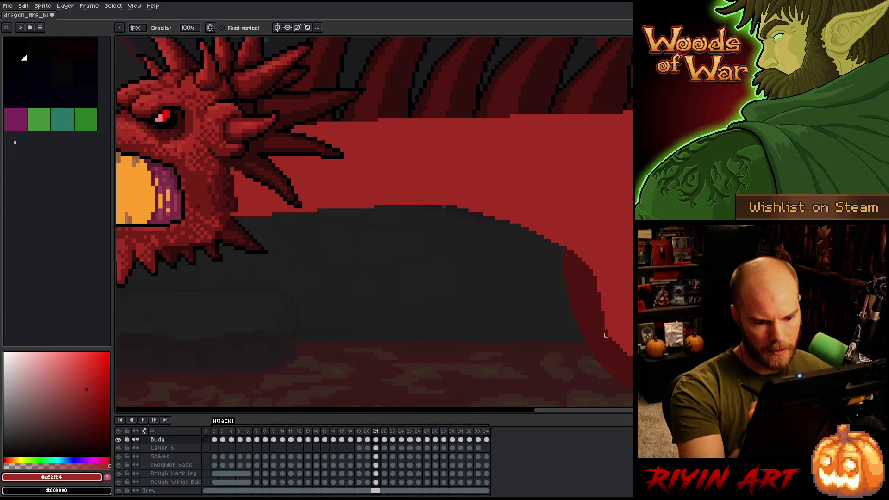
key("comma")
key("period")
key("comma")
key("period")
key("comma")
key("period")
key("comma")
key("period")
key("comma")
key("period")
key("e")
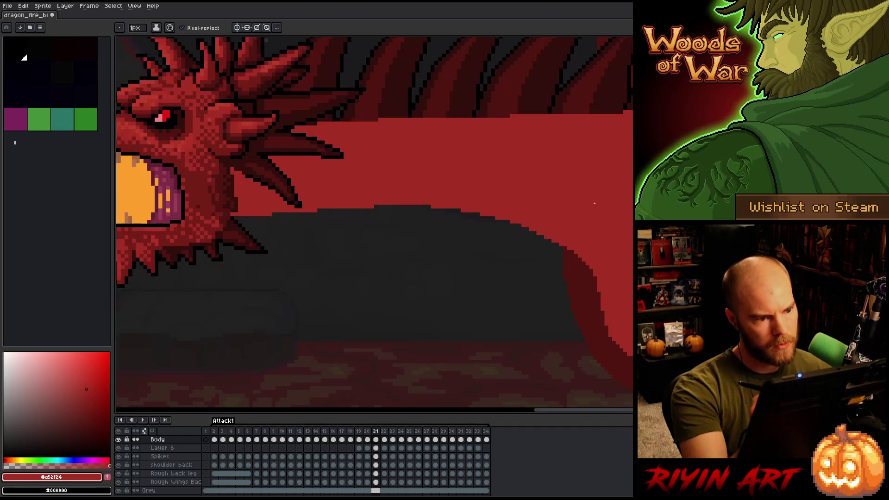
- Zoom out to view the whole dragon scene and step to frame 22
scroll(595, 203, "down", 4)
key("Right")
scroll(477, 244, "up", 3)
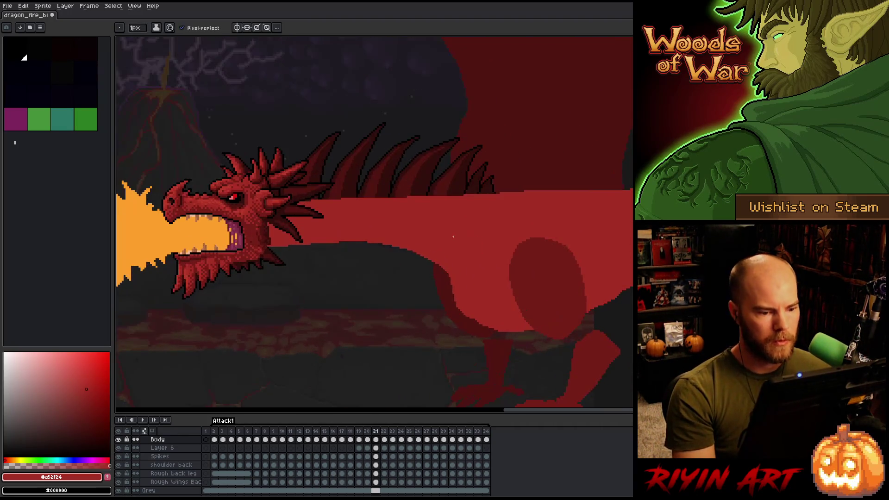
- Flip through frames 21 to 23 to compare the neck, settling on frame 22
key("Left")
key("Right")
key("Left")
key("Right")
key("Left")
scroll(409, 192, "up", 2)
scroll(409, 193, "down", 1)
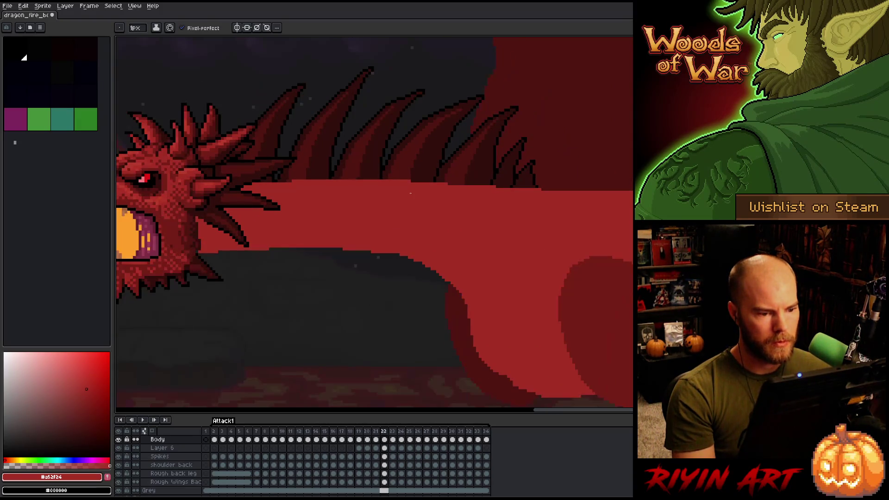
key("Right")
key("Left")
key("Right")
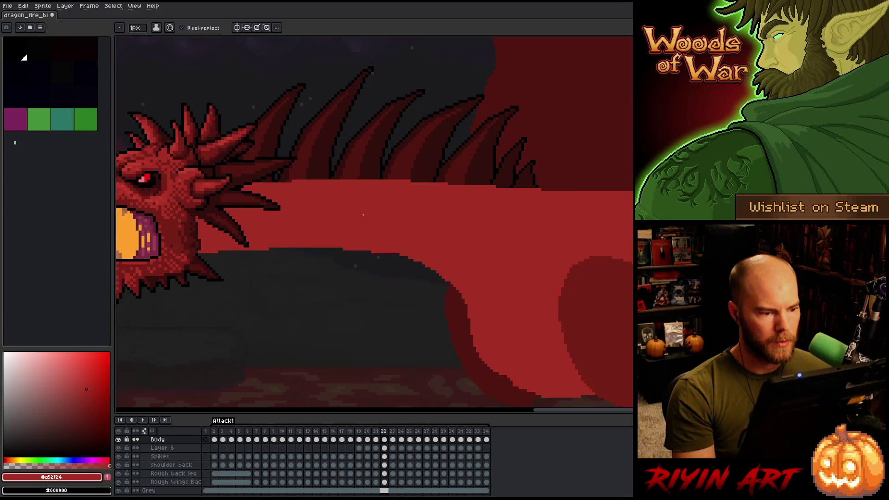
key("m")
key("Right")
key("Left")
key("Right")
scroll(375, 191, "down", 2)
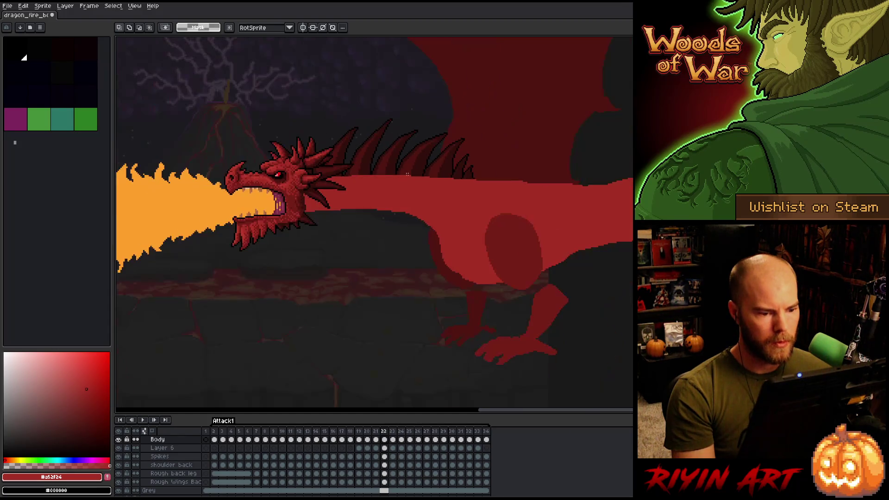
key("Left")
scroll(390, 202, "up", 2)
key("Right")
key("Left")
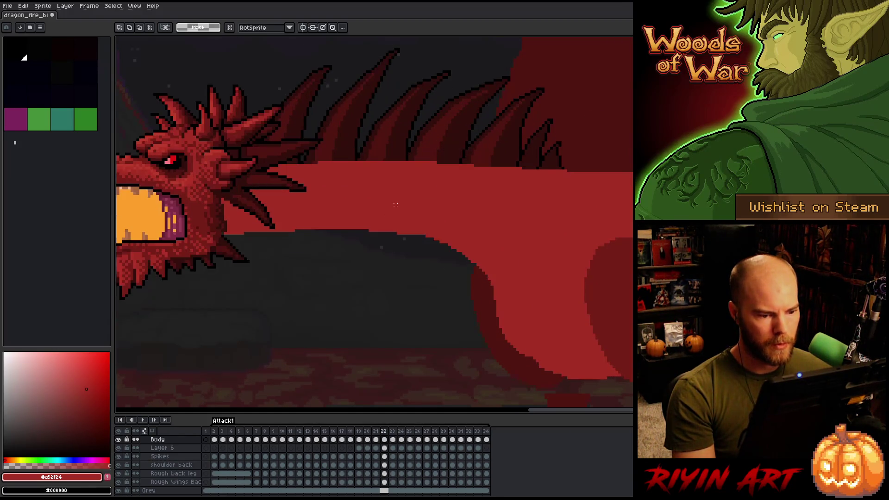
scroll(397, 209, "up", 1)
- With the 1px Pencil, fill red pixels along the neck's top edge on frame 22
key("b")
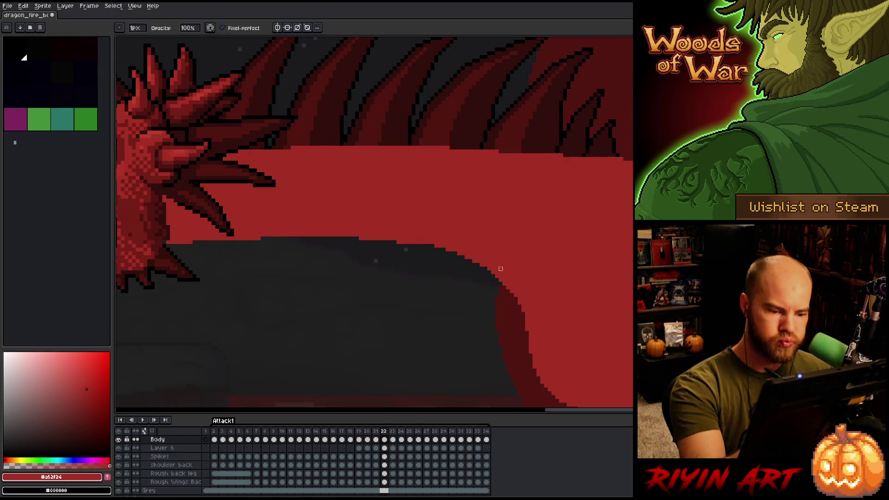
left_click_drag(500, 264, 558, 181)
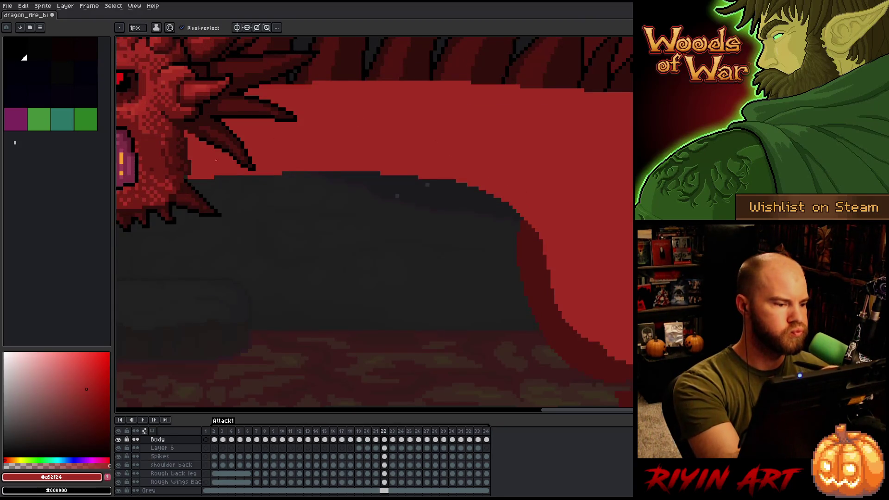
left_click_drag(325, 279, 468, 331)
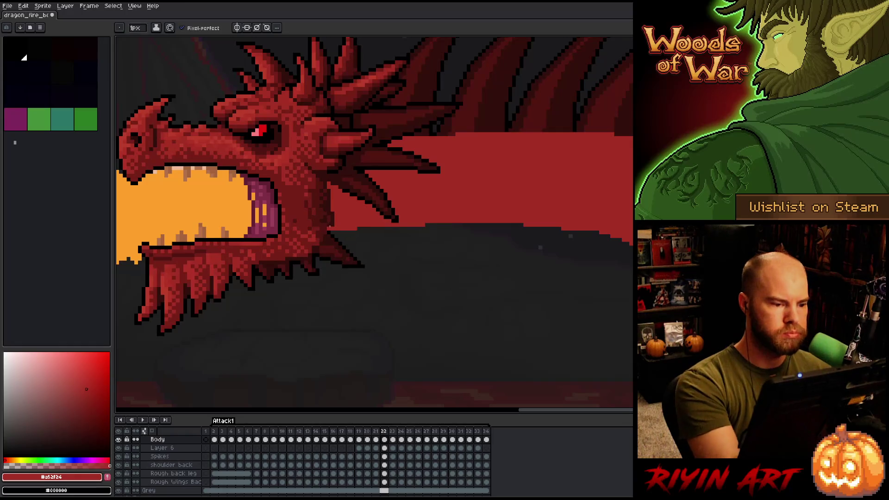
left_click_drag(411, 234, 285, 259)
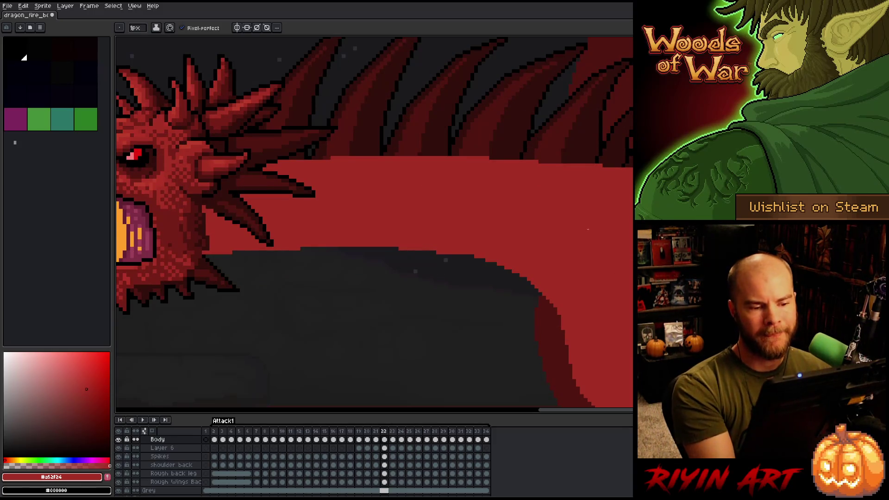
left_click_drag(605, 299, 585, 268)
left_click_drag(508, 205, 591, 209)
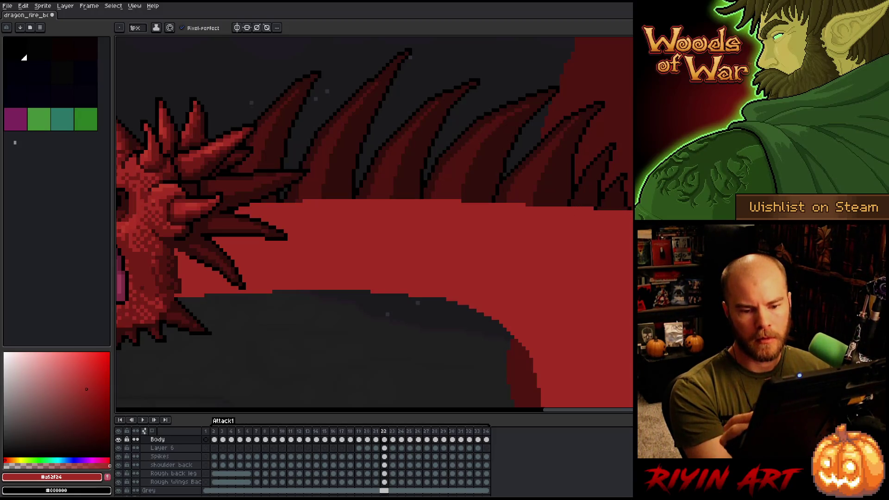
- Flip between frames 21 and 22 to check the patched neck edge
key("Left")
key("Right")
key("Left")
key("Right")
key("Left")
key("Right")
key("space")
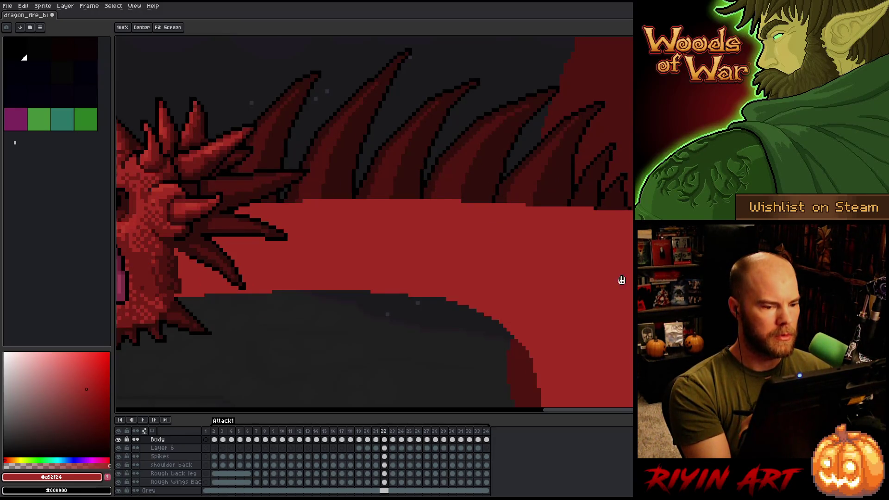
left_click_drag(622, 281, 604, 225)
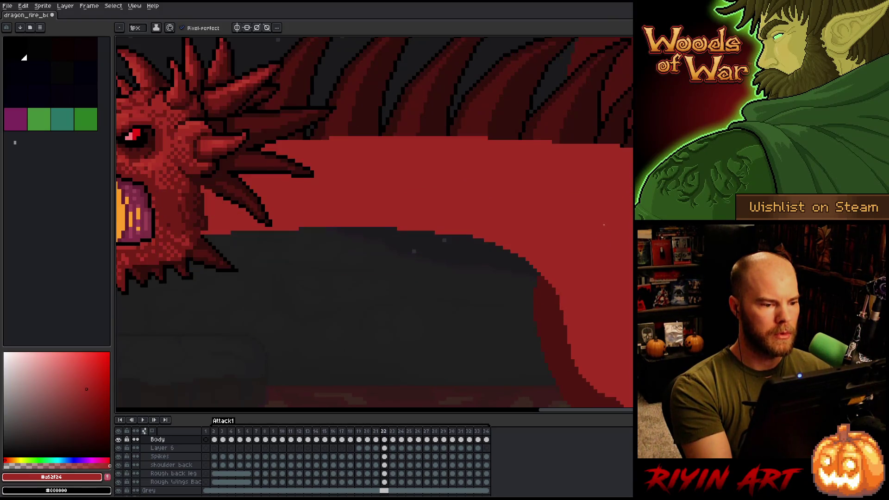
- Step between frames 22 and 23, ending on frame 23
key("Right")
key("Left")
key("Right")
key("Left")
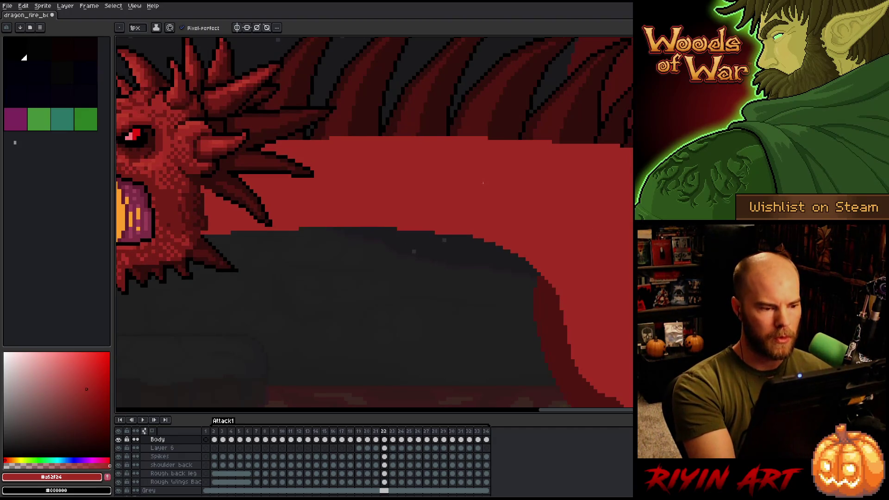
key("Right")
key("Left")
key("Right")
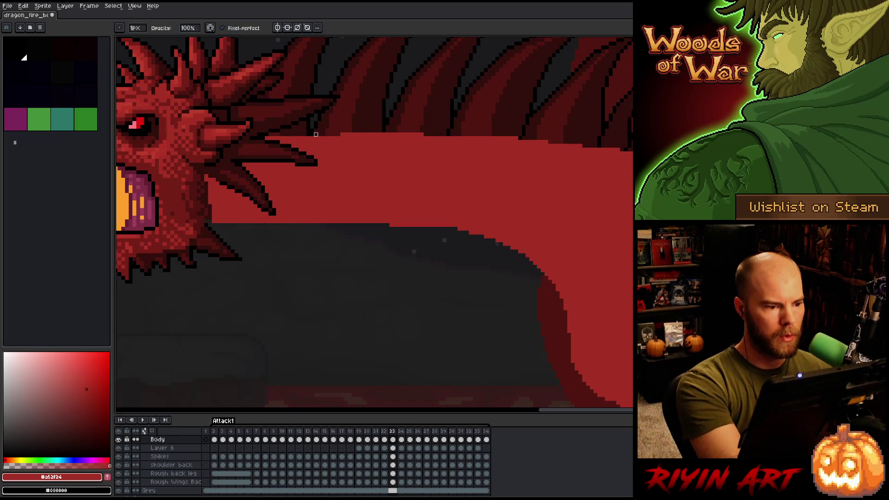
- Erase a thin strip along the neck's top edge and paint red along its underside
key("Left")
key("Right")
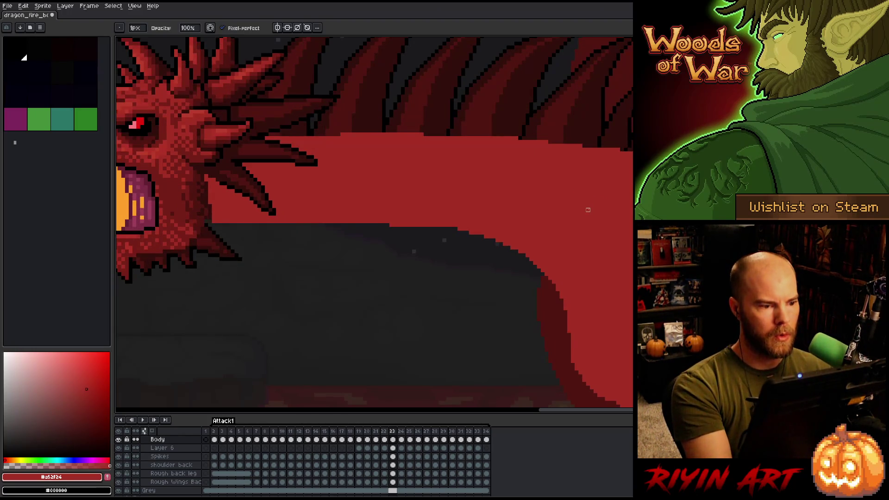
key("e")
left_click_drag(422, 138, 464, 134)
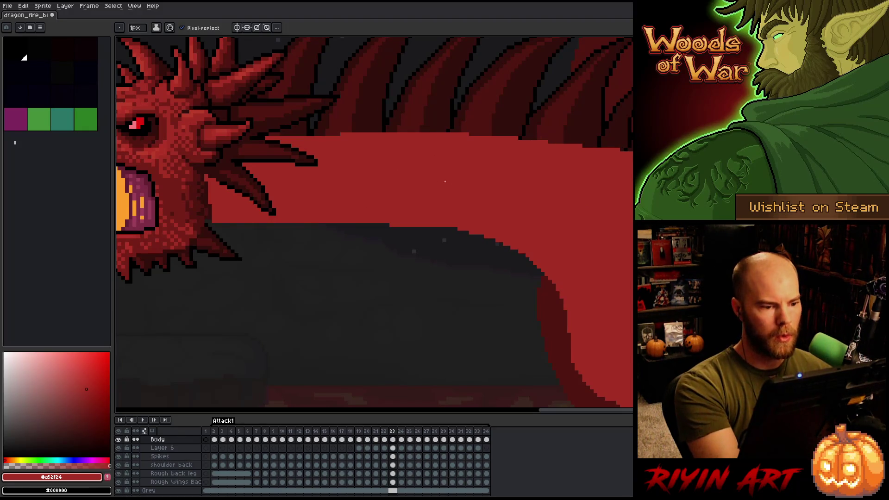
key("Left")
key("Right")
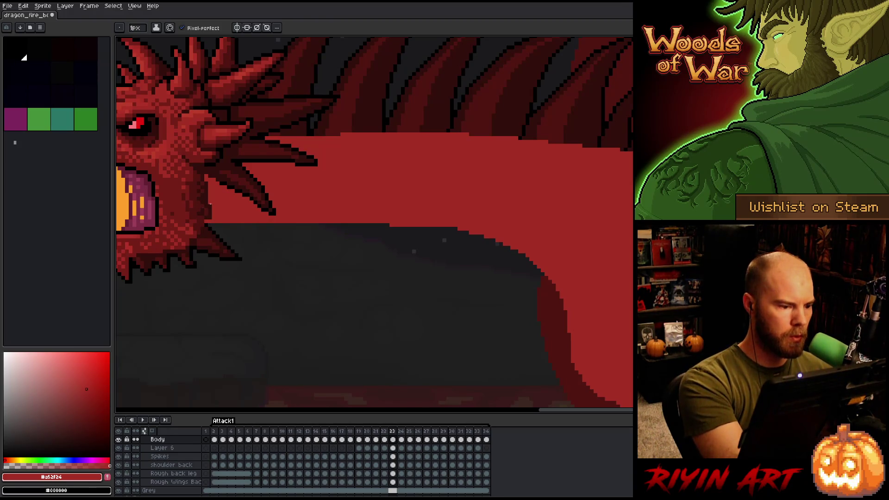
left_click_drag(338, 225, 457, 228)
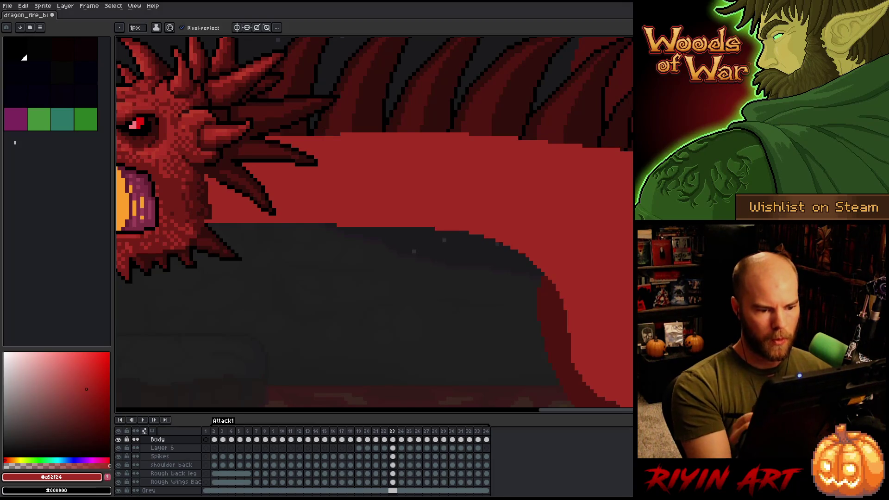
- On frame 23, darken a row of pixels along the neck's underside shadow edge
key("comma")
key("period")
key("comma")
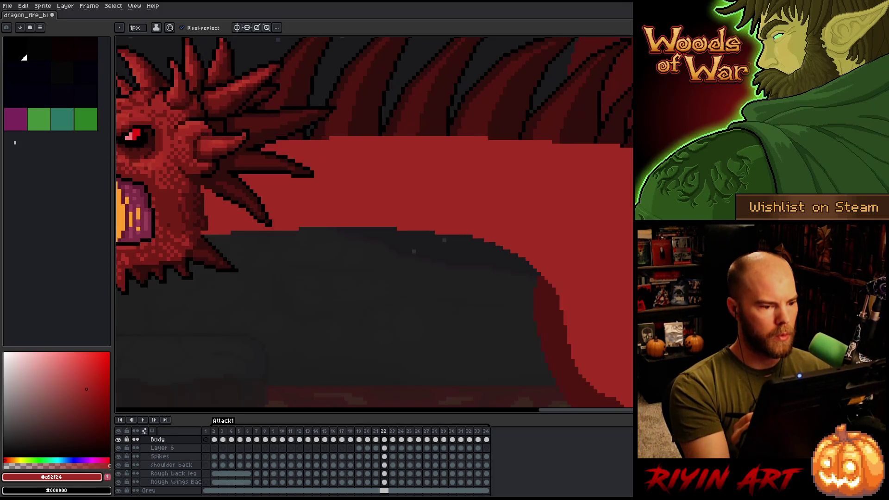
key("period")
left_click_drag(384, 225, 290, 221)
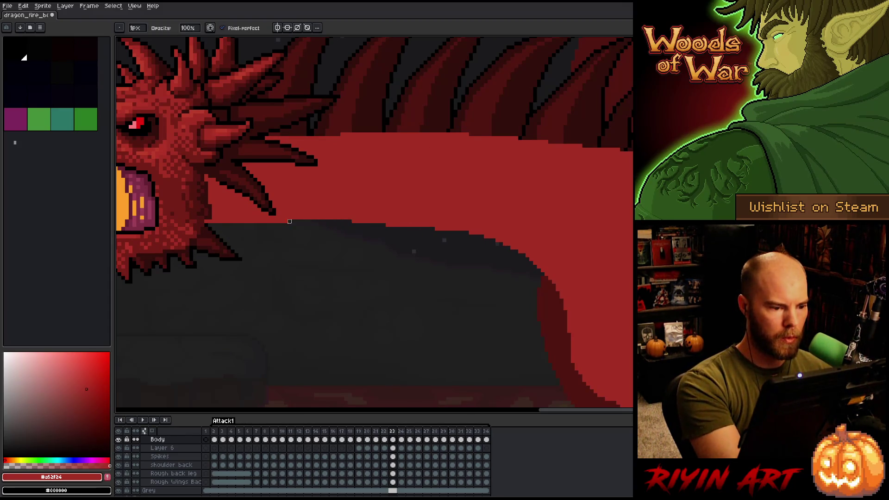
key("comma")
key("period")
key("comma")
key("period")
left_click_drag(292, 221, 274, 221)
- Extend the dark shadow edge further left and add a few more dark pixels
key("comma")
key("period")
key("comma")
key("period")
left_click_drag(273, 221, 242, 221)
key("comma")
key("period")
key("comma")
key("period")
left_click_drag(388, 225, 401, 225)
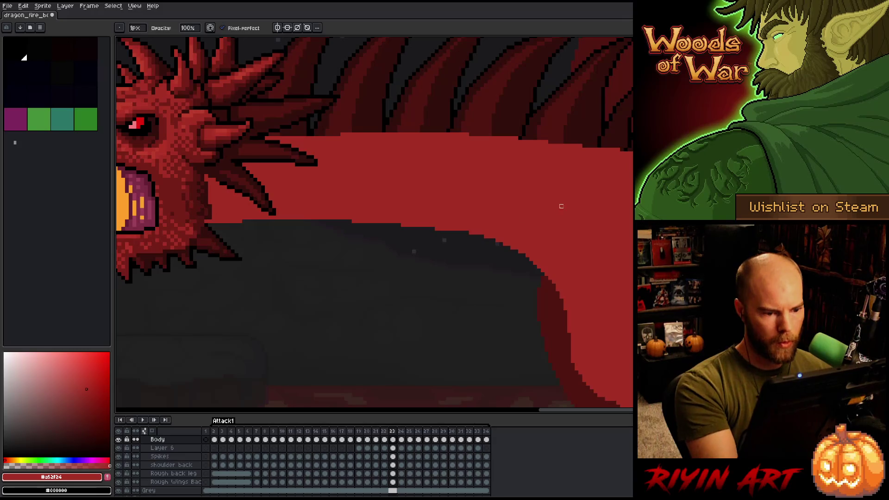
left_click(441, 229)
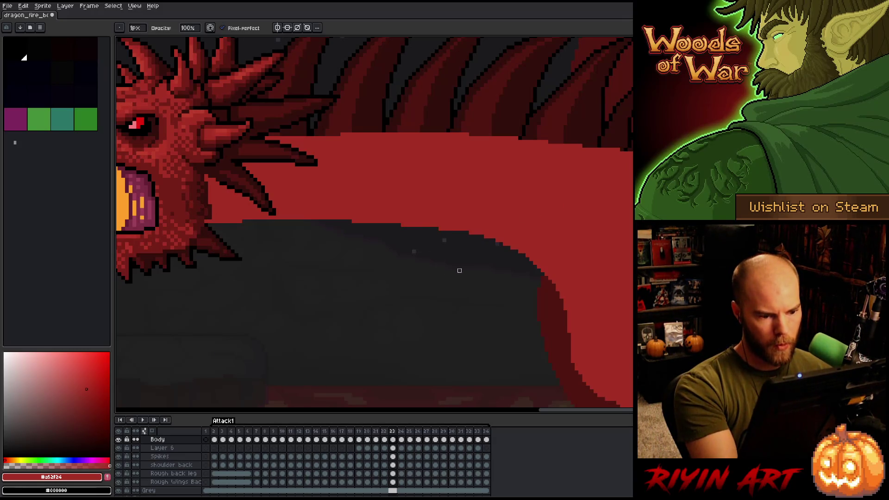
- Erase a thin strip along the lower edge of the dragon's body
left_click_drag(584, 244, 493, 207)
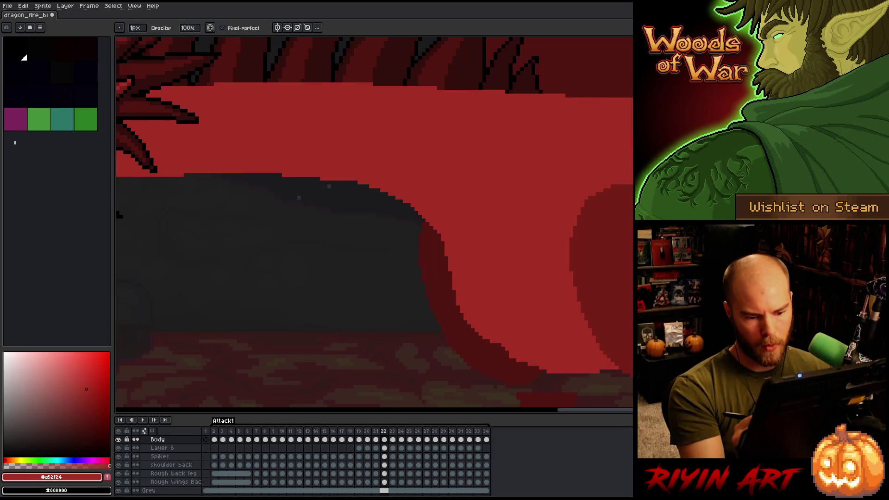
key("e")
left_click_drag(586, 375, 546, 376)
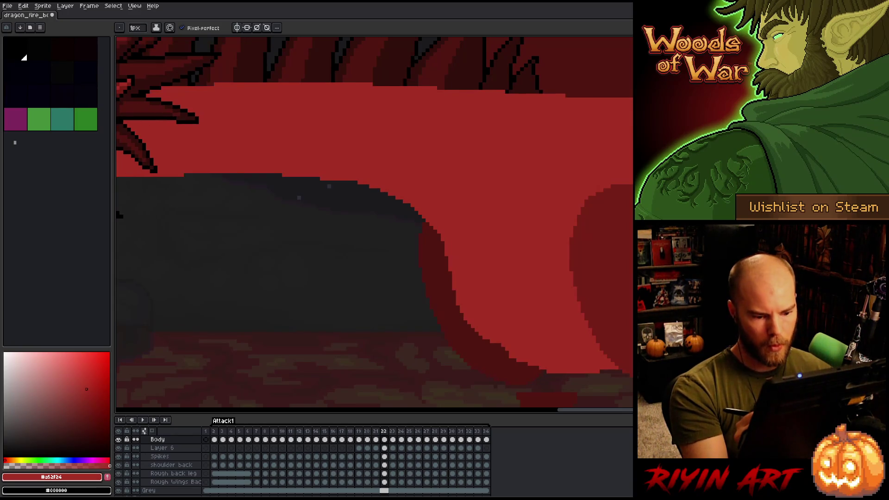
key("b")
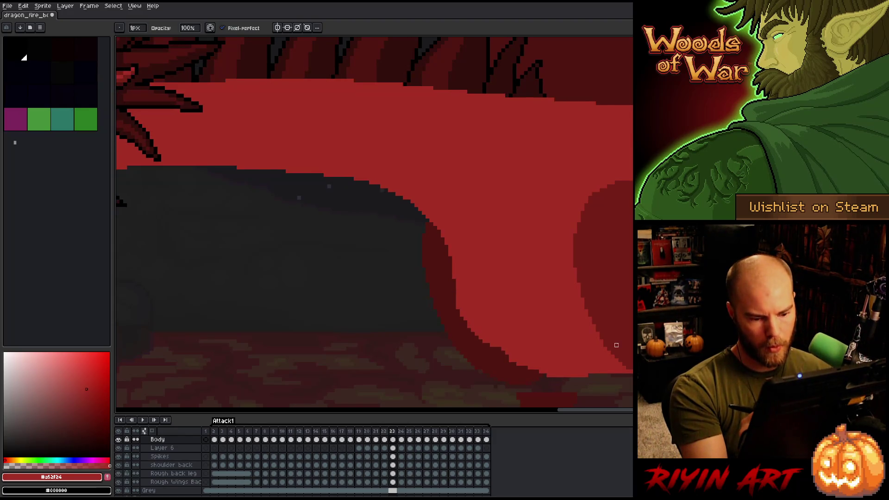
key("e")
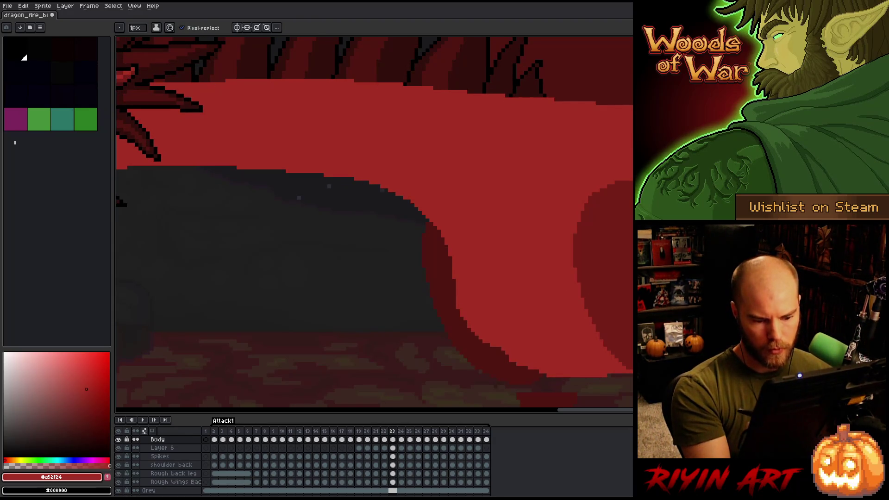
key("b")
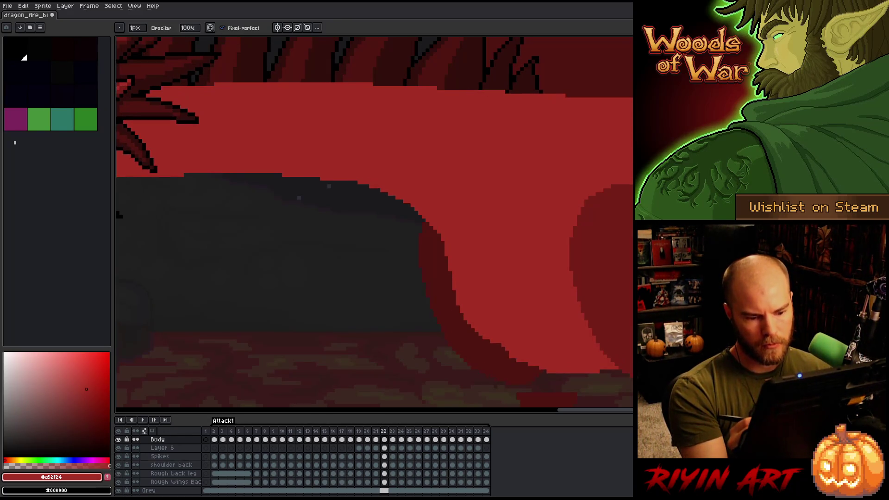
key("e")
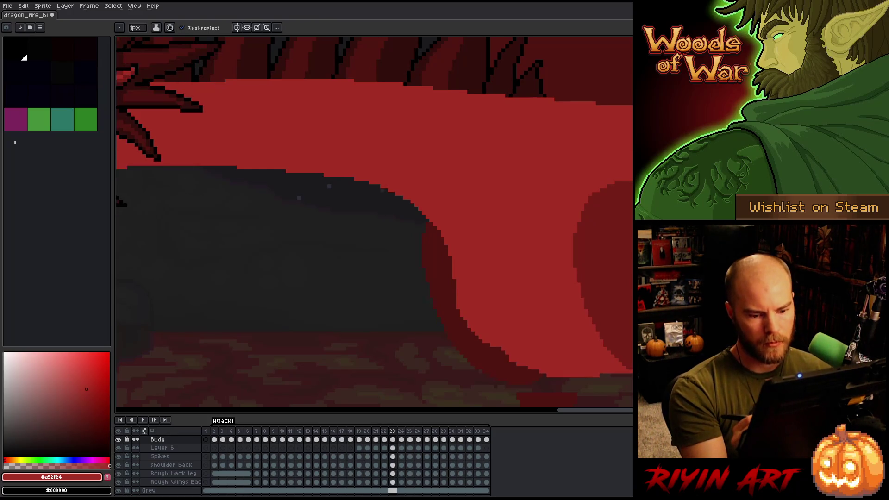
key("b")
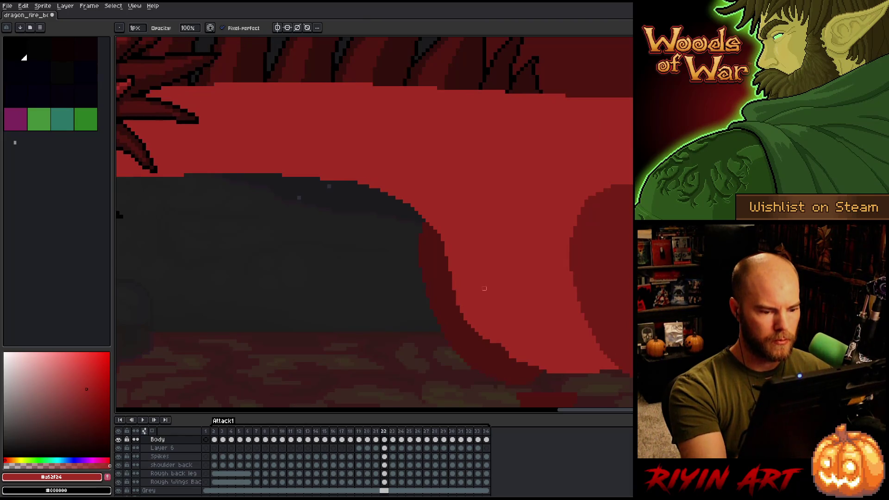
key("e")
key("b")
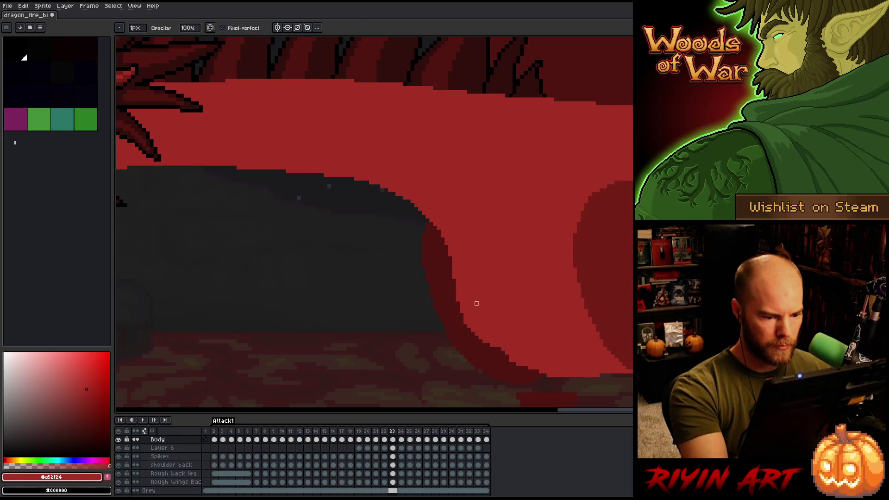
- Compare the neck between frames 22 and 23, then move to frame 24
key("comma")
key("period")
key("comma")
key("period")
key("comma")
key("period")
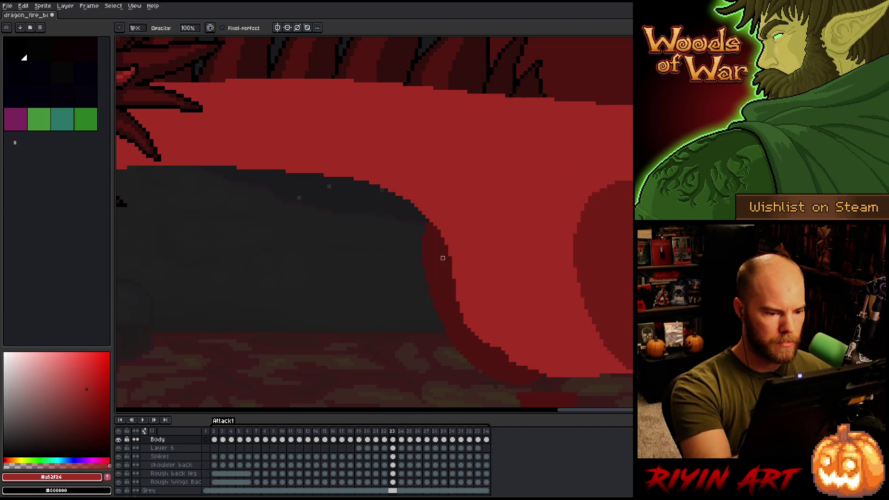
key("e")
key("comma")
key("period")
key("comma")
key("period")
key("comma")
key("period")
key("comma")
key("period")
key("comma")
key("period")
key("comma")
key("period")
key("comma")
key("period")
key("comma")
key("period")
key("period")
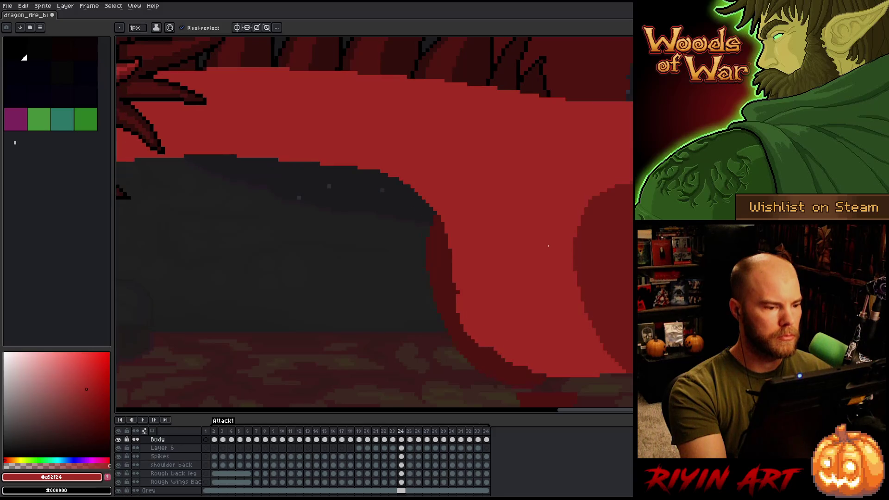
- Inspect frame 24's neck and head against frames 23 and 25
left_click_drag(502, 222, 565, 225)
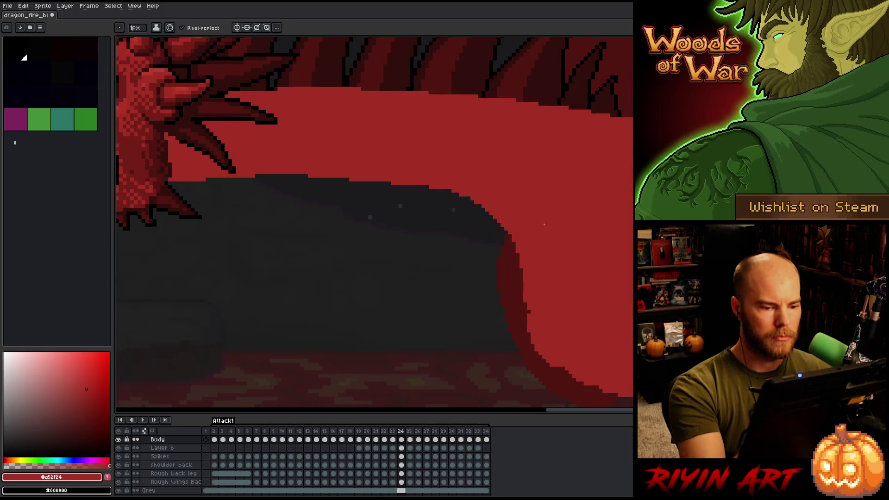
key("comma")
key("comma")
key("period")
key("period")
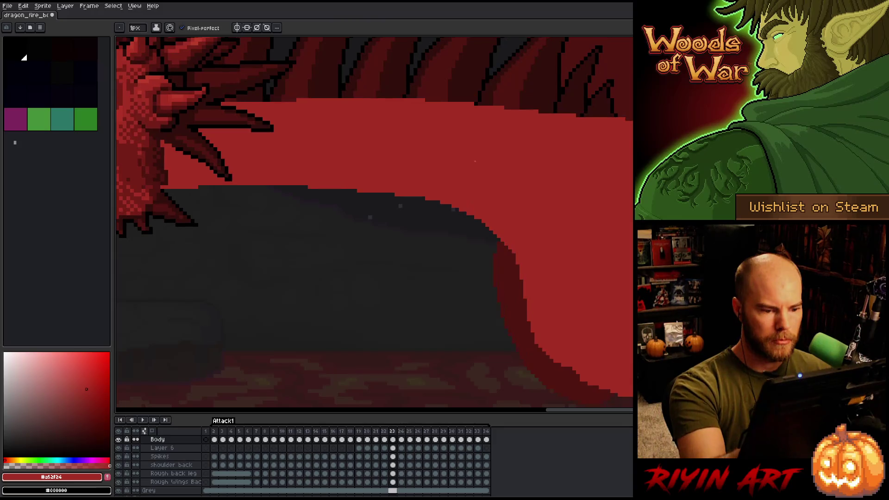
key("e")
key("b")
left_click_drag(456, 168, 526, 155)
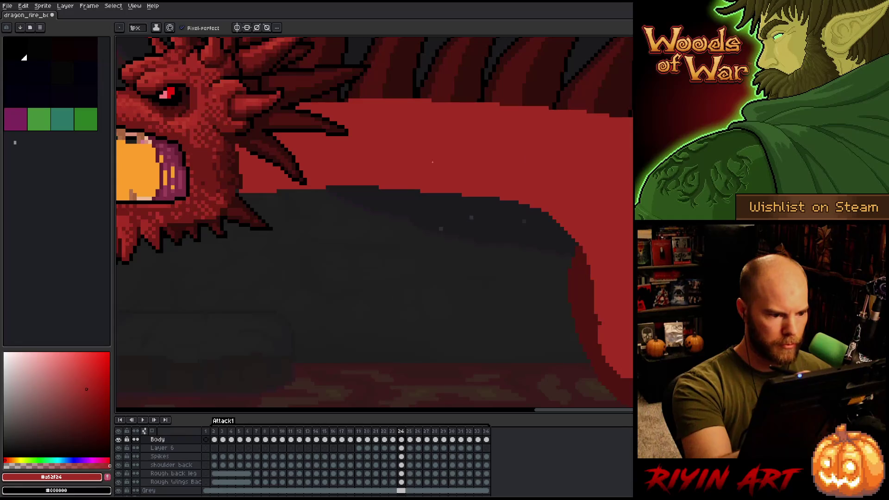
scroll(482, 264, "up", 3)
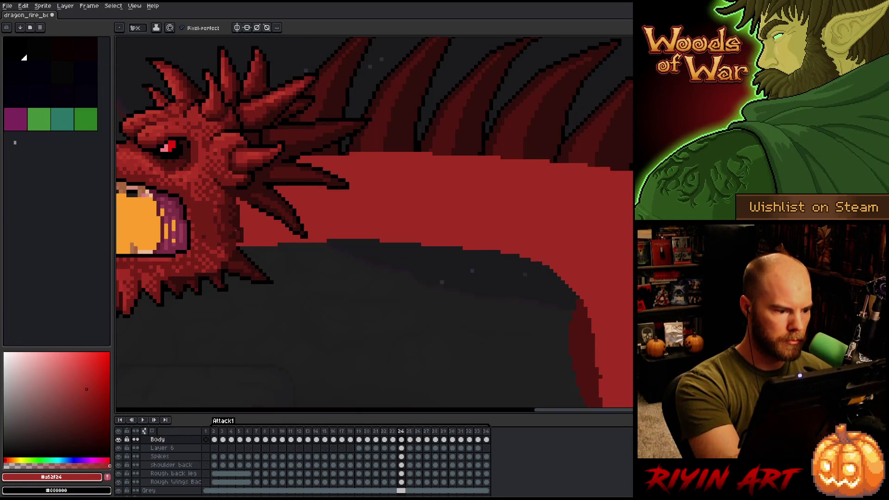
scroll(463, 301, "up", 3)
scroll(464, 301, "right", 4)
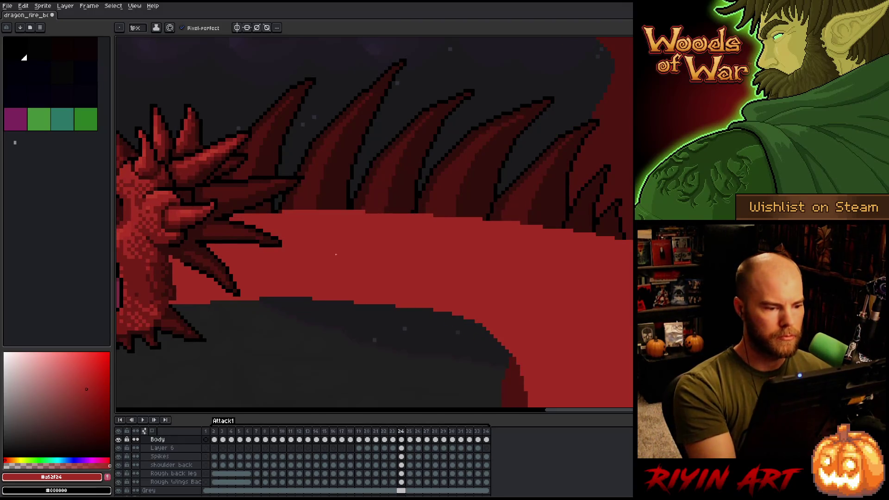
key("period")
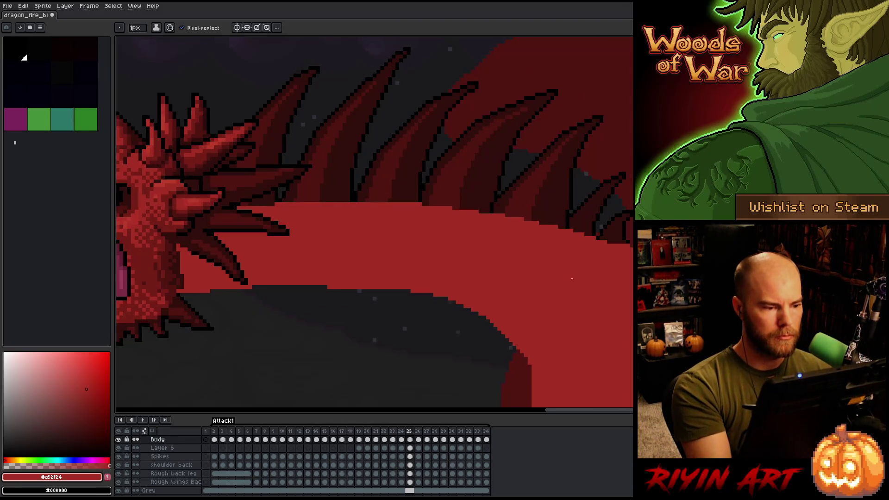
key("comma")
key("comma")
key("period")
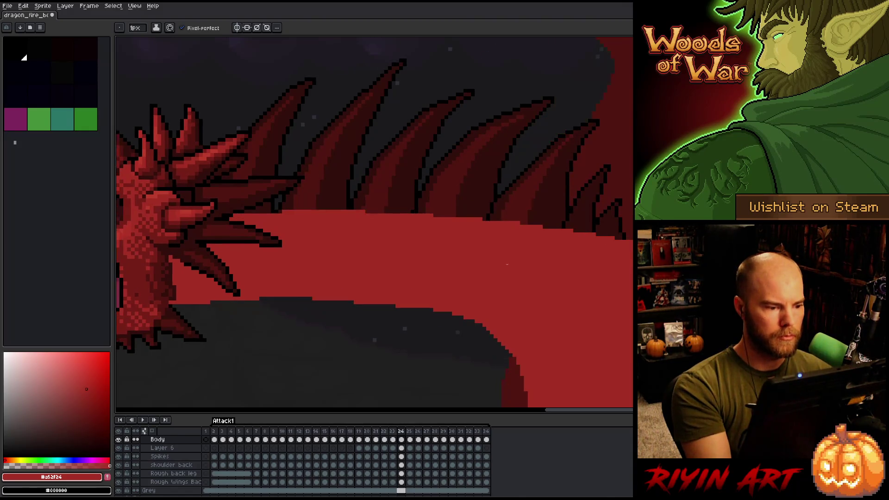
key("b")
- Erase a short strip along the neck's red lower edge on frame 24
key("e")
left_click_drag(366, 211, 394, 211)
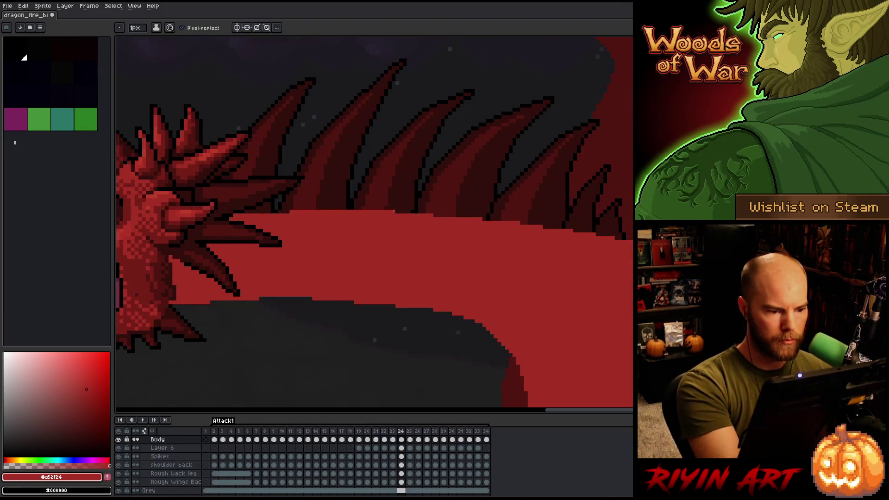
key("comma")
key("period")
key("comma")
key("period")
key("comma")
key("period")
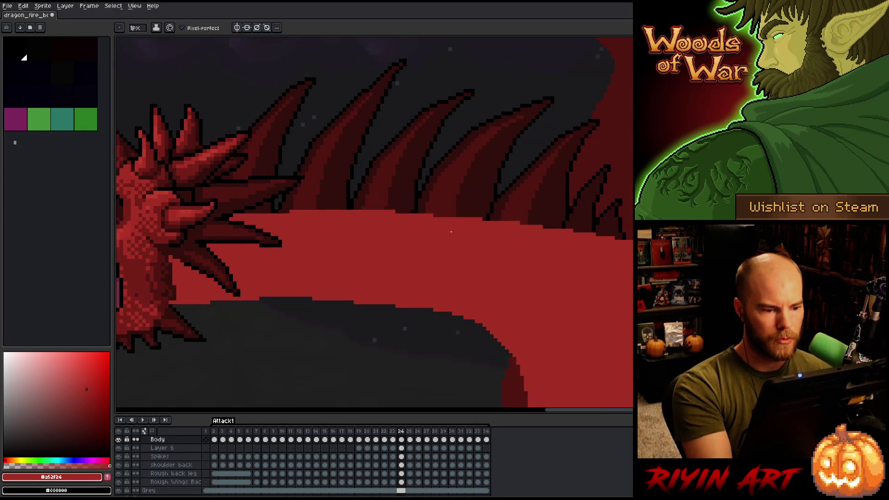
- Darken a few pixels on the neck's red edge and compare against frame 23
key("b")
left_click_drag(390, 209, 395, 213)
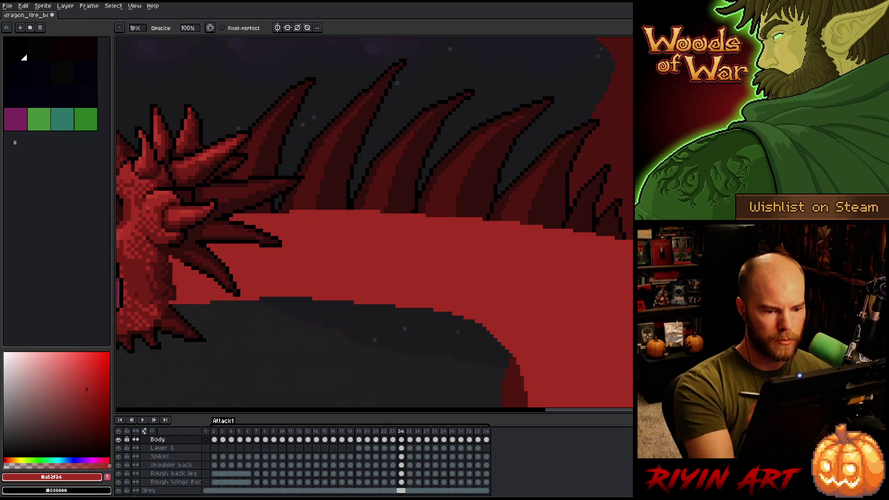
key("e")
key("comma")
key("period")
key("comma")
key("period")
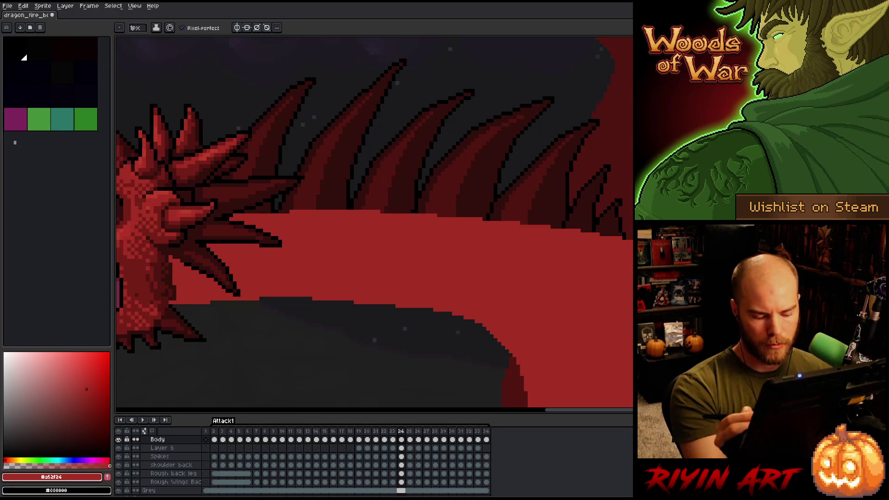
key("e")
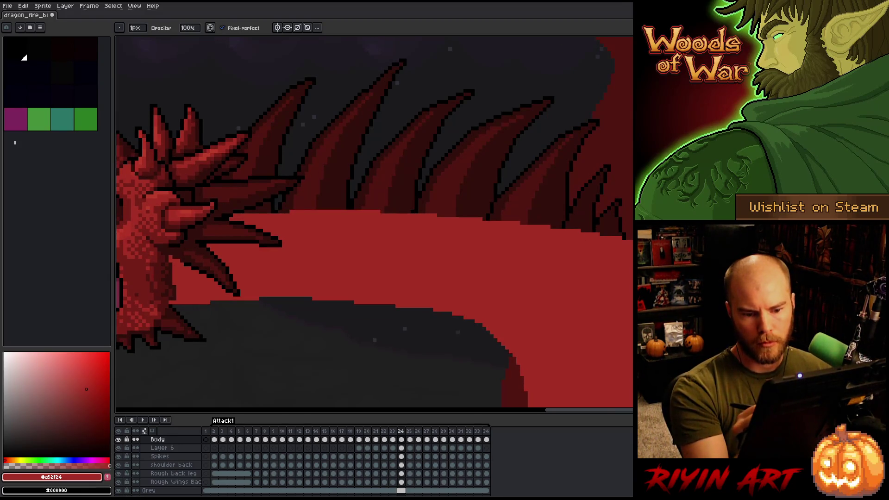
key("Left")
key("Right")
key("Left")
key("Right")
key("Left")
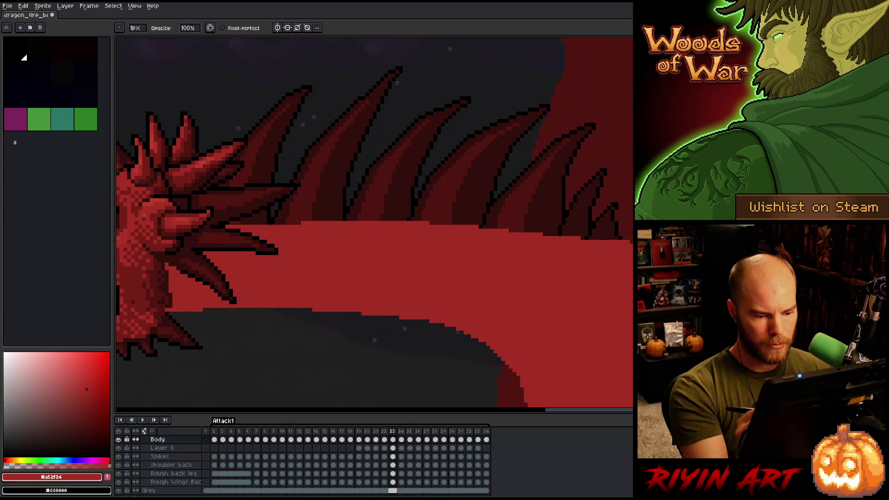
key("Right")
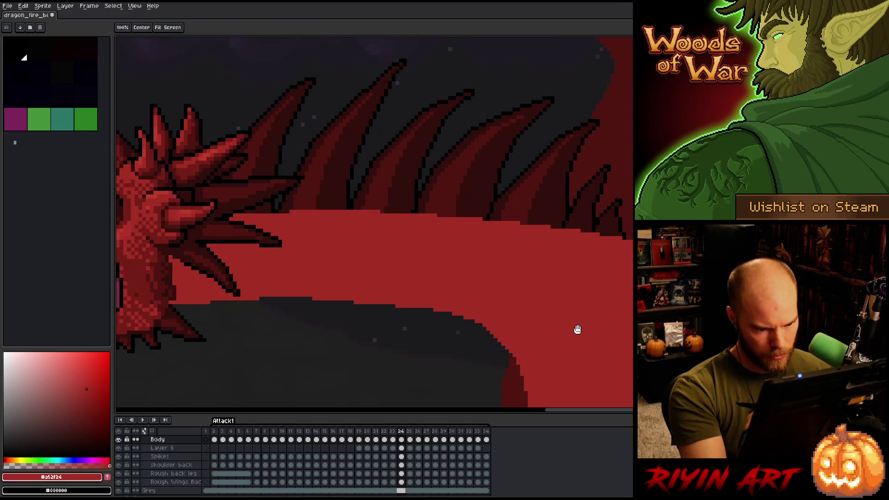
- Zoom out over the scene, advance to frame 25, and zoom into the neck and spikes
left_click_drag(576, 327, 593, 230)
scroll(491, 239, "down", 3)
key("Left")
key("Right")
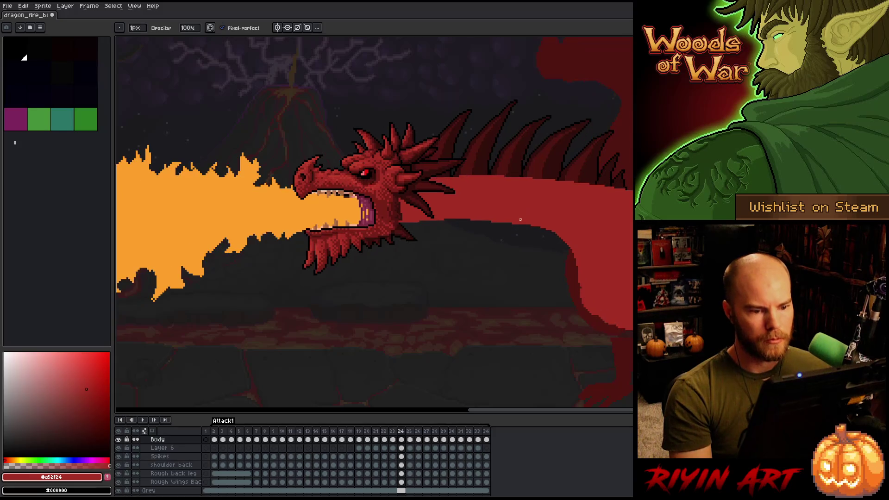
key("Right")
key("Left")
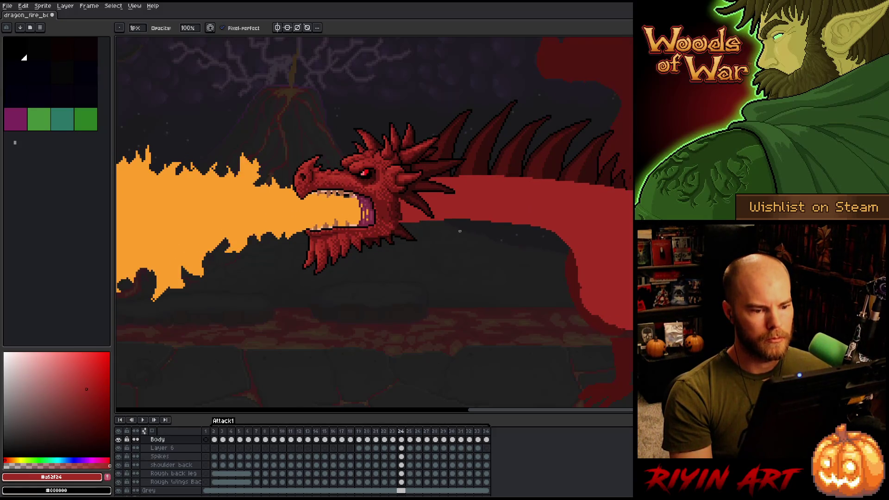
key("Right")
scroll(512, 201, "up", 2)
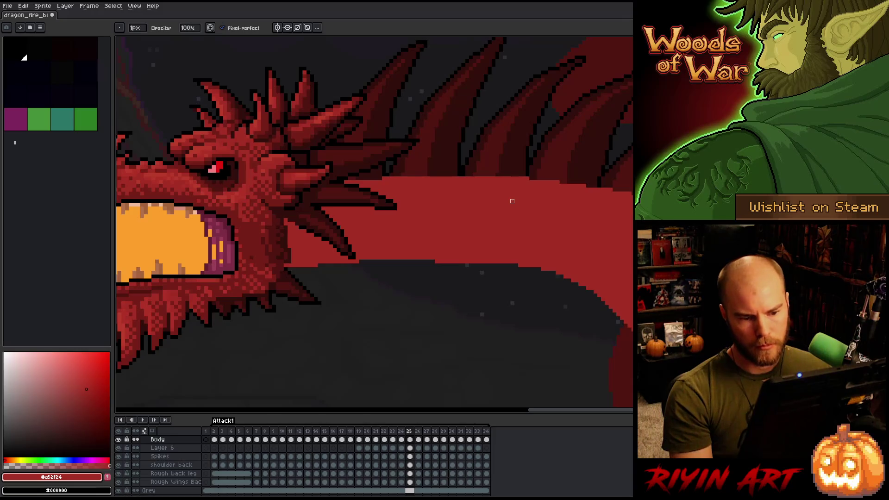
scroll(512, 201, "up", 2)
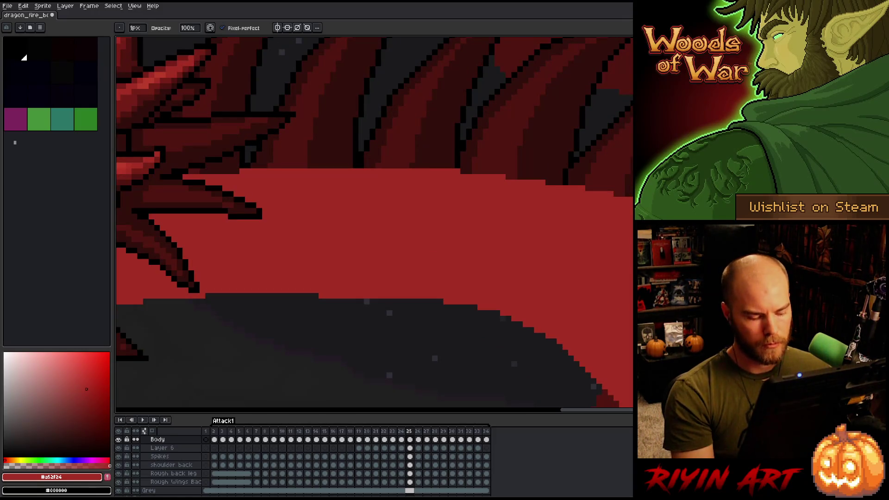
left_click_drag(632, 219, 596, 223)
scroll(596, 223, "down", 4)
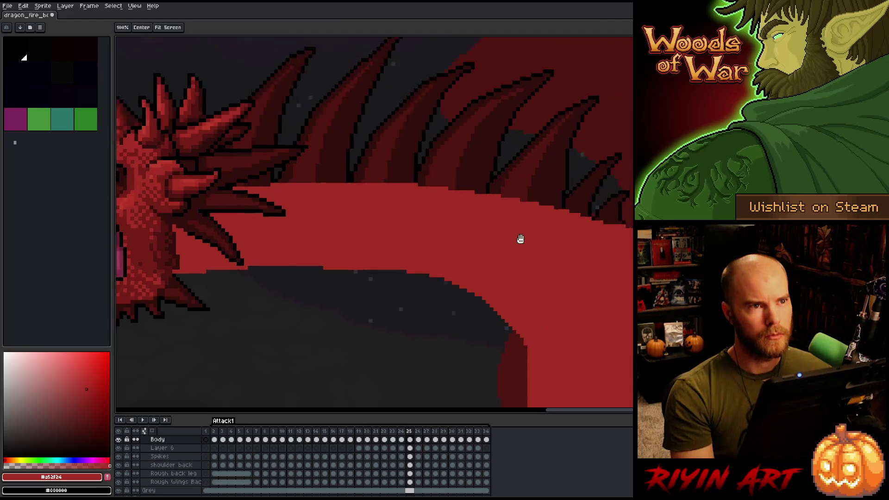
- Compare frame 25's neck pose against frame 24, then advance to frame 26
key("Left")
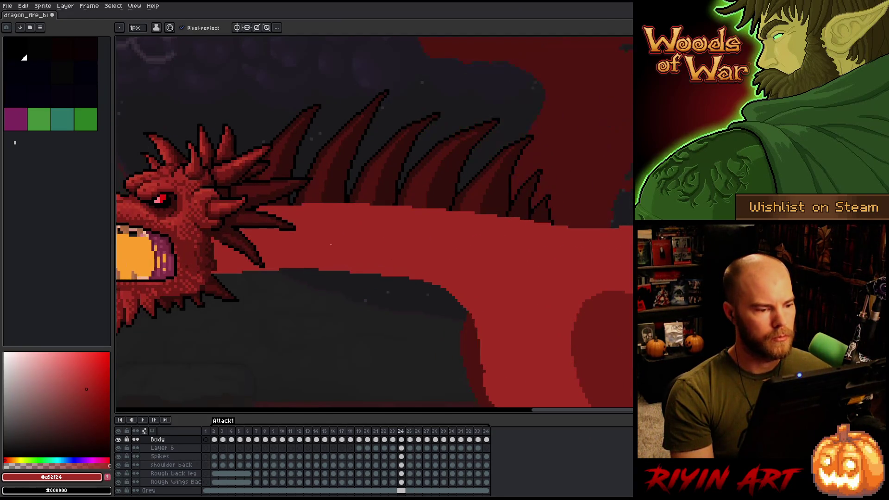
key("Right")
key("Left")
key("Right")
key("Left")
key("Right")
key("Left")
key("Right")
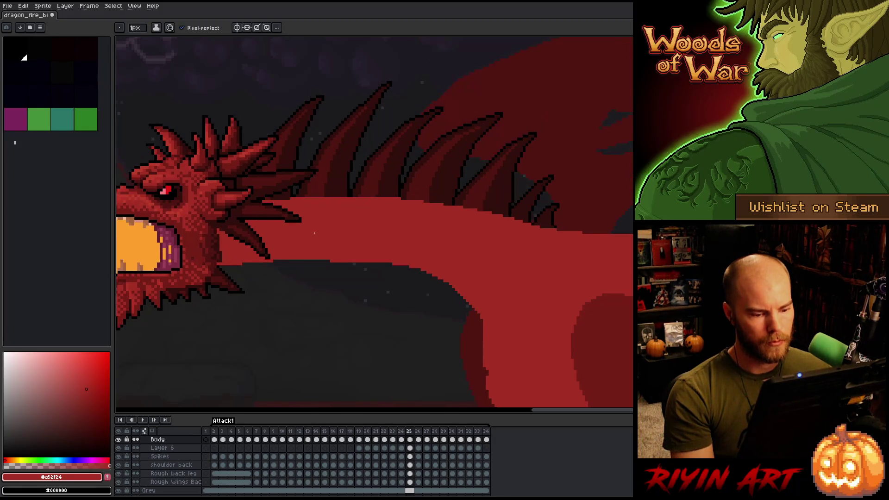
key("Left")
key("Left")
key("Right")
key("Right")
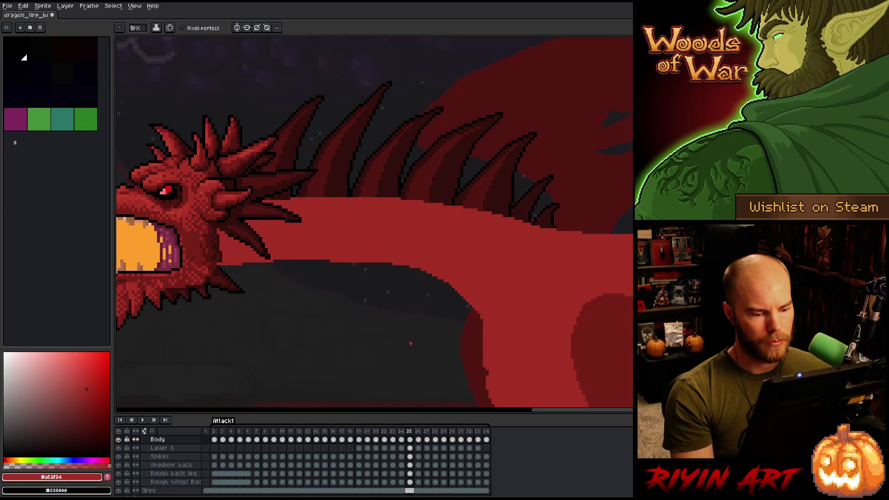
key("Left")
key("Right")
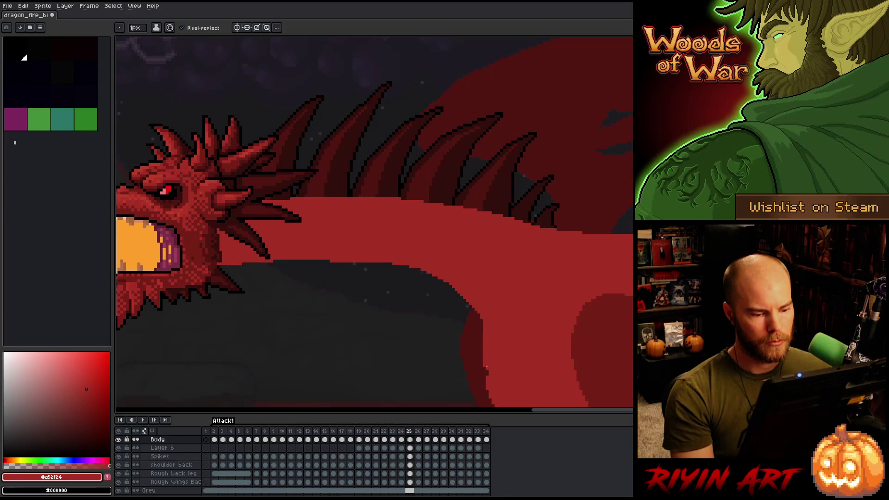
key("b")
key("Left")
key("Right")
key("Right")
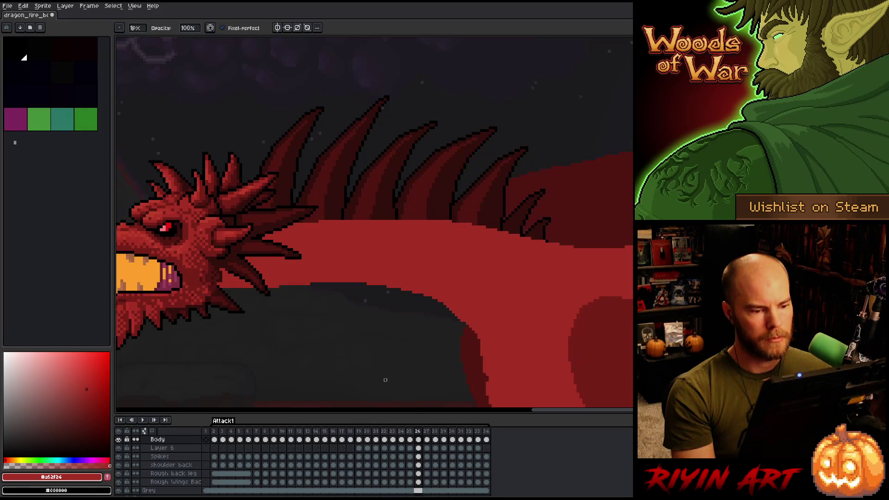
key("Left")
key("Right")
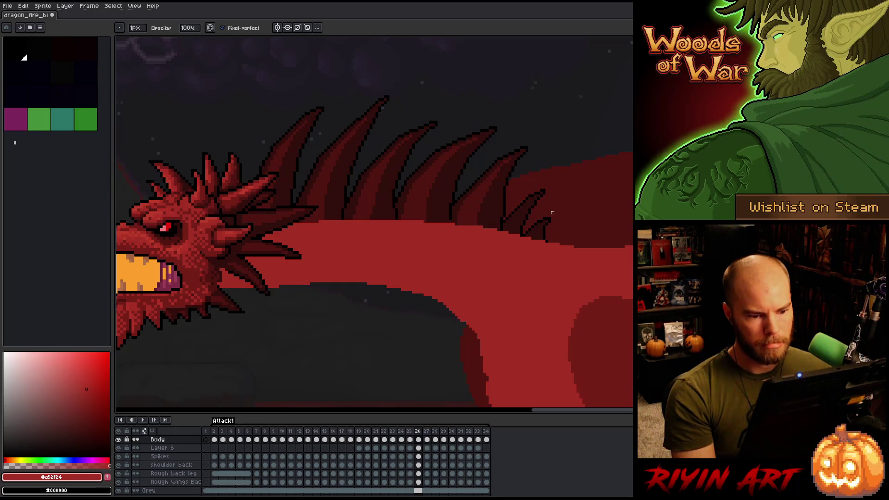
left_click_drag(518, 237, 468, 242)
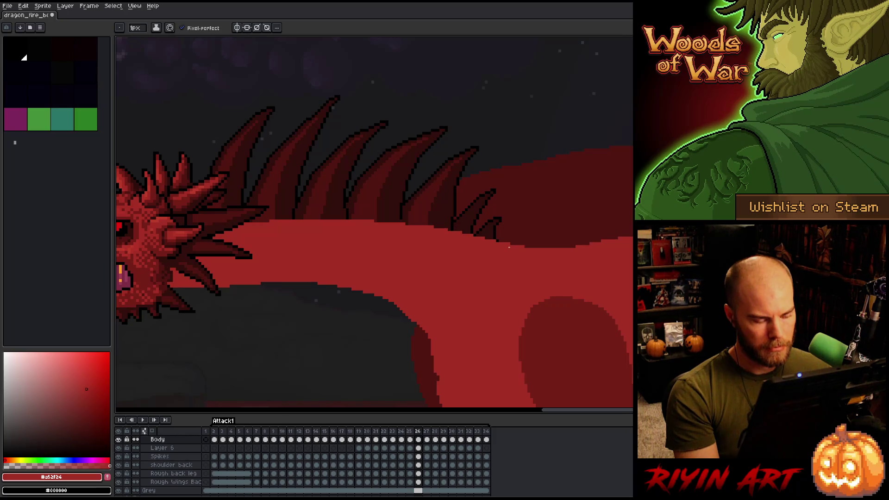
- Draw a dark line along the neck's lower edge on frame 26, comparing against frame 25
key("space")
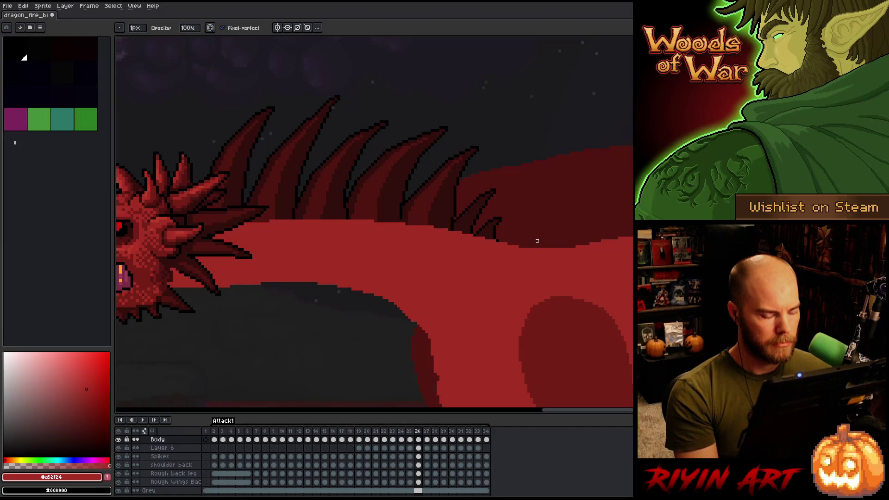
key("e")
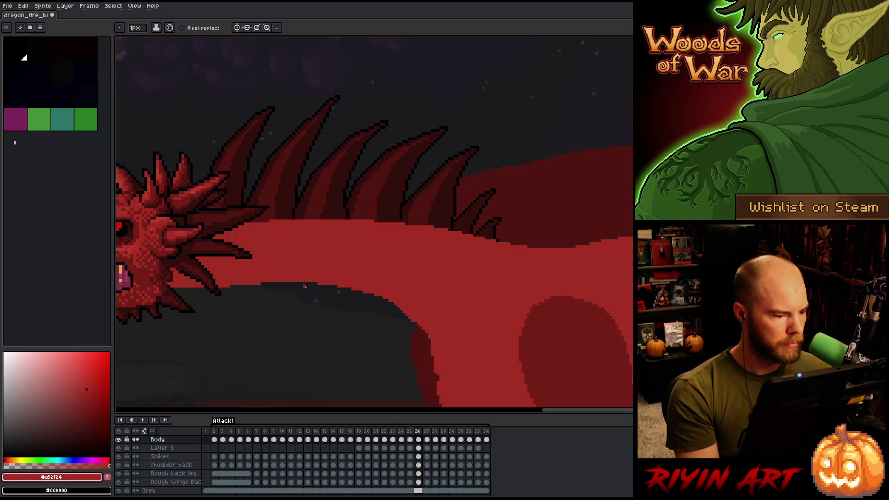
key("b")
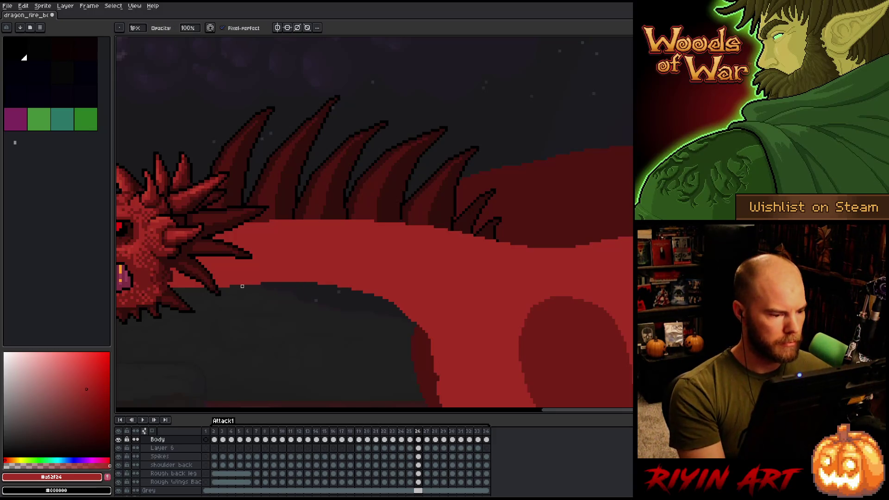
left_click_drag(260, 283, 212, 283)
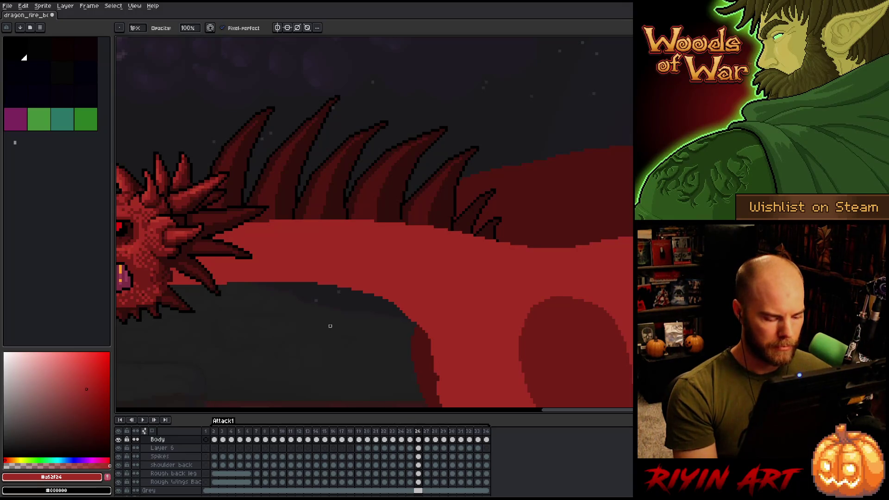
key("comma")
key("period")
key("comma")
key("period")
key("comma")
key("period")
key("comma")
key("period")
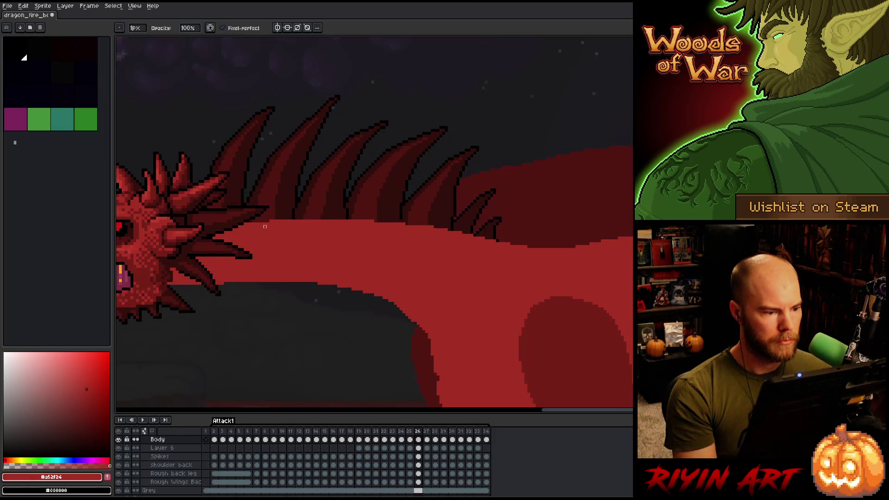
- Raise the top edge of the dragon's back, flipping between frames 25 and 26 to check it
key("e")
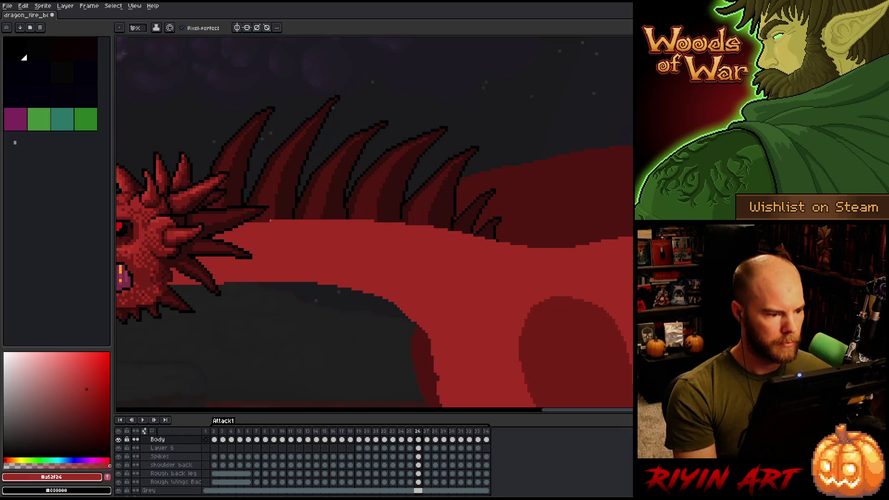
key("comma")
key("period")
key("comma")
key("period")
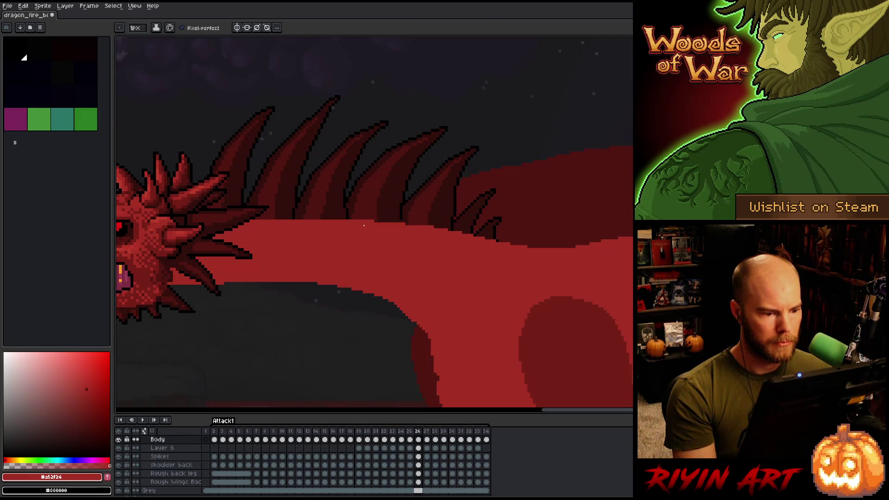
left_click_drag(333, 218, 254, 218)
key("comma")
key("period")
key("comma")
key("period")
key("comma")
key("period")
key("comma")
key("period")
key("comma")
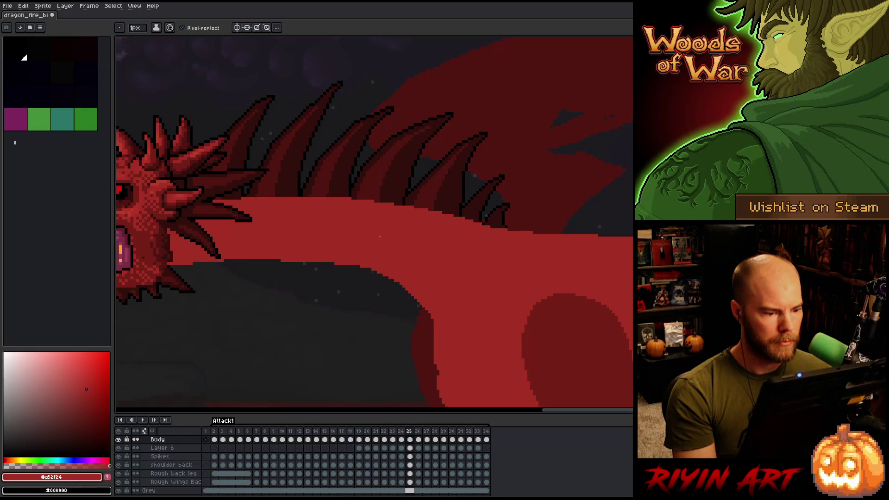
- Preview the neck motion across frames 22 to 27, then select Layer 6
key("Left")
key("Right")
key("Right")
key("Left")
key("Left")
key("Right")
key("Right")
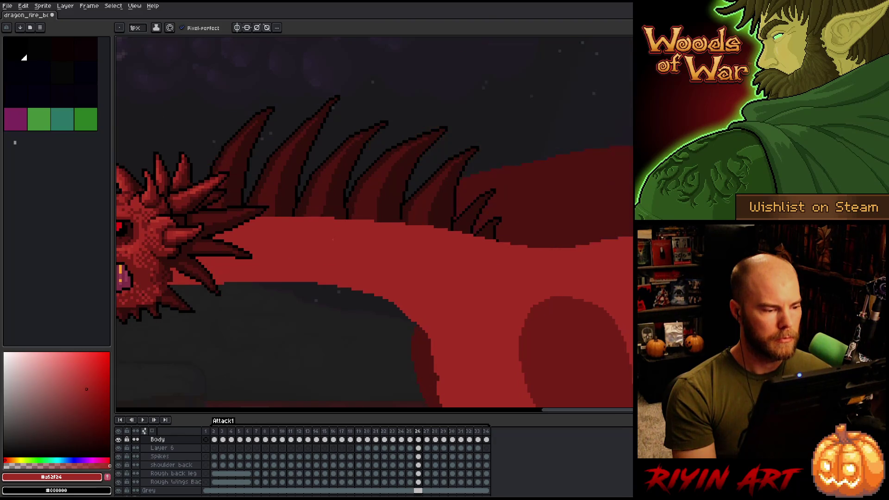
key("Left")
key("Left")
key("Left")
key("Right")
key("Right")
key("Right")
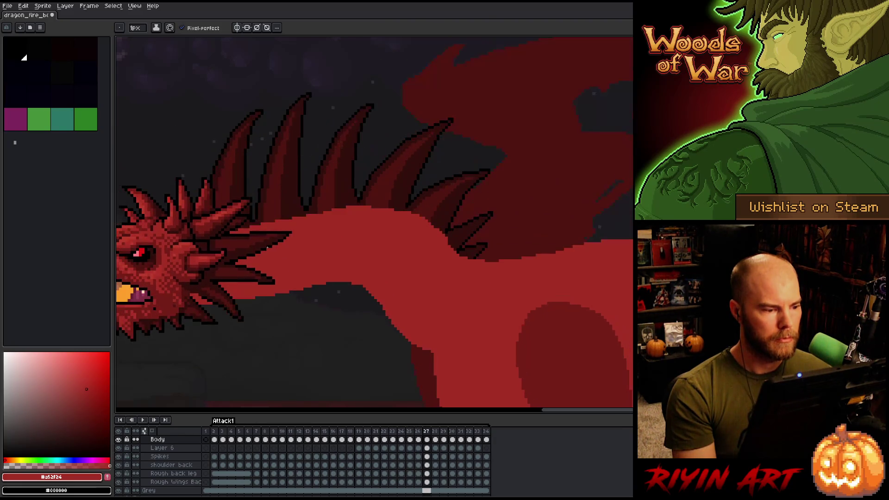
key("Left")
key("Left")
key("Left")
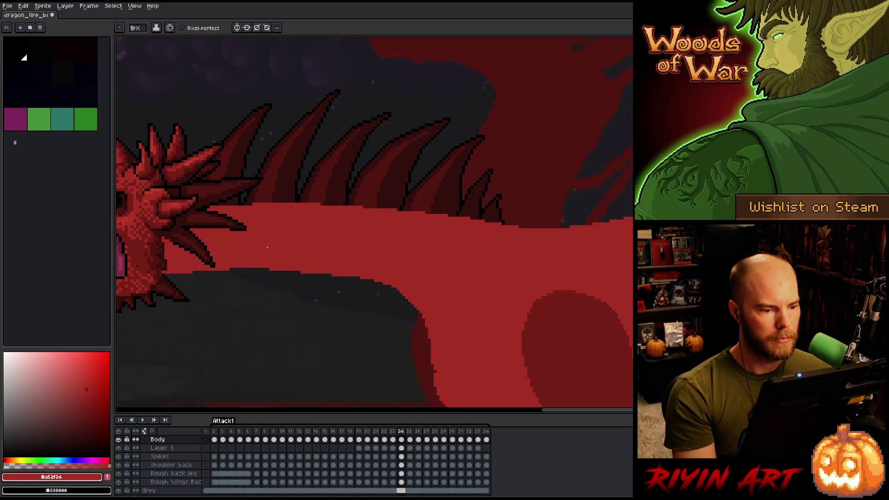
key("Right")
key("Right")
key("Right")
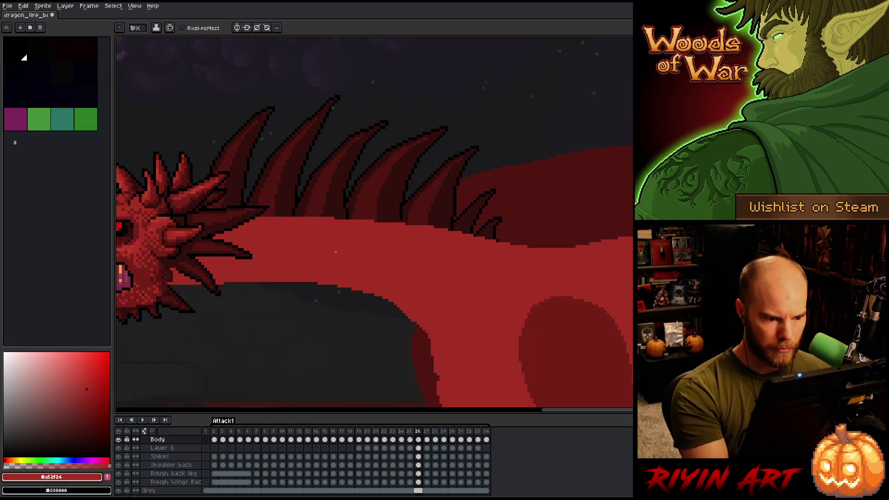
left_click(418, 448)
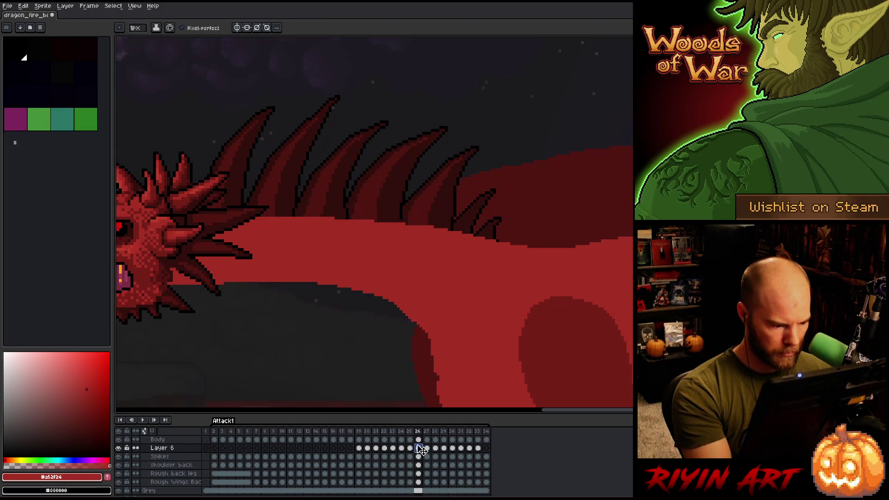
- Sample the dark #320f0b outline colour from the spikes and delete Layer 6
left_click(418, 456)
left_click(401, 205, "alt")
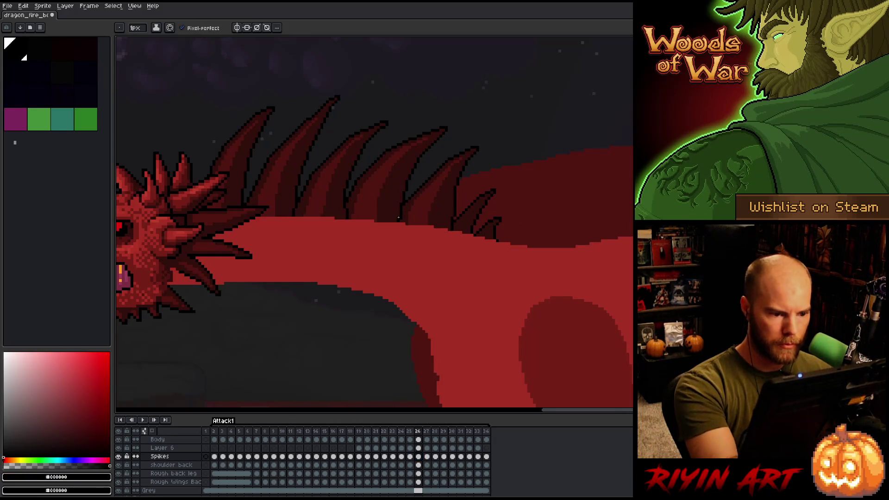
left_click(400, 219, "alt")
left_click(402, 218, "alt")
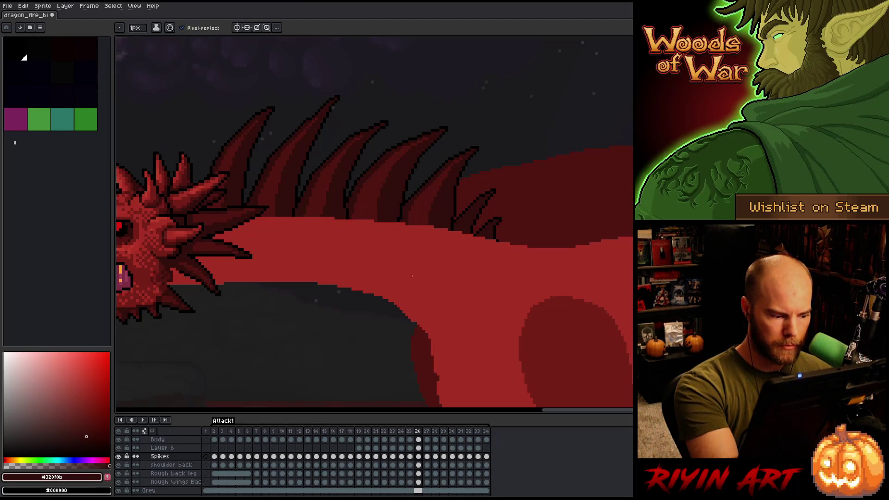
left_click(162, 448)
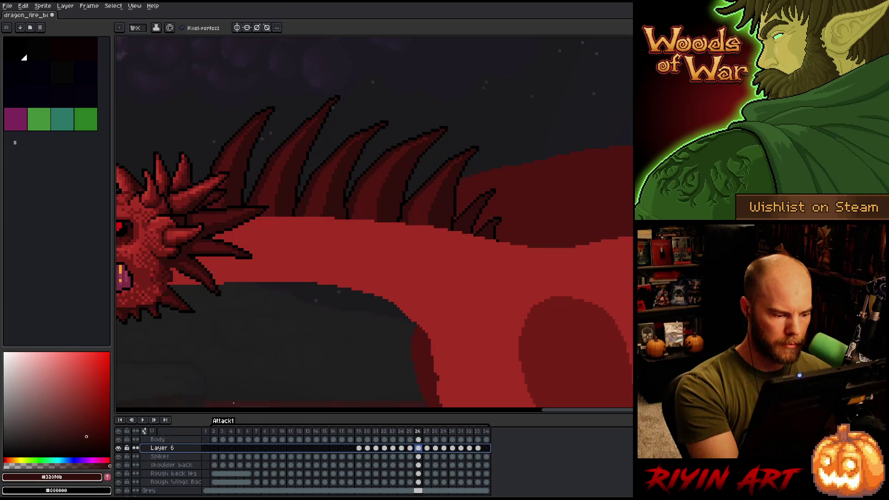
key("Delete")
left_click(408, 209, "alt")
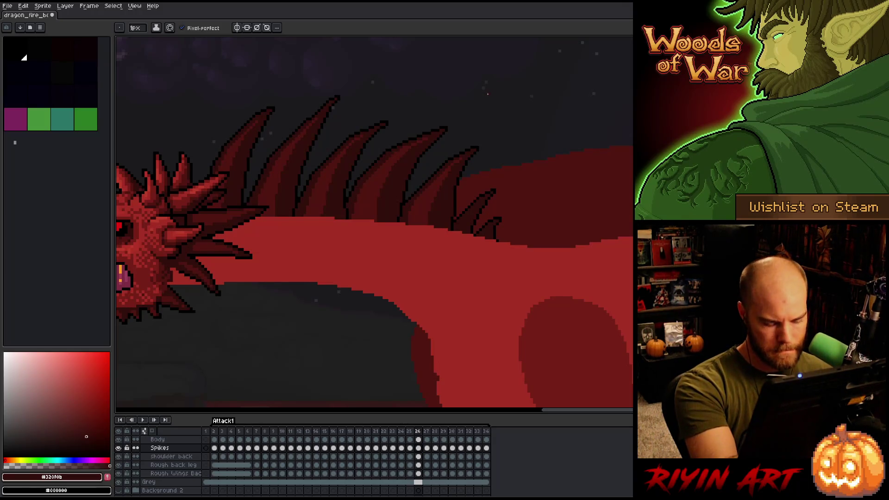
- On the Body layer at frame 26, sample the body red #a52f24 as the drawing colour
key("comma")
key("period")
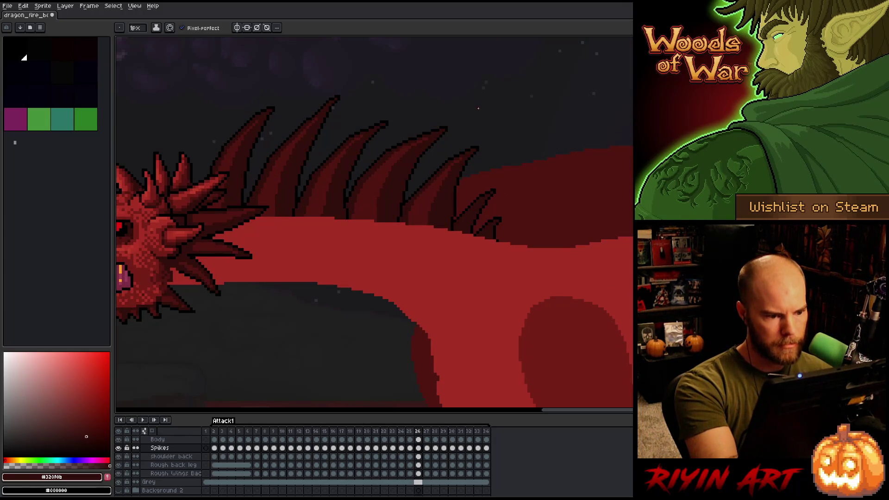
key("period")
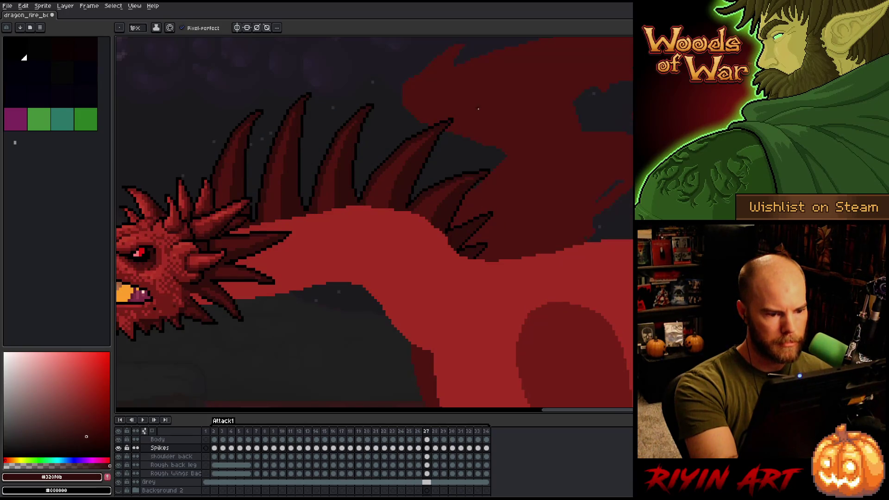
left_click(362, 192, "alt")
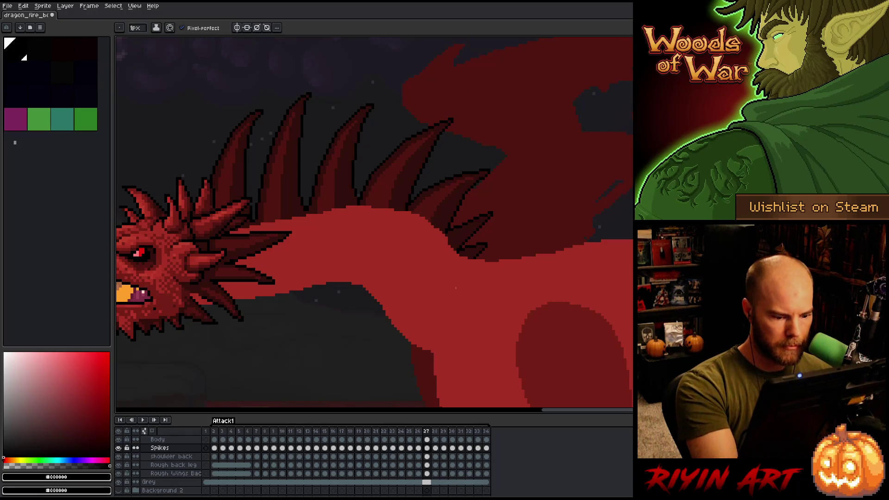
key("Up")
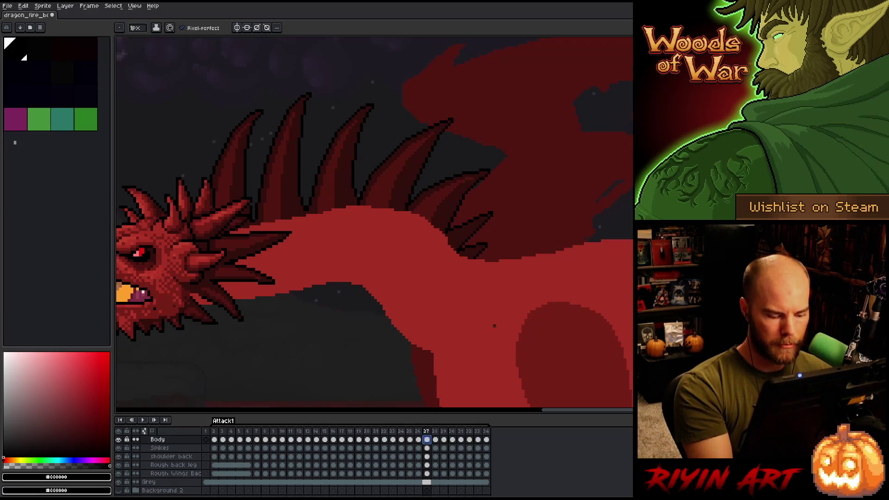
key("comma")
key("period")
key("comma")
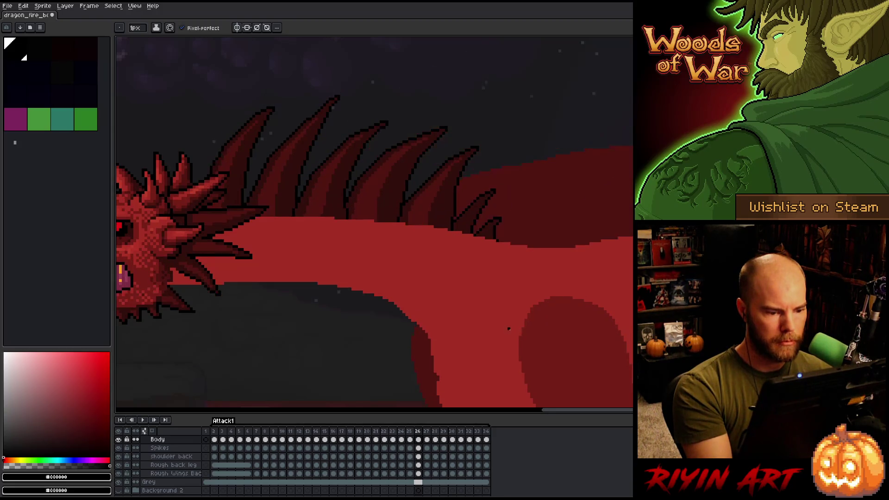
key("e")
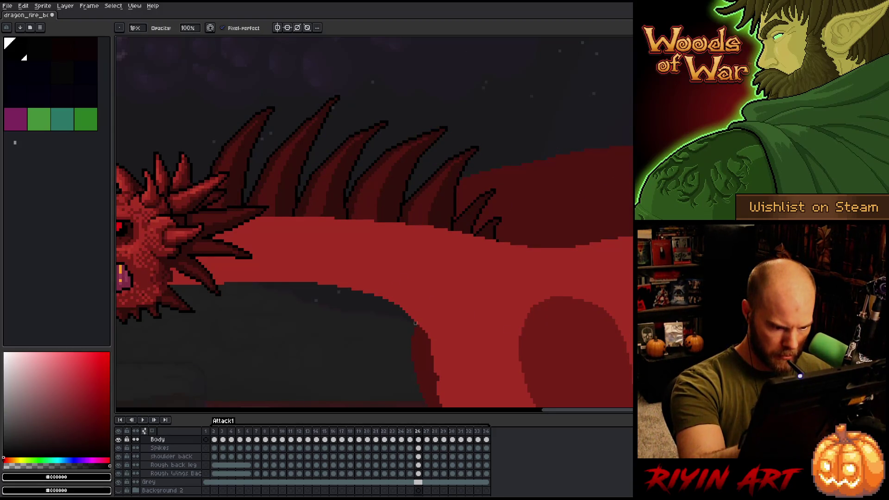
left_click_drag(429, 295, 439, 252)
key("b")
left_click(443, 288, "alt")
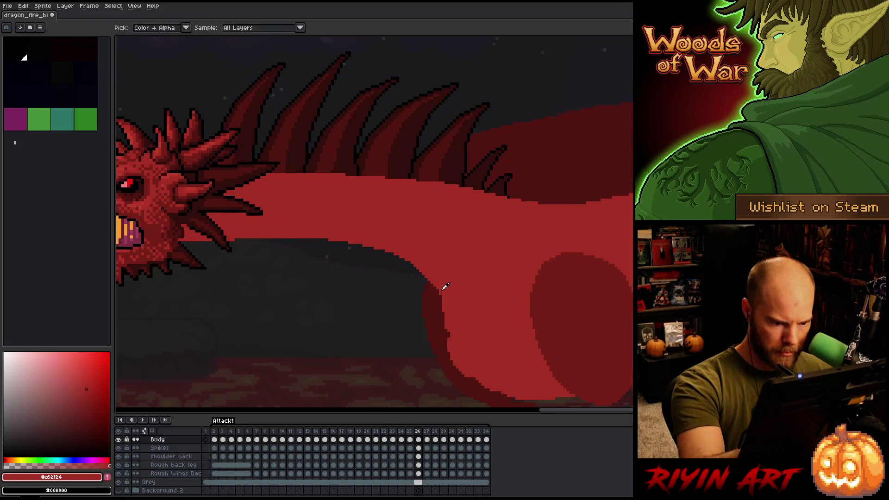
- Move to frame 27 with more of the dragon's neck in view
mouse_move(429, 236)
left_mouse_down()
mouse_move(438, 225)
mouse_move(482, 299)
left_mouse_up()
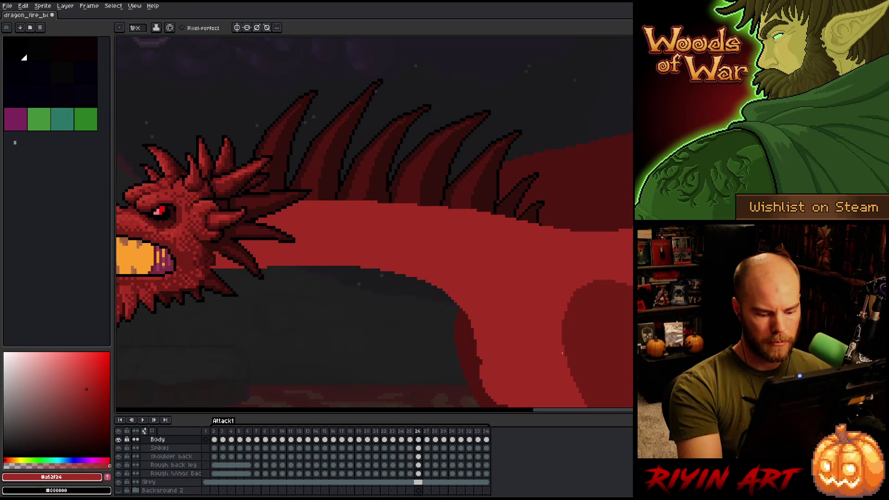
key("Right")
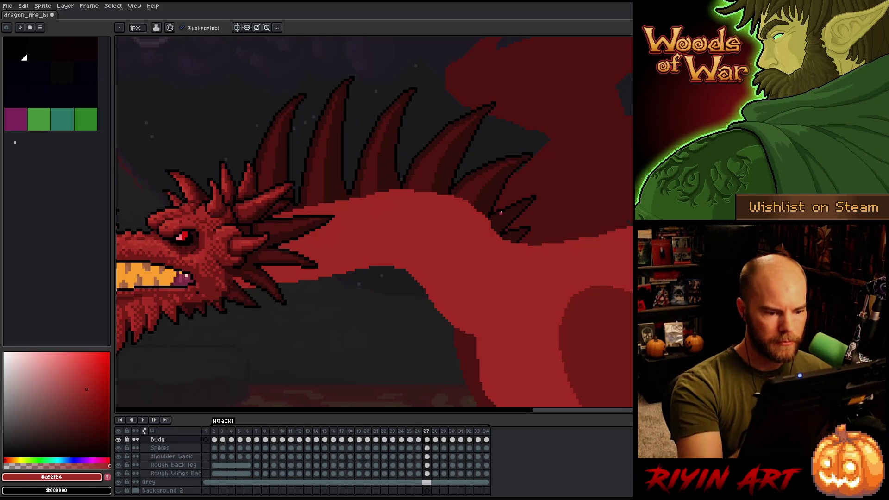
key("b")
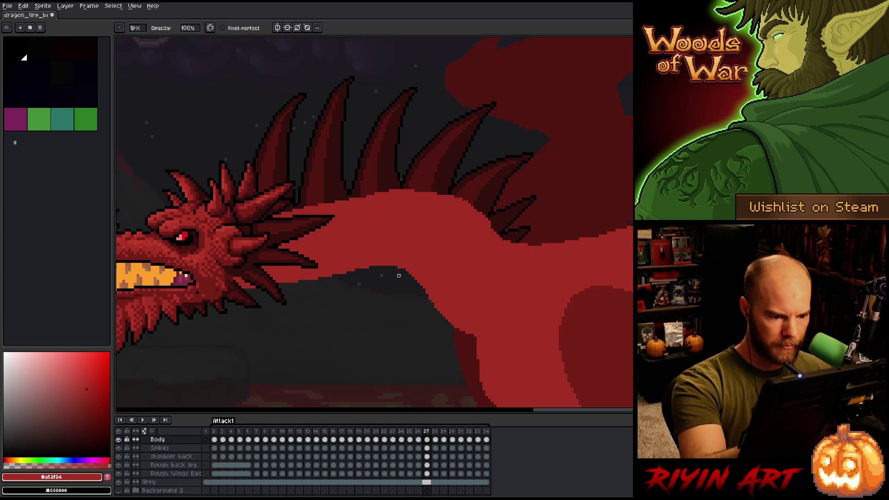
key("e")
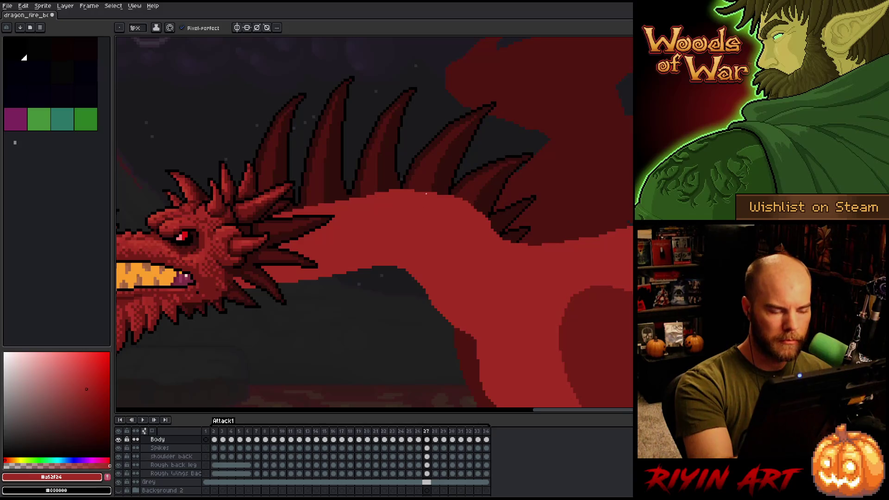
- Freehand-select the neck and spikes, drop the selection, and end on the Eraser
key("m")
mouse_move(374, 199)
left_mouse_down()
mouse_move(238, 204)
mouse_move(366, 210)
left_mouse_up()
left_click(303, 210)
key("ctrl+d")
key("b")
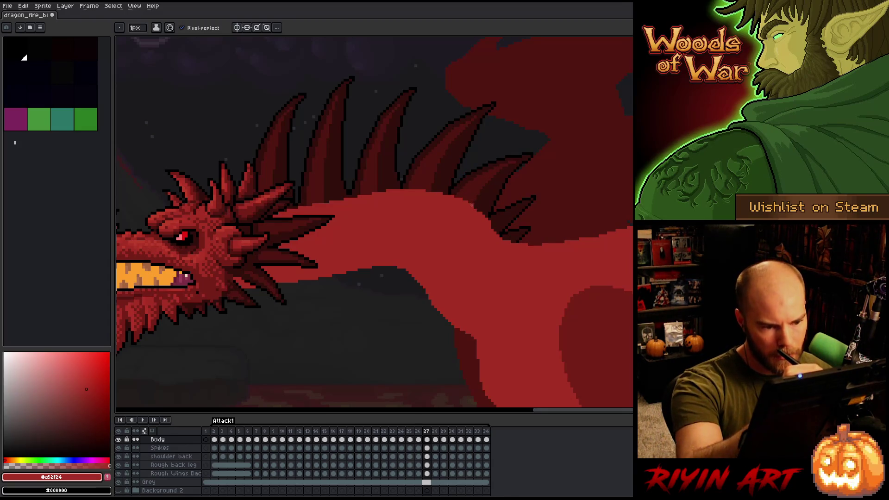
key("e")
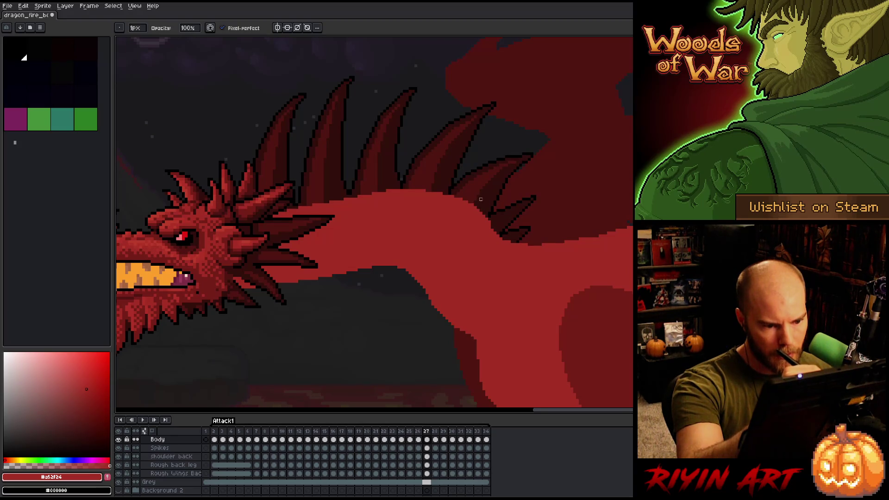
key("b")
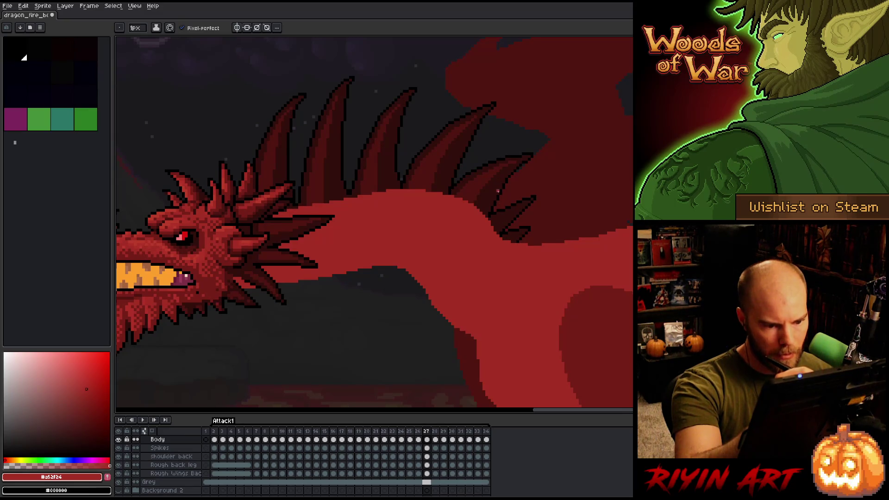
key("e")
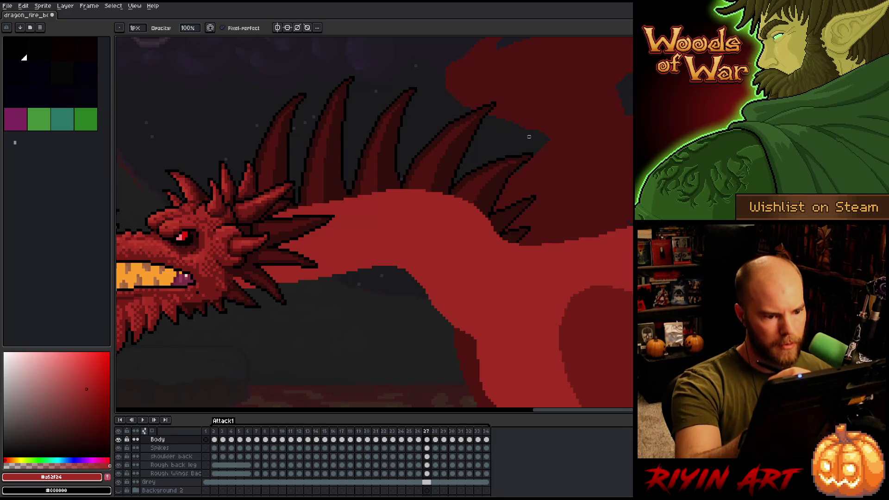
- Lasso the neck spikes and nudge them 2 px left, comparing with neighbouring frames
key("m")
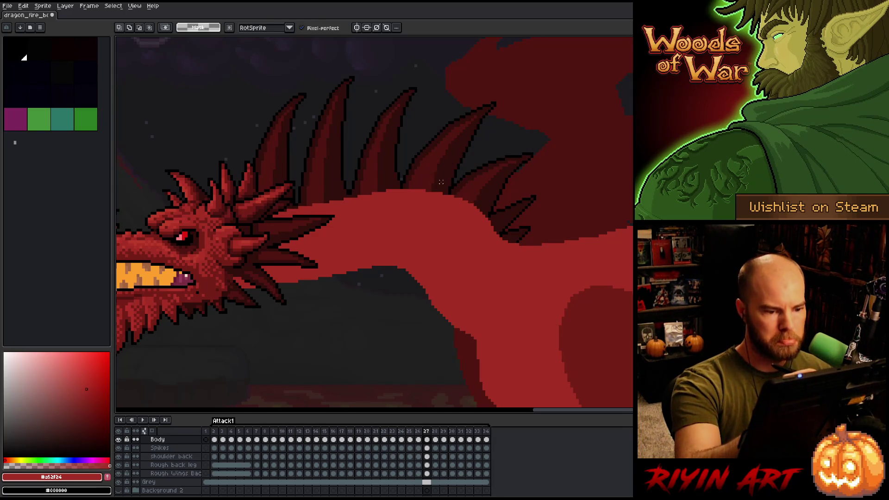
mouse_move(413, 195)
left_mouse_down()
mouse_move(526, 218)
mouse_move(488, 284)
left_mouse_up()
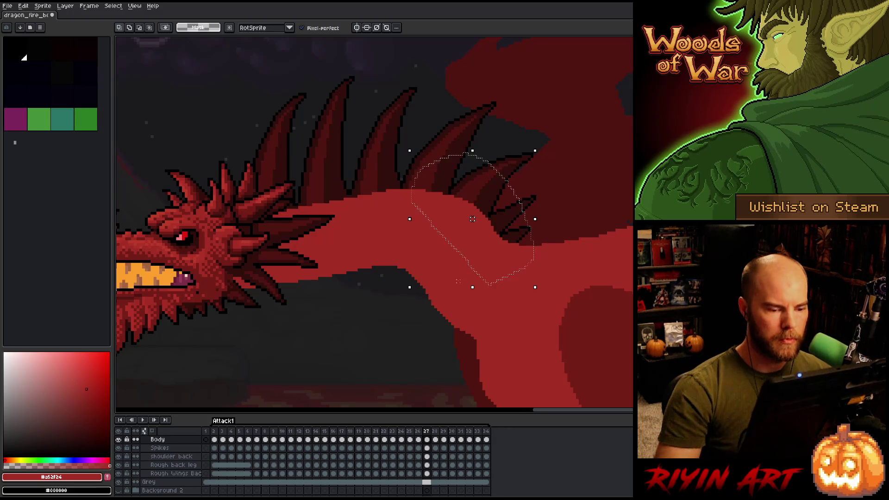
key("Left")
key("Left")
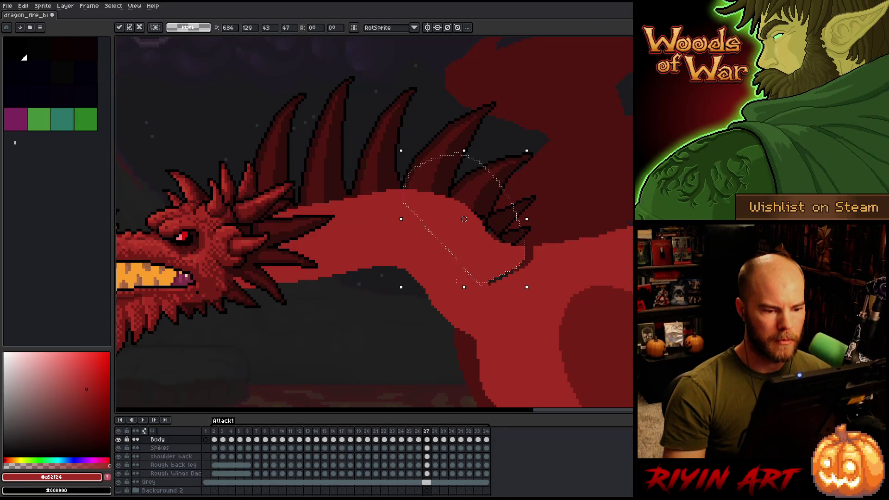
key("comma")
key("comma")
key("period")
key("period")
key("b")
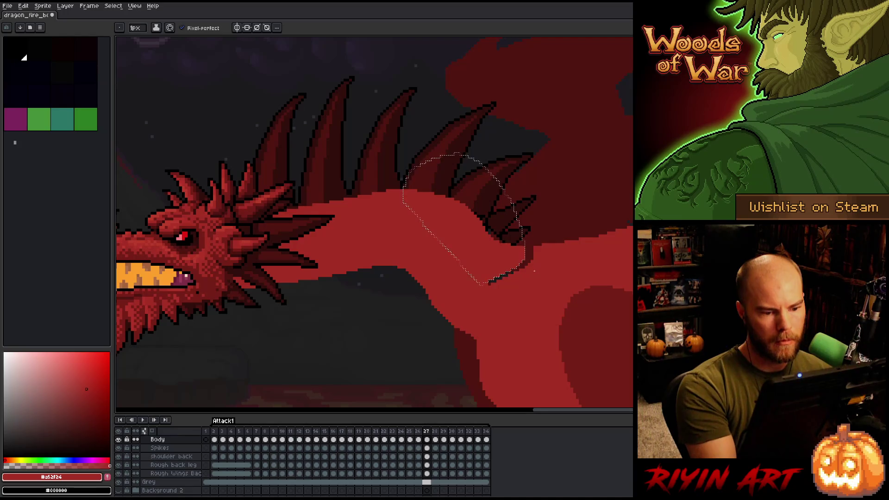
key("comma")
key("period")
- Lasso the back hump and spikes and compare frame 27 with its neighbours
key("m")
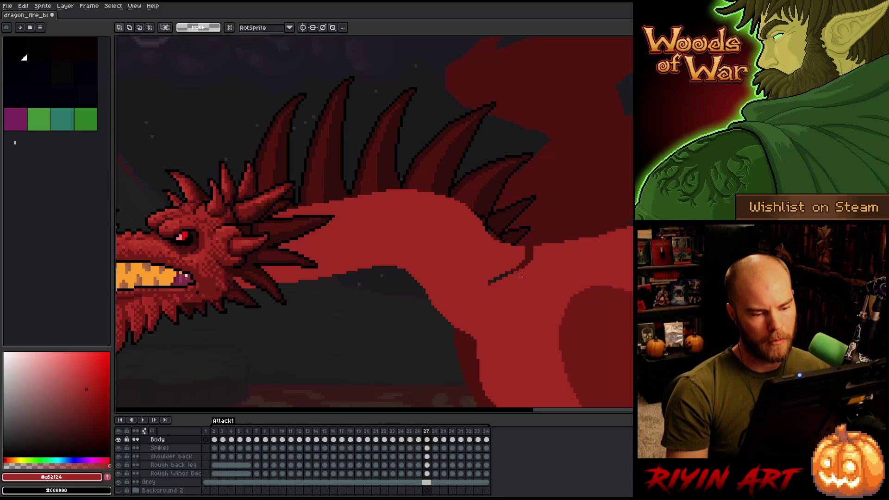
left_click_drag(528, 259, 521, 274)
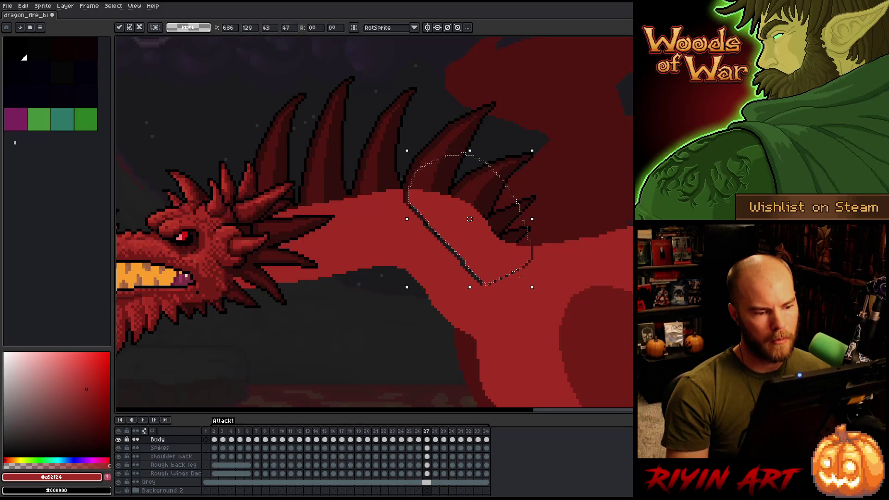
key("Left")
key("Right")
key("Left")
key("Right")
key("Left")
key("Right")
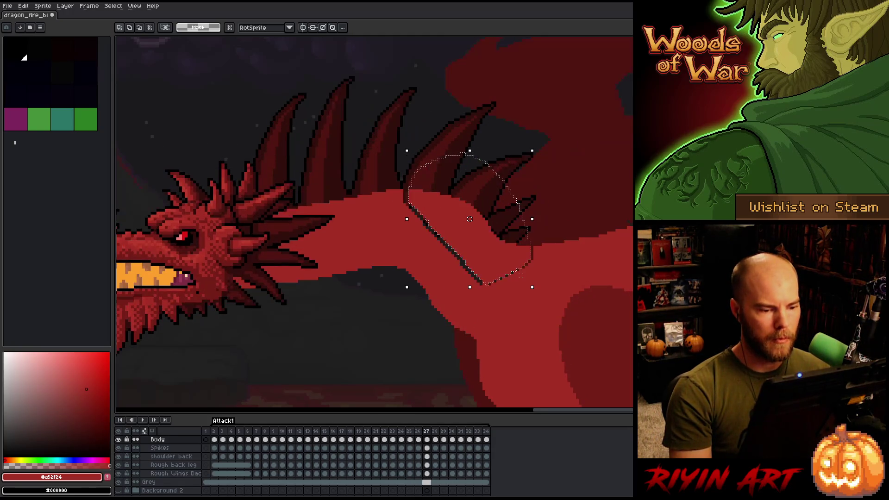
key("b")
key("Left")
key("Right")
key("Left")
key("Right")
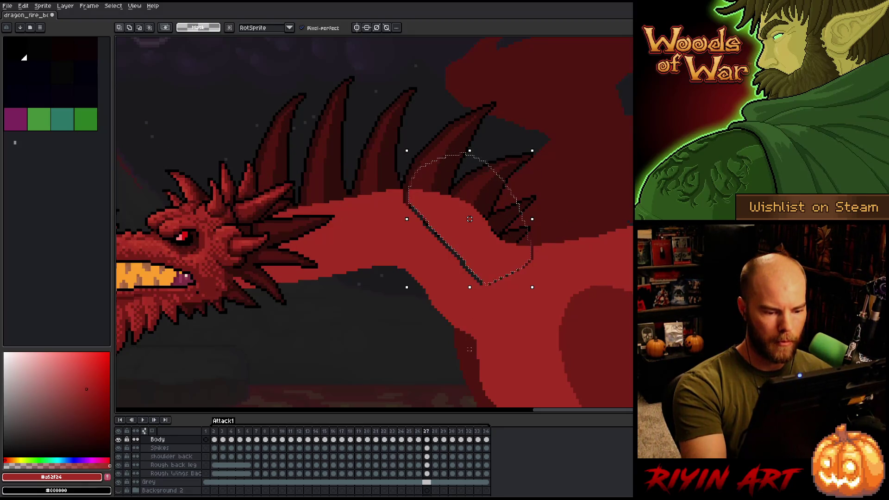
- Select the neck underside and shift it about 12 px right
left_click(471, 338)
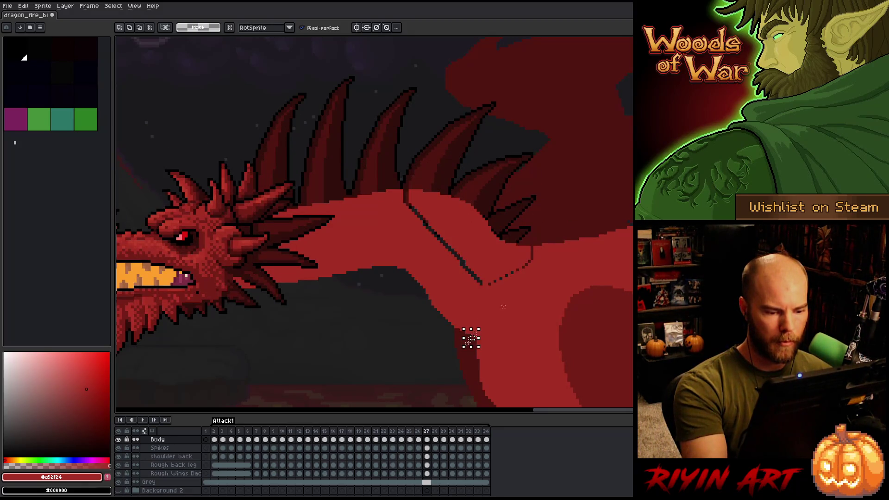
mouse_move(472, 339)
left_mouse_down()
mouse_move(468, 319)
mouse_move(397, 248)
mouse_move(387, 373)
left_mouse_up()
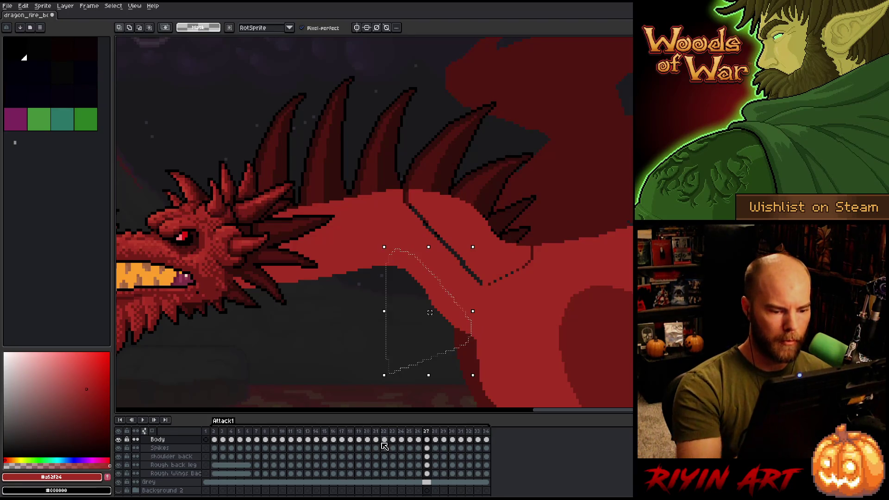
key("Right")
key("Right")
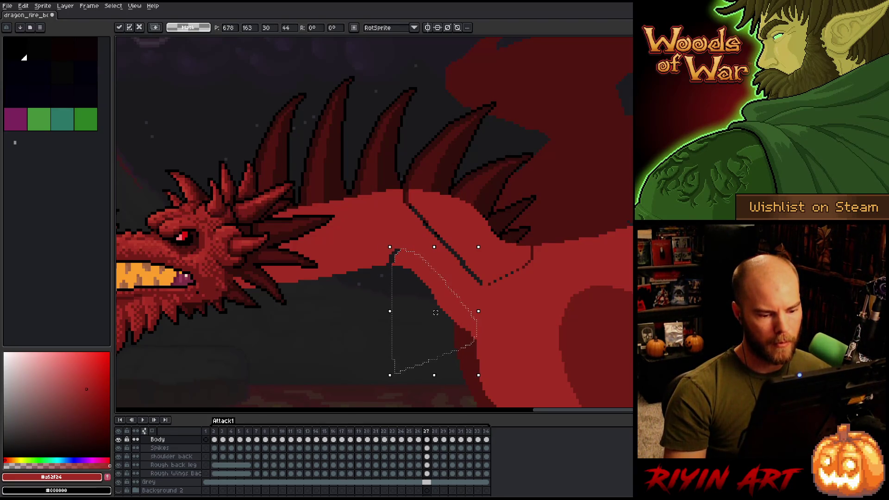
key("ctrl+d")
key("b")
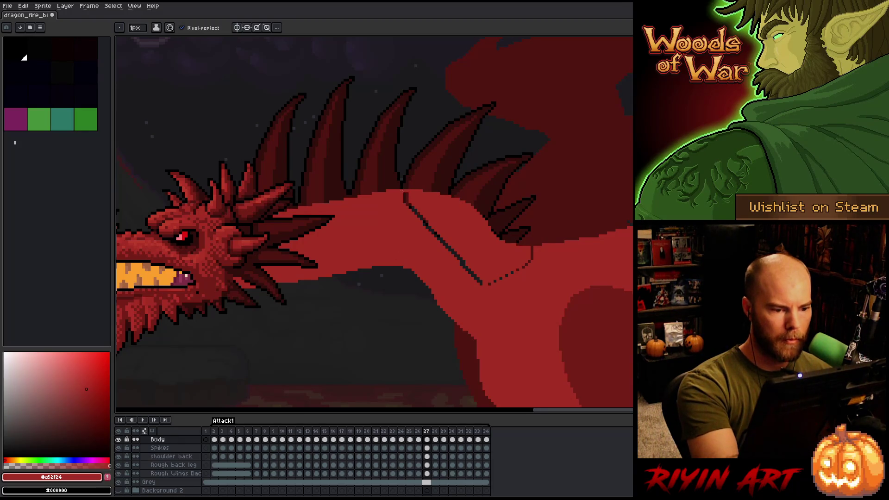
- Paint over the stray dark neck line in body red and save the sprite
mouse_move(418, 198)
left_mouse_down()
mouse_move(492, 282)
mouse_move(537, 250)
left_mouse_up()
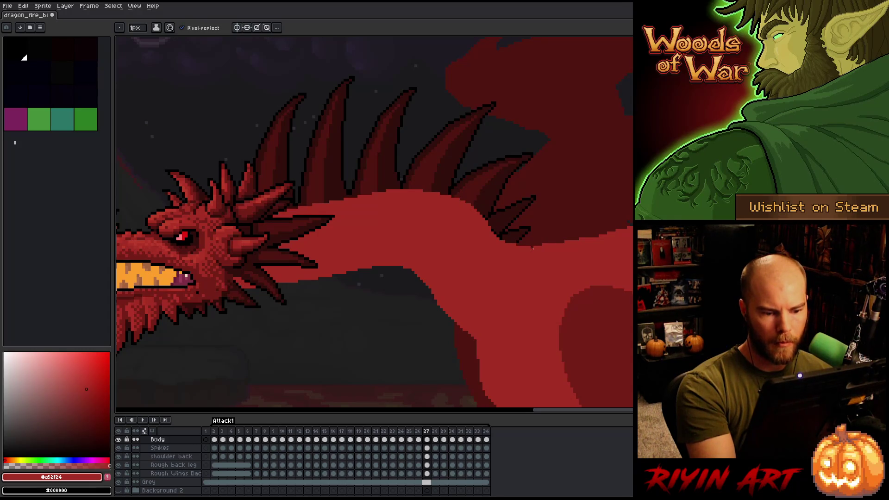
left_click(427, 448)
left_click(498, 230, "alt")
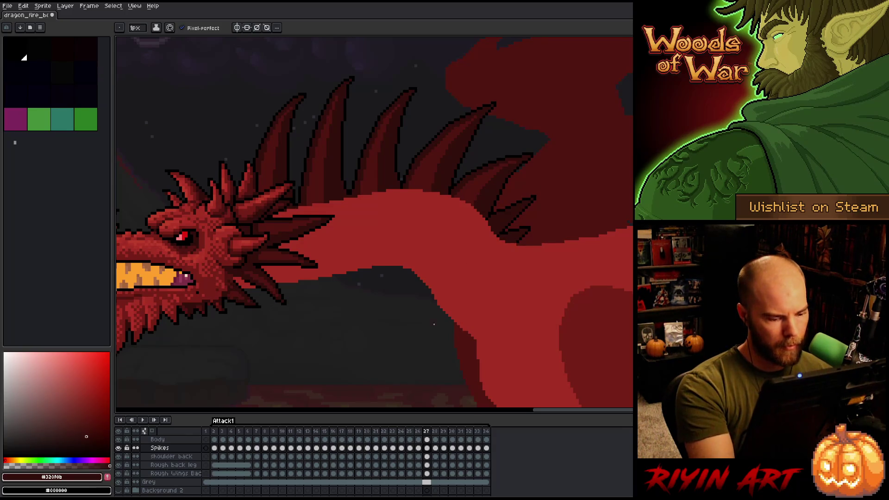
left_click(427, 439)
key("v")
key("ctrl+s")
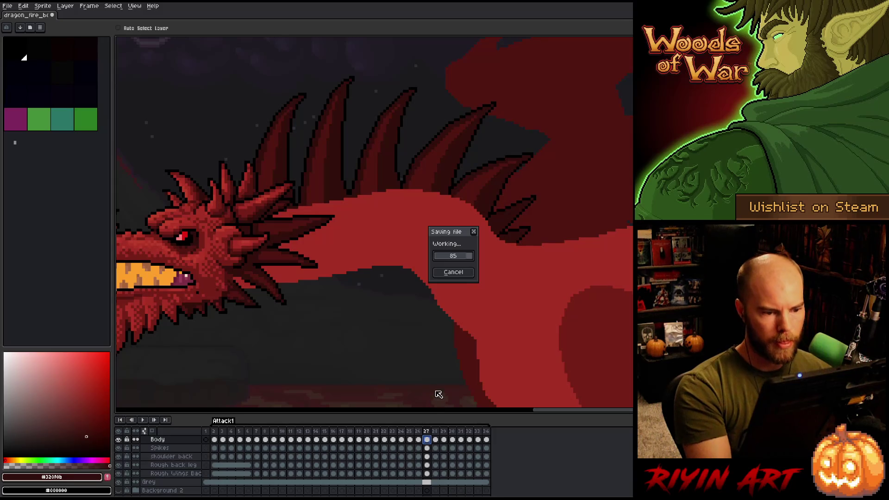
- Play the animation twice to preview the reworked neck
key("b")
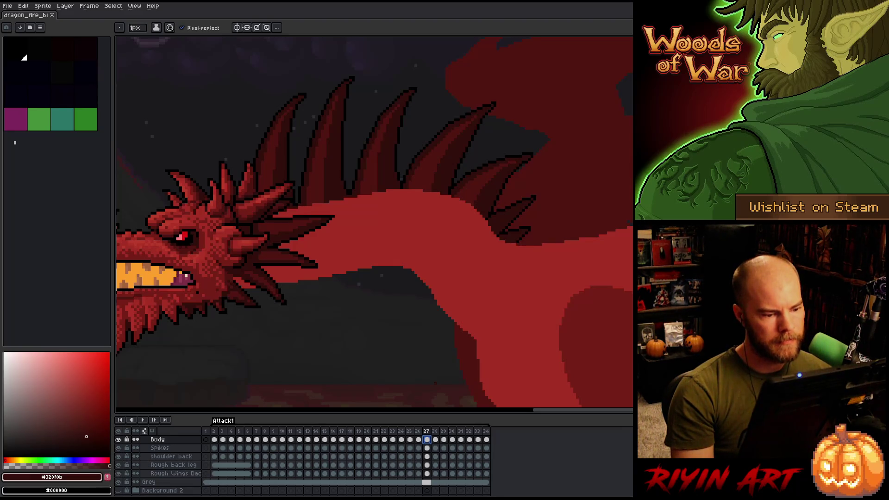
key("Return")
key("Return")
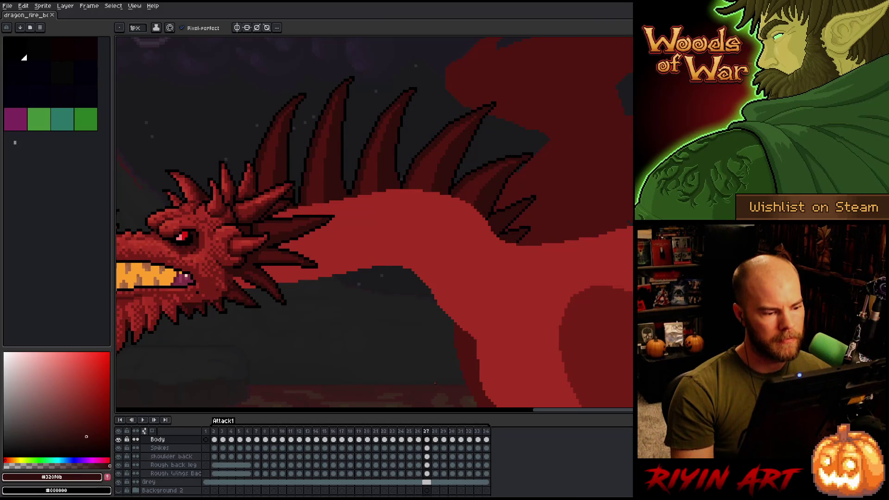
key("Return")
key("Return")
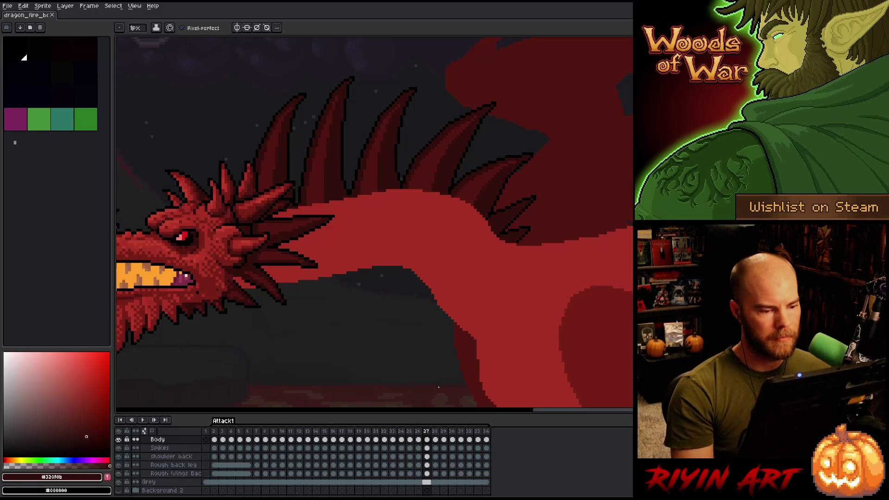
- Rectangle-select the area under the neck and nudge it right and up
key("m")
mouse_move(389, 330)
left_mouse_down()
mouse_move(358, 254)
mouse_move(213, 251)
left_mouse_up()
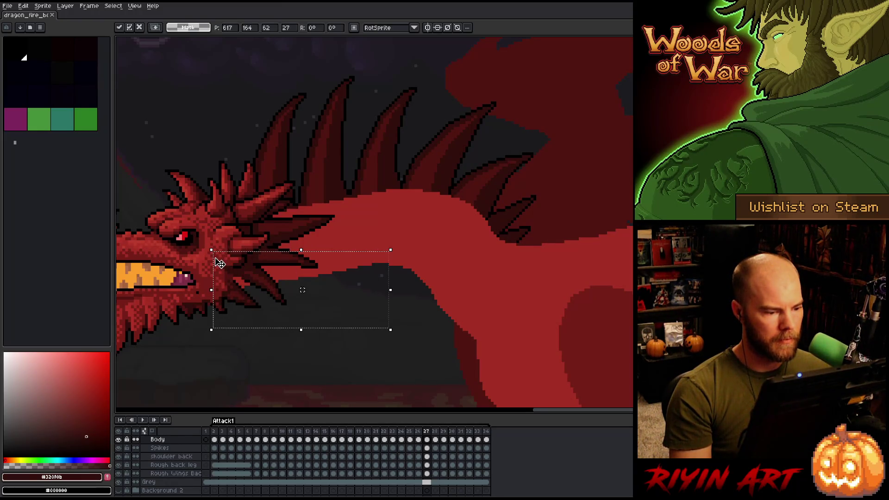
left_click(449, 294)
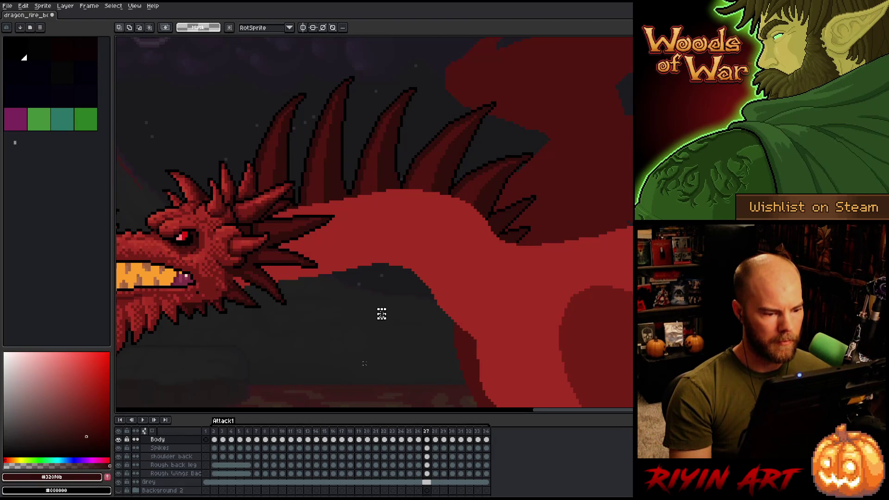
mouse_move(367, 366)
left_mouse_down()
mouse_move(250, 249)
mouse_move(231, 241)
left_mouse_up()
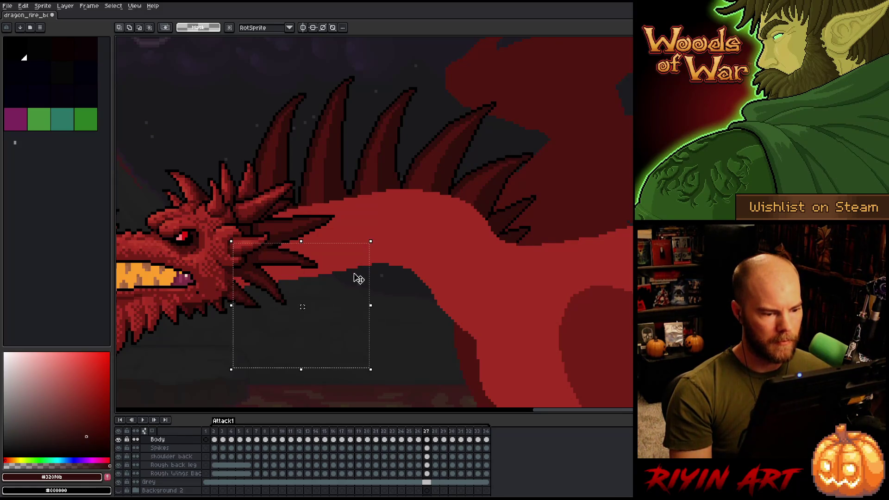
key("Right")
key("Up")
key("Up")
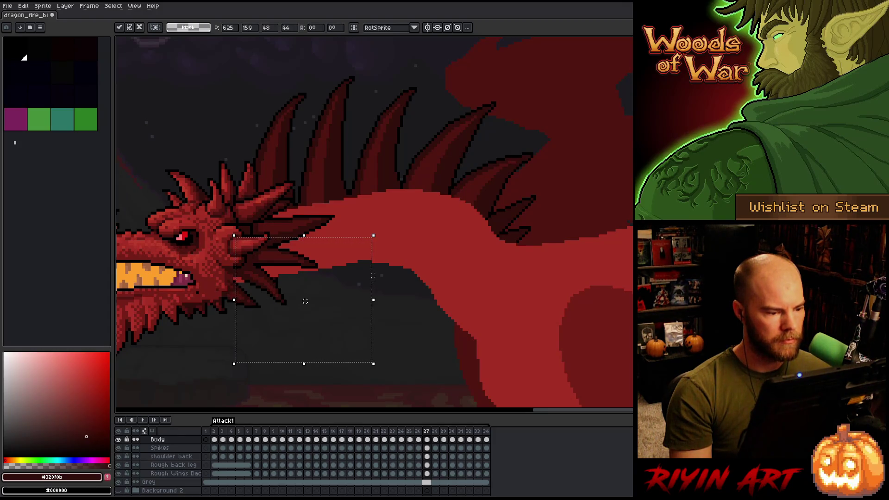
key("ctrl+d")
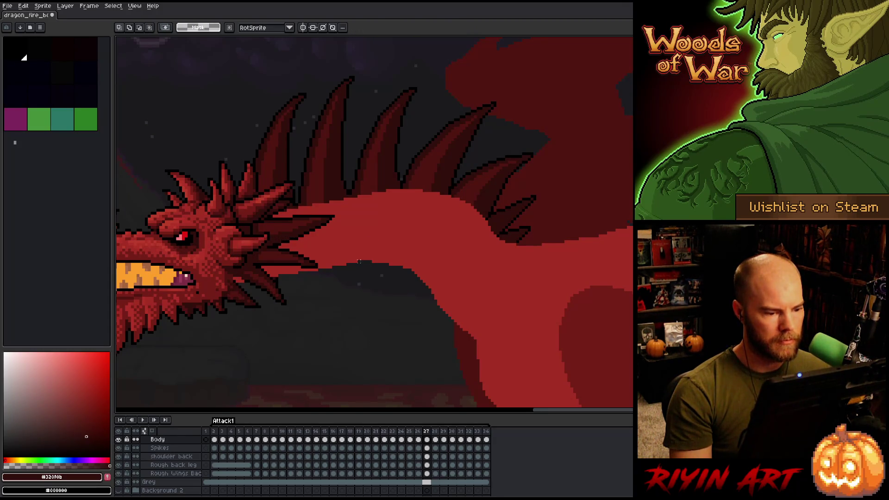
- Try selecting thin strips under the head, neck and jaw, clearing each selection
left_click_drag(360, 258, 212, 302)
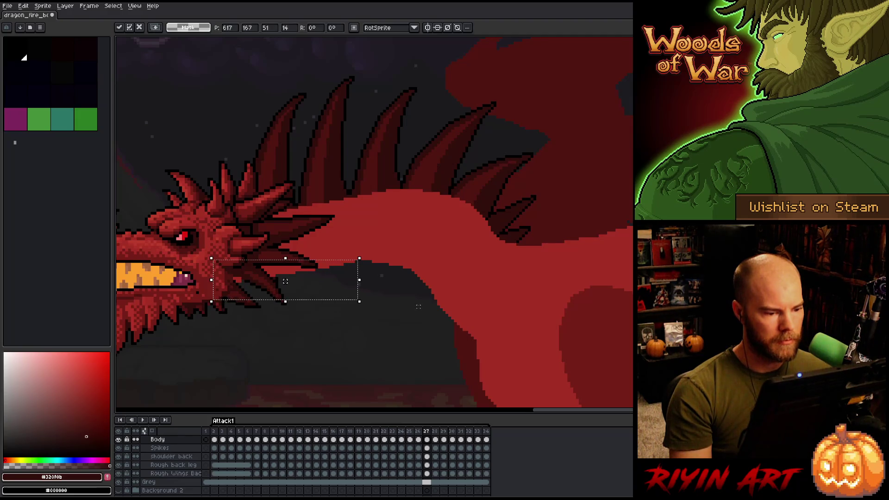
key("ctrl+d")
left_click_drag(378, 301, 227, 265)
left_click(367, 309)
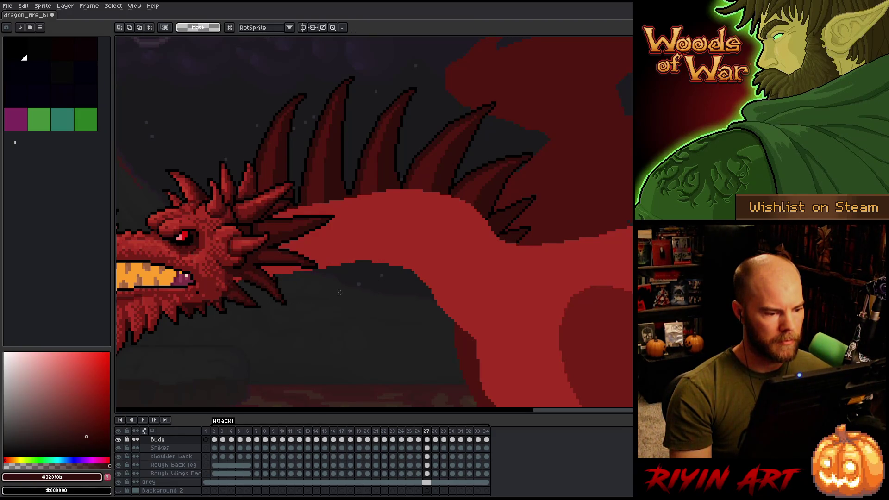
left_click_drag(310, 288, 208, 277)
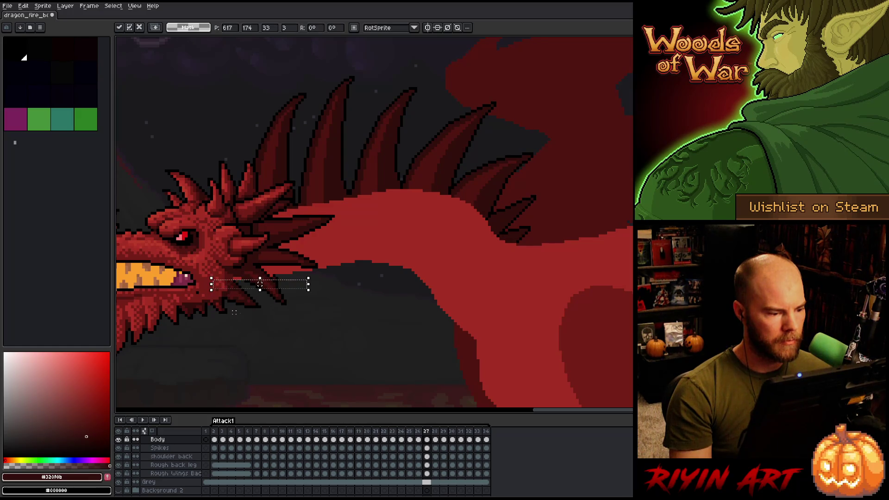
left_click(401, 310)
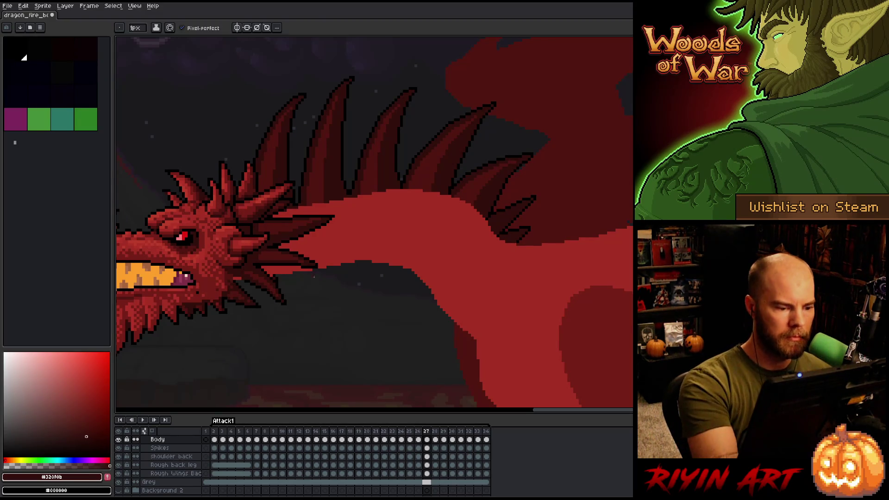
- Sample the body red from the canvas and save the animation file
key("i")
left_click(325, 259)
key("b")
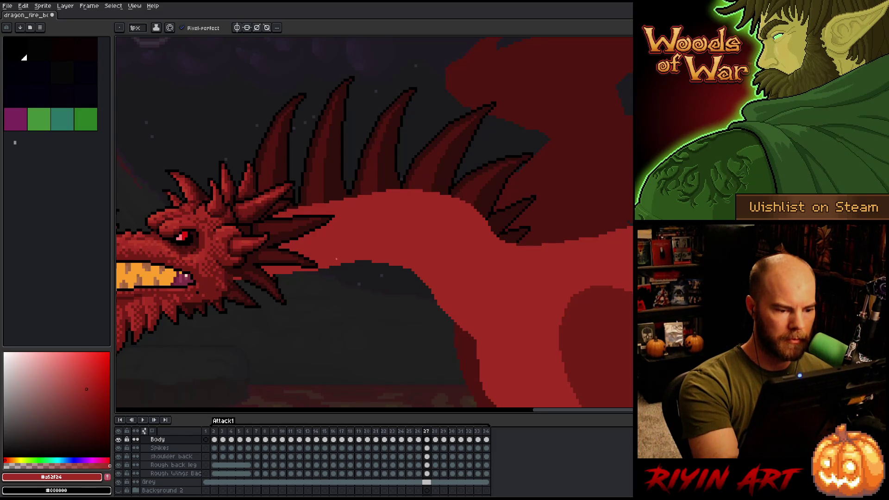
key("e")
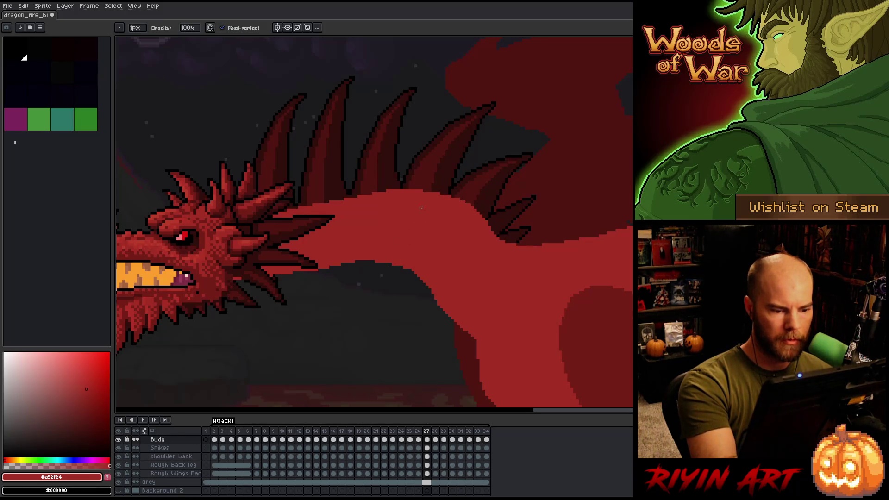
key("m")
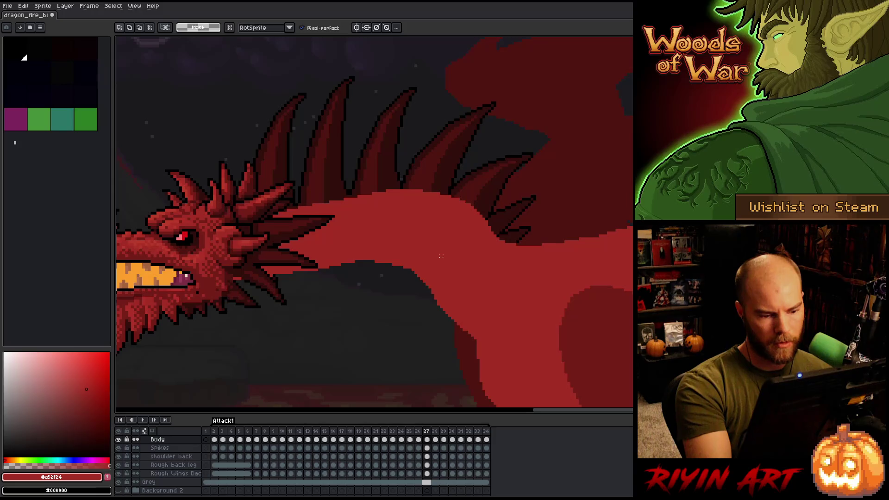
key("b")
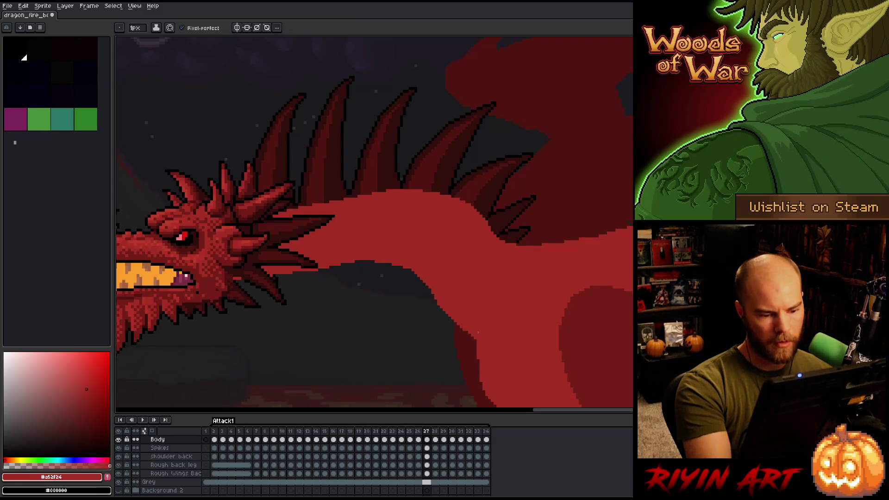
key("ctrl+s")
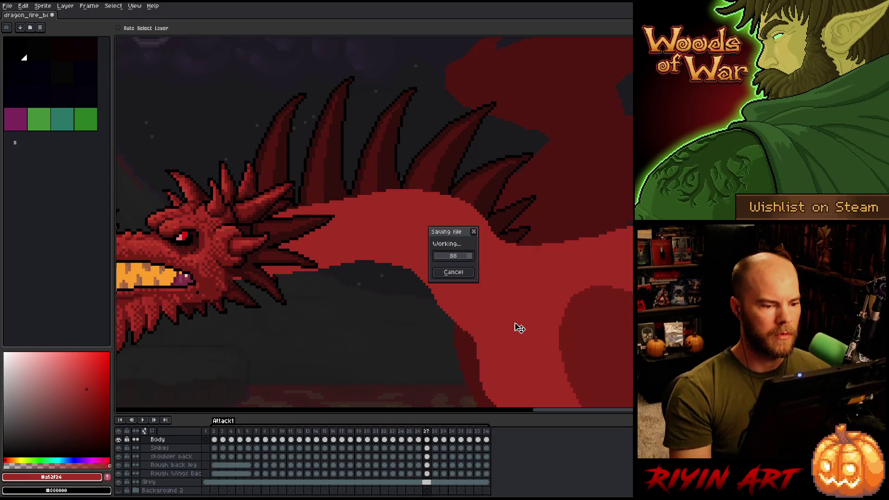
- Shift frame 27's neck and back spikes about 41 px left and commit the move
scroll(511, 315, "down", 2)
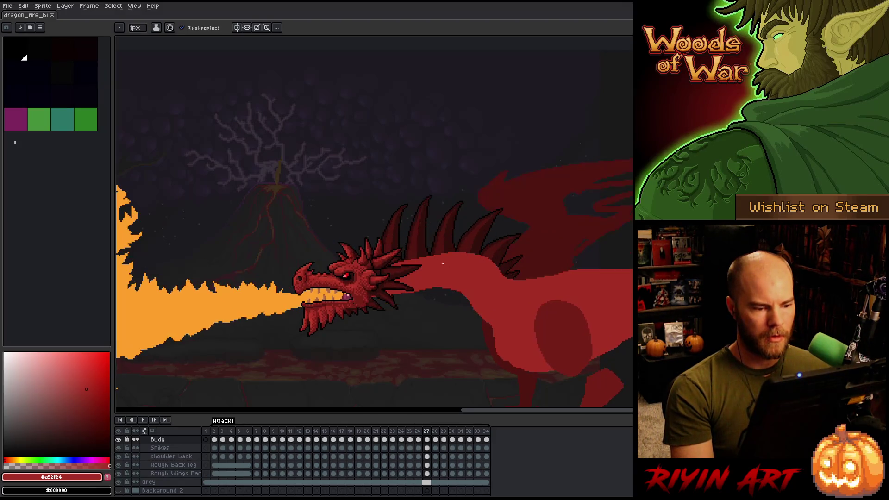
scroll(434, 265, "up", 2)
key("q")
mouse_move(466, 275)
left_mouse_down()
mouse_move(486, 241)
mouse_move(333, 227)
mouse_move(413, 284)
left_mouse_up()
left_click_drag(361, 262, 343, 262)
key("ctrl+d")
key("b")
- Paint over the dark neck crease in red
mouse_move(477, 239)
left_mouse_down()
mouse_move(450, 277)
mouse_move(405, 285)
left_mouse_up()
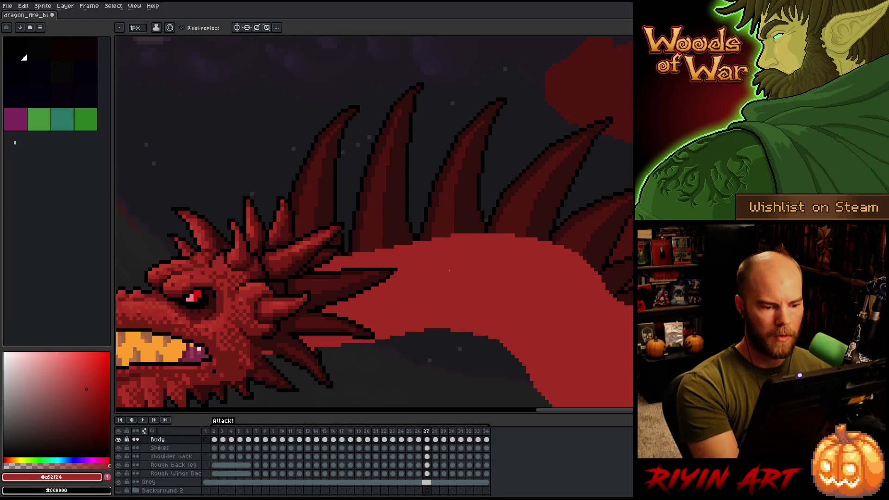
scroll(450, 270, "down", 3)
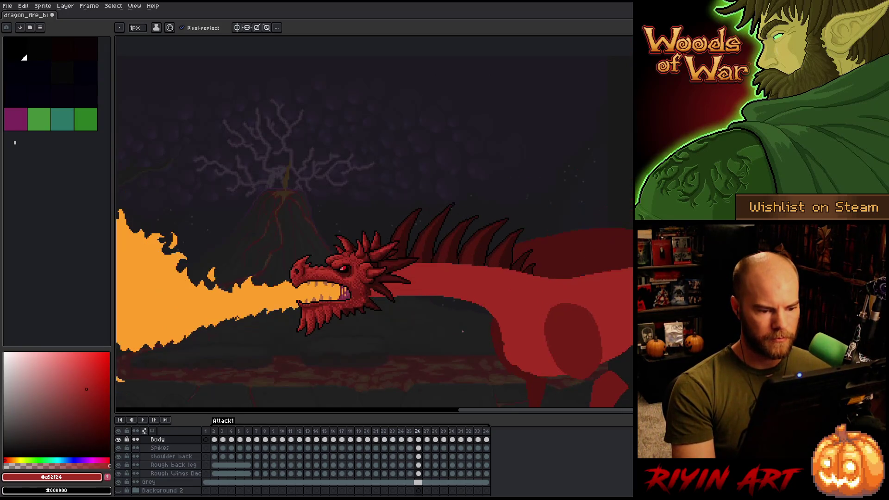
scroll(464, 321, "up", 4)
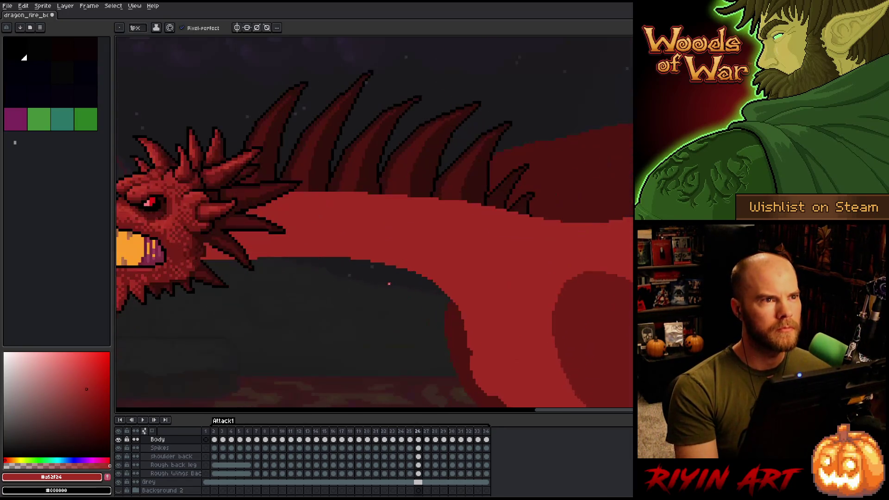
- On frame 28, erase red pixels to reshape the inner neck curve
key("Right")
key("Left")
key("Right")
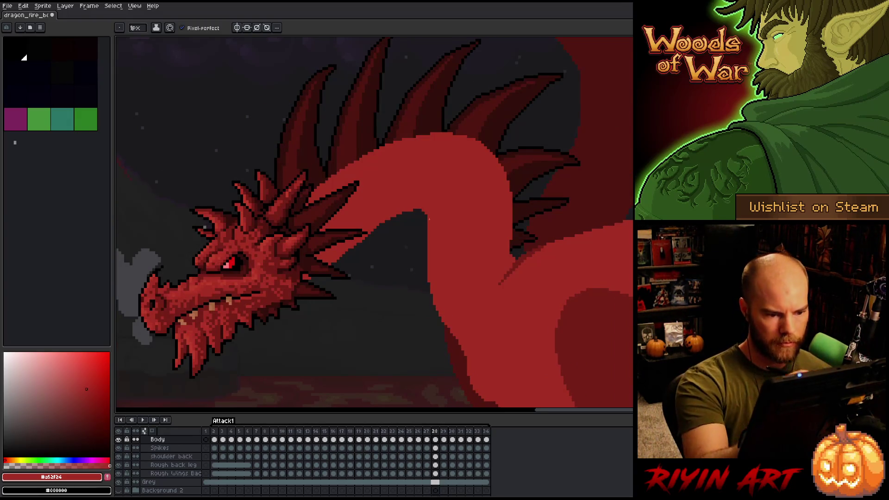
key("e")
mouse_move(426, 211)
left_mouse_down()
mouse_move(428, 254)
mouse_move(427, 241)
left_mouse_up()
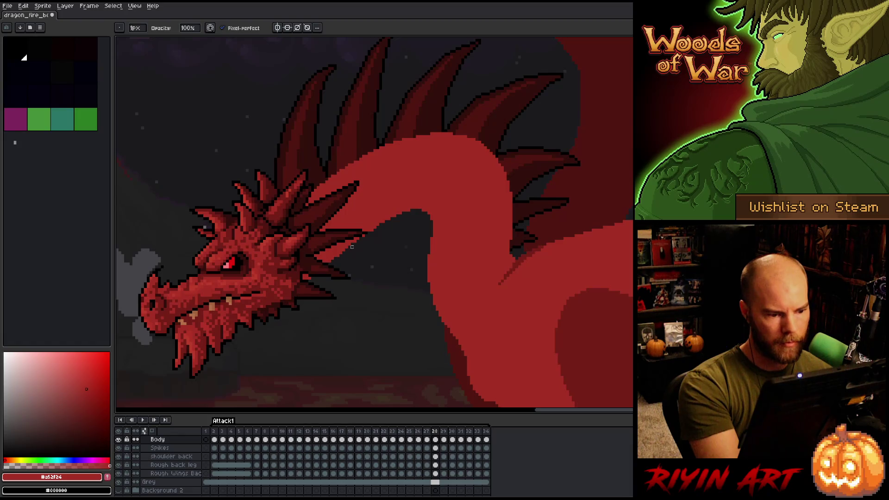
key("e")
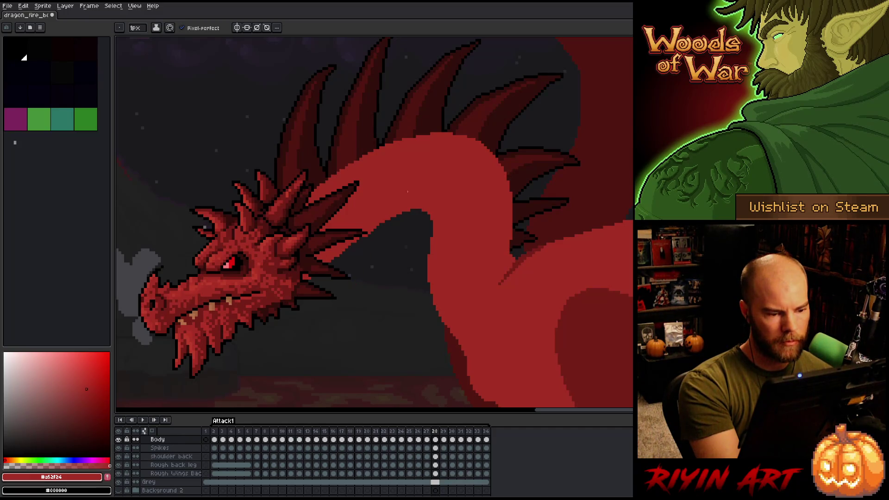
key("b")
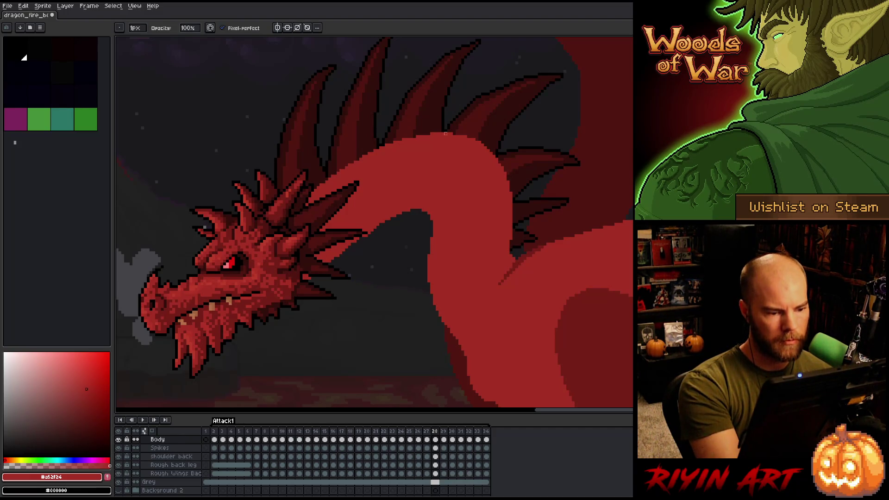
scroll(383, 261, "up", 1)
scroll(383, 260, "up", 2)
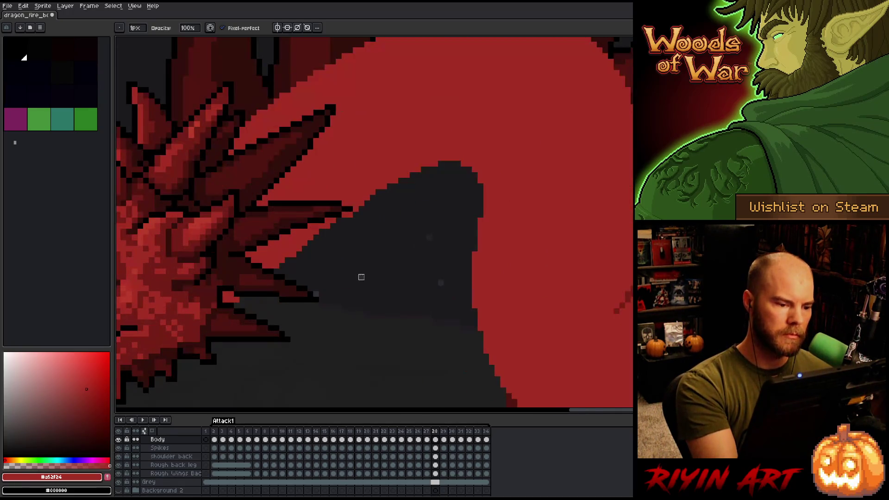
- Fill a few edge pixels of frame 28's neck red
scroll(391, 296, "down", 1)
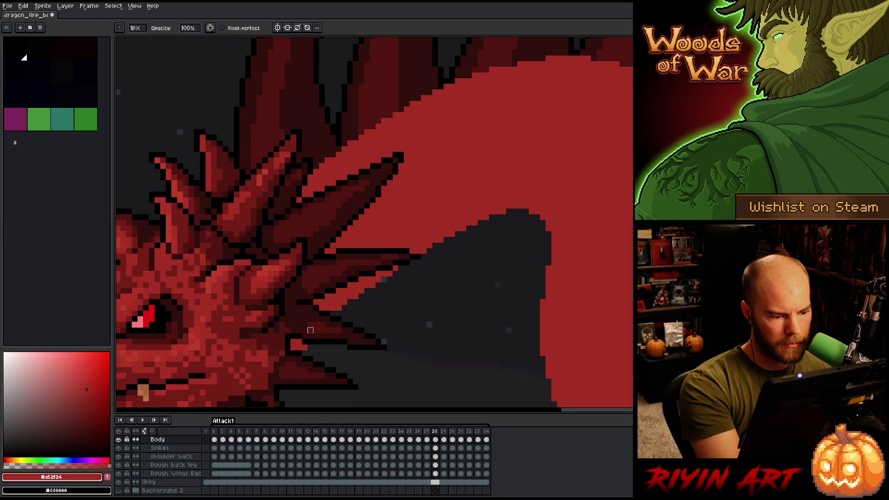
key("e")
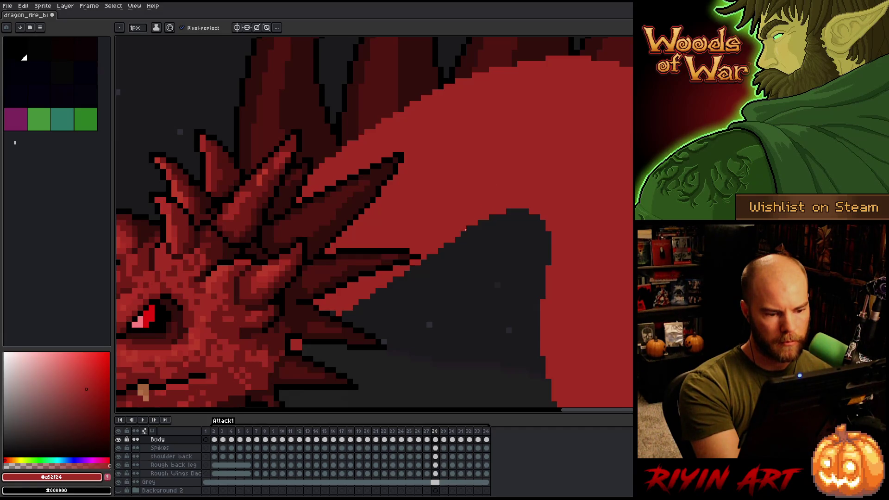
left_click(464, 230)
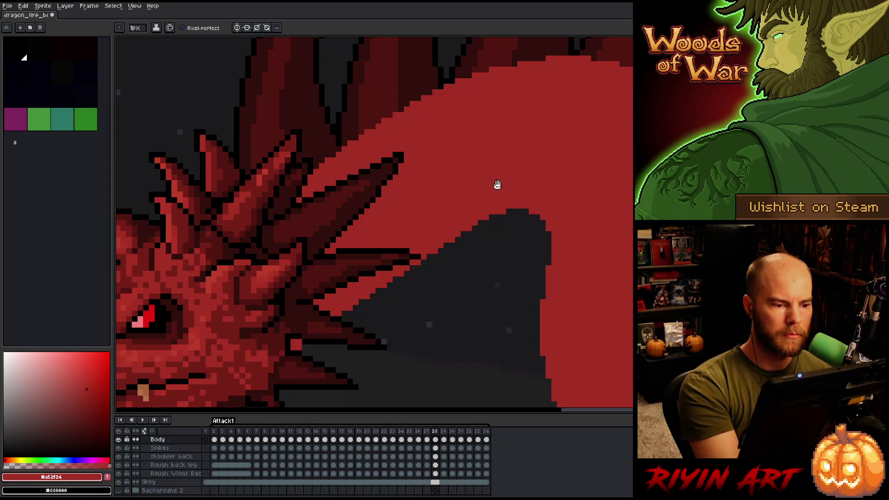
left_click_drag(498, 185, 461, 240)
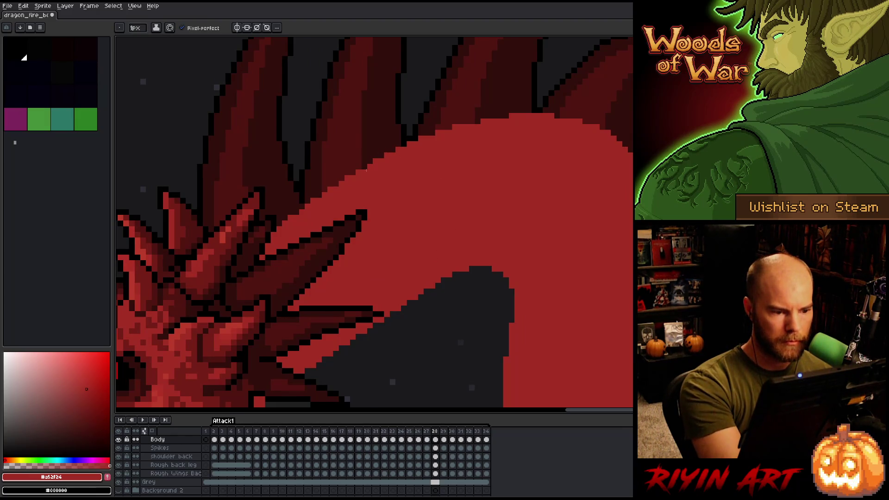
- Add red pixels along the head's top-left edge and the upper neck edge
key("e")
key("b")
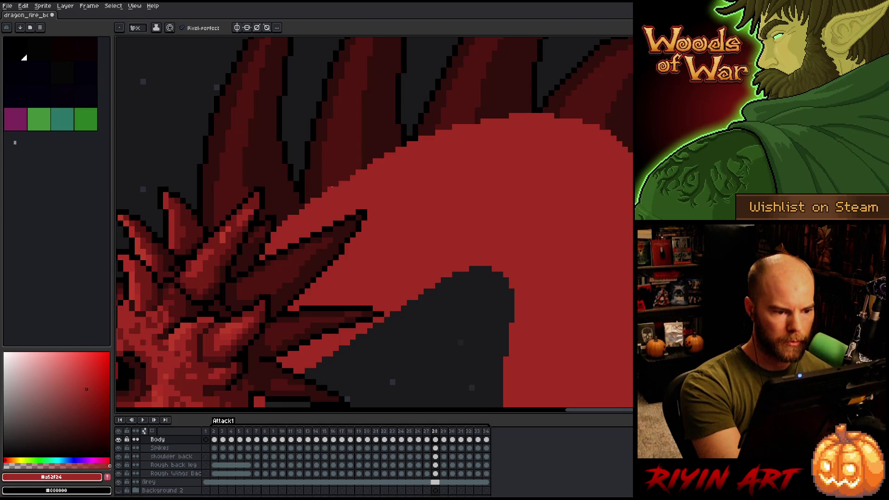
key("e")
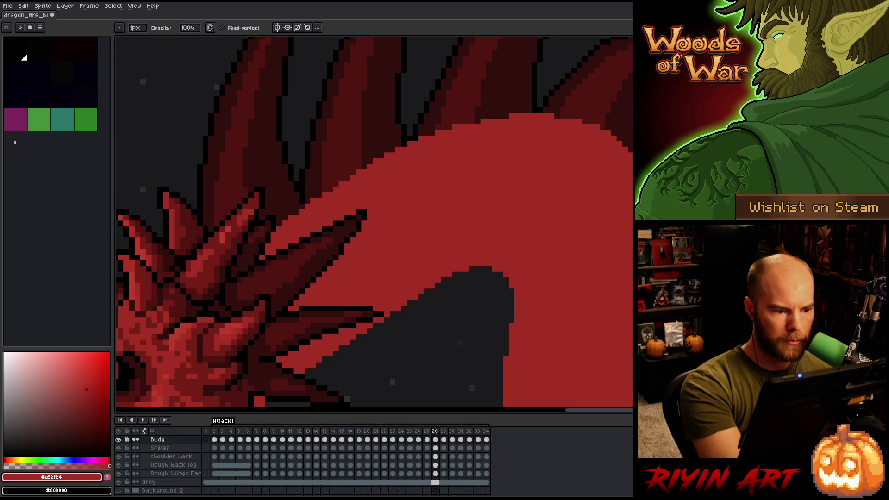
left_click_drag(492, 205, 373, 243)
key("b")
left_click(356, 157)
left_click(374, 151)
left_click(382, 152)
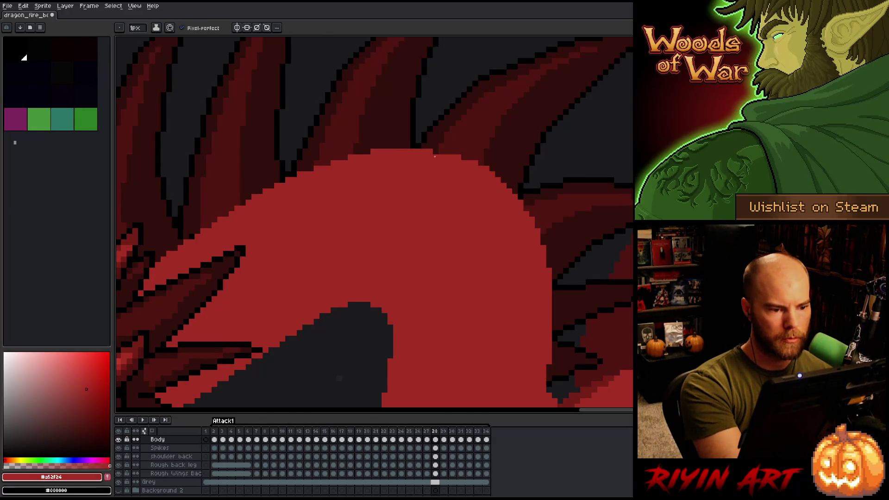
- Erase dark outline pixels near the spike tip by the wing base
mouse_move(461, 270)
left_mouse_down()
mouse_move(451, 266)
mouse_move(435, 284)
mouse_move(390, 261)
left_mouse_up()
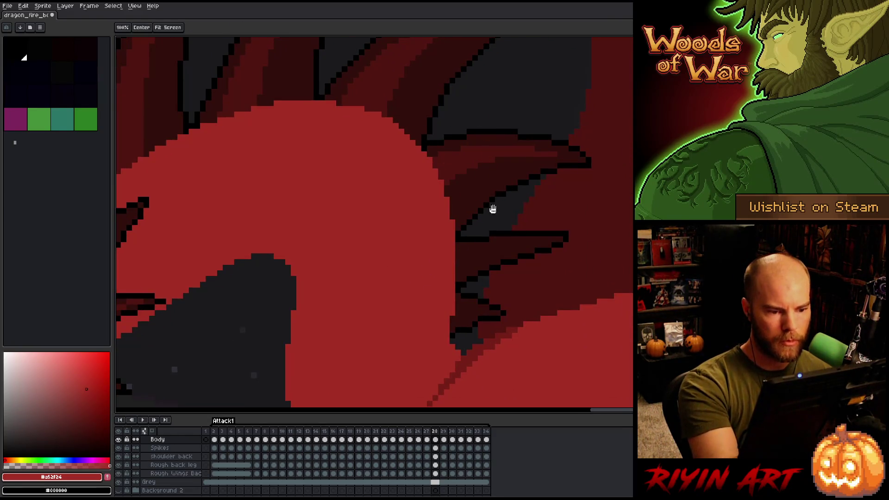
left_click_drag(492, 209, 494, 177)
left_click_drag(477, 245, 478, 211)
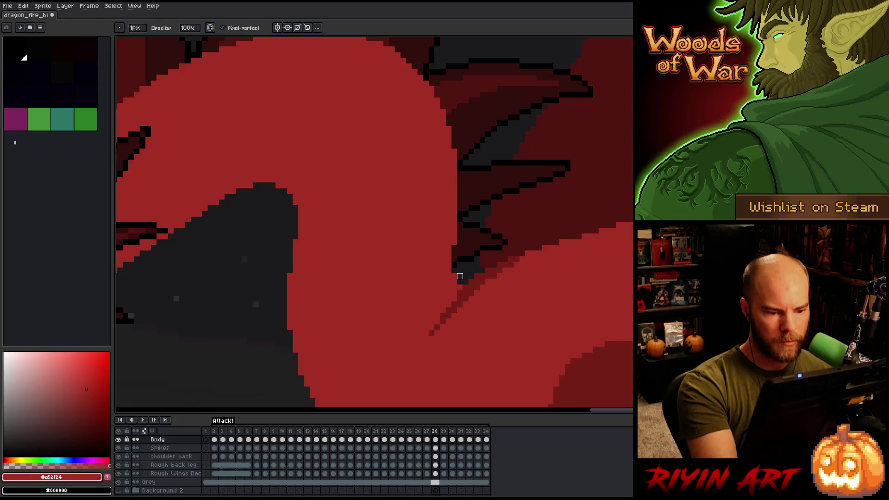
key("e")
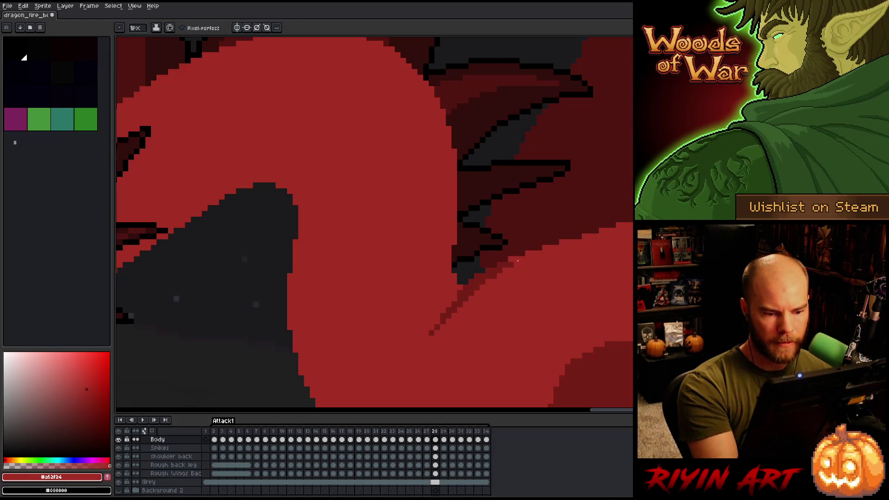
left_click_drag(489, 276, 512, 264)
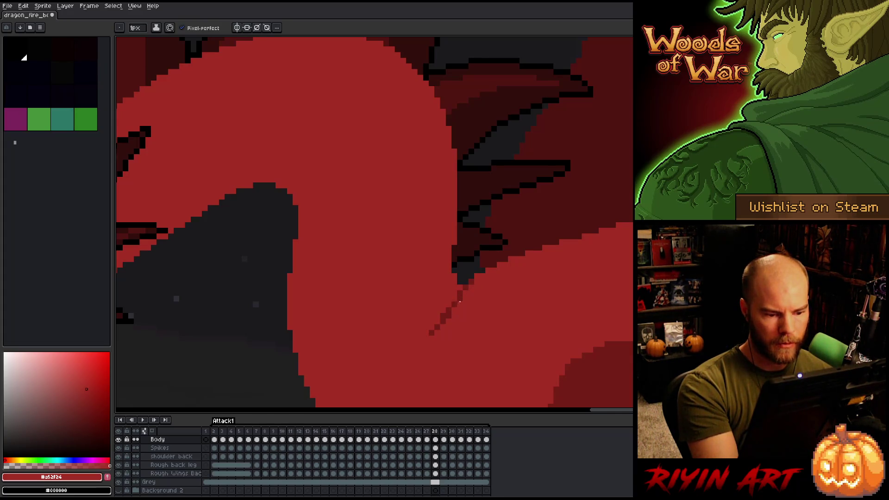
- Sample the reds #761f18 and #a52f24 and paint the stray dark pixel neck red
left_click(449, 306, "alt")
left_click(459, 304, "alt")
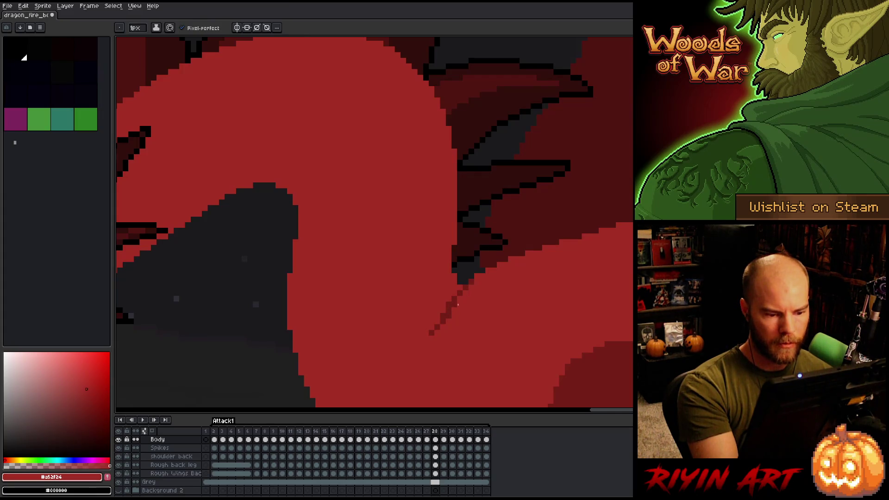
left_click(443, 321, "alt")
left_click(441, 331, "alt")
left_click(432, 332)
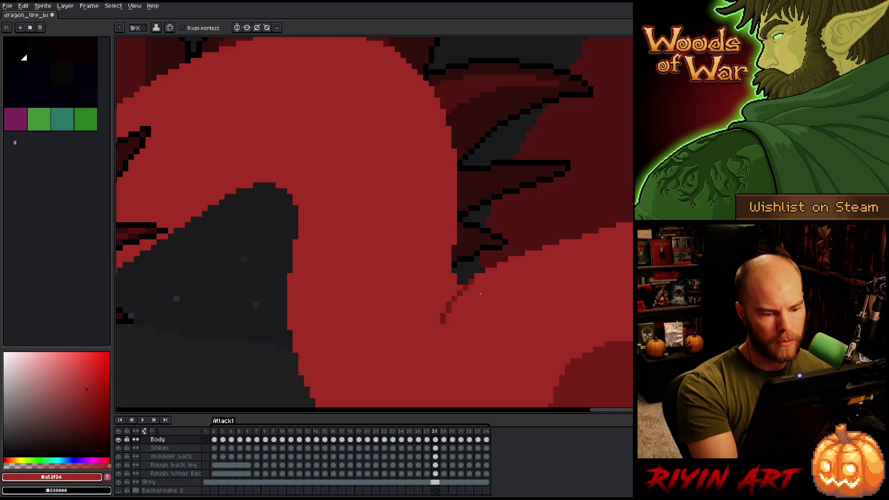
key("b")
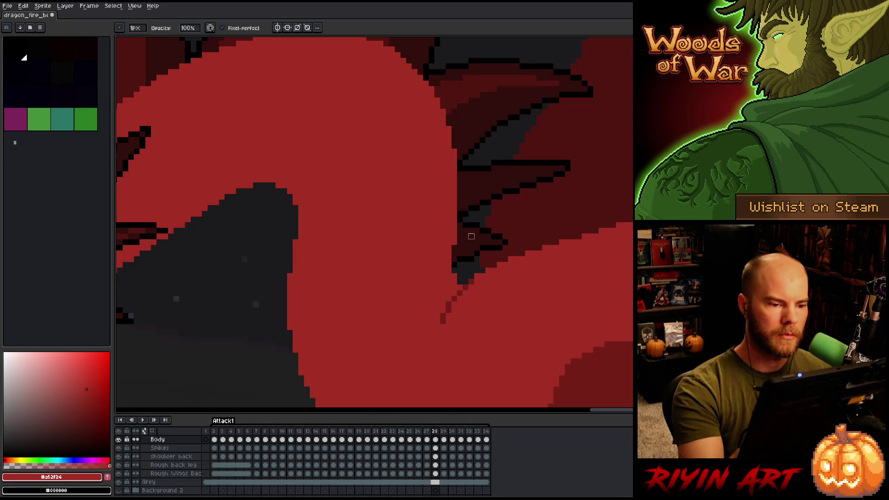
- Compare the poses of frames 27 and 28, then zoom out to the whole scene
scroll(463, 233, "down", 3)
key("Left")
key("Right")
key("Left")
key("Right")
key("Right")
key("Left")
key("Right")
scroll(421, 271, "up", 3)
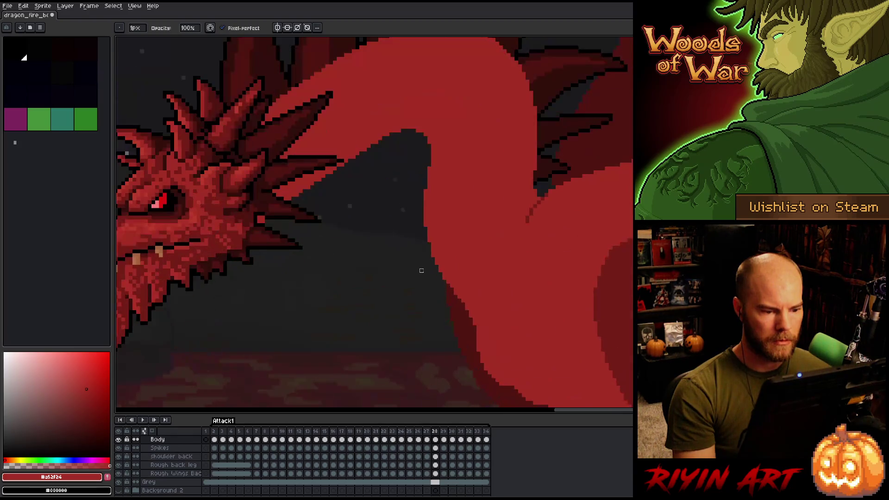
key("e")
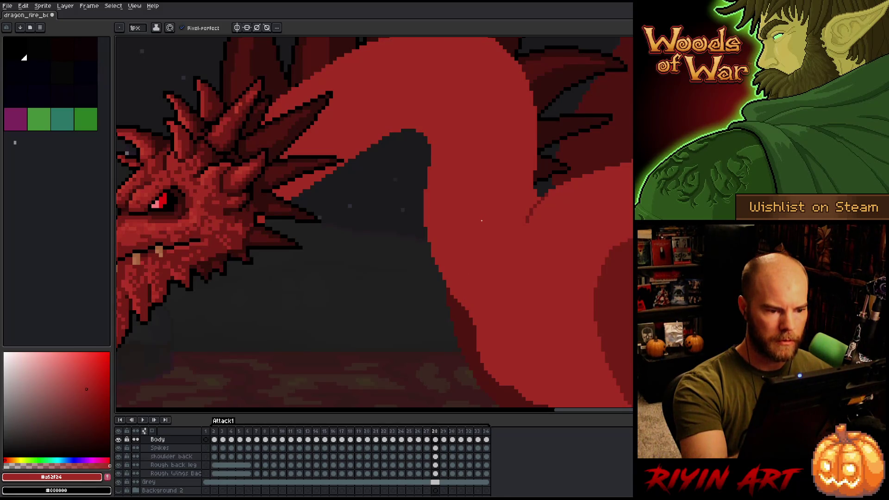
right_click(480, 227)
left_click(479, 224)
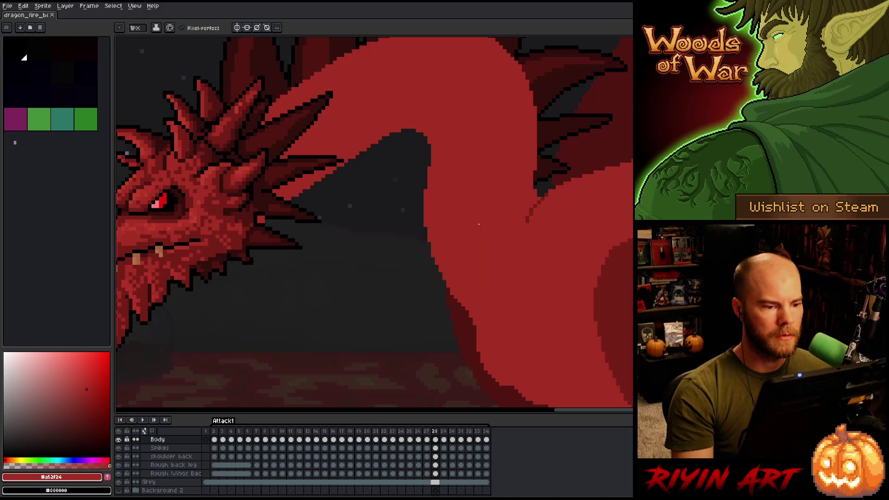
scroll(479, 224, "down", 3)
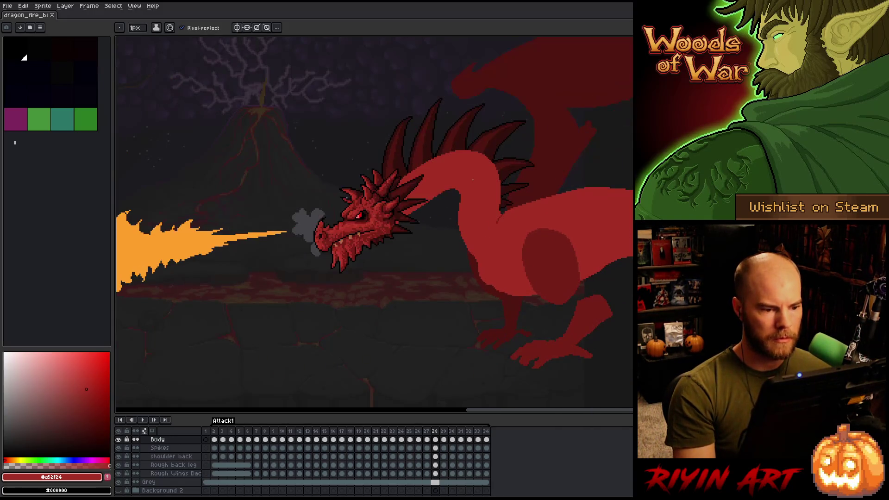
- Move to frame 29 and lasso the neck edge beneath the spikes
key("Left")
key("Right")
key("Right")
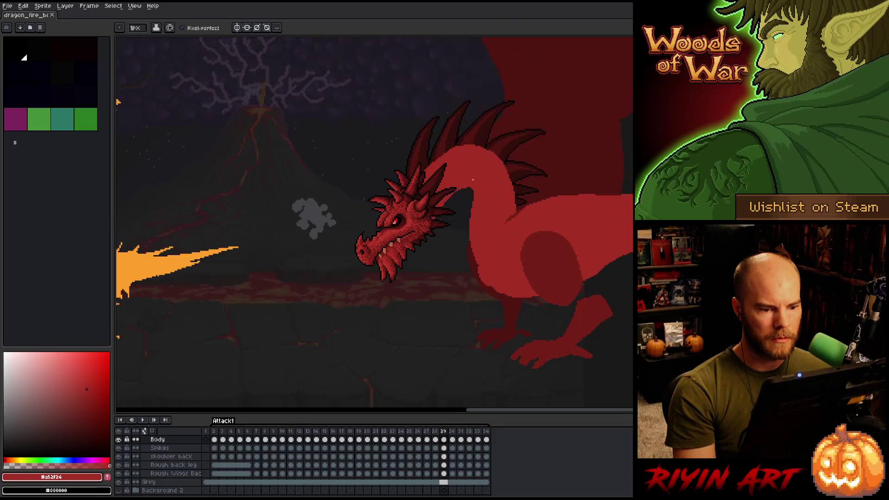
key("Left")
key("Left")
- Darken the neck outline under the spikes with dark pixels, then deselect
key("Right")
key("Right")
scroll(389, 252, "up", 2)
key("q")
mouse_move(449, 191)
left_mouse_down()
mouse_move(452, 278)
mouse_move(453, 191)
left_mouse_up()
key("Left")
key("Right")
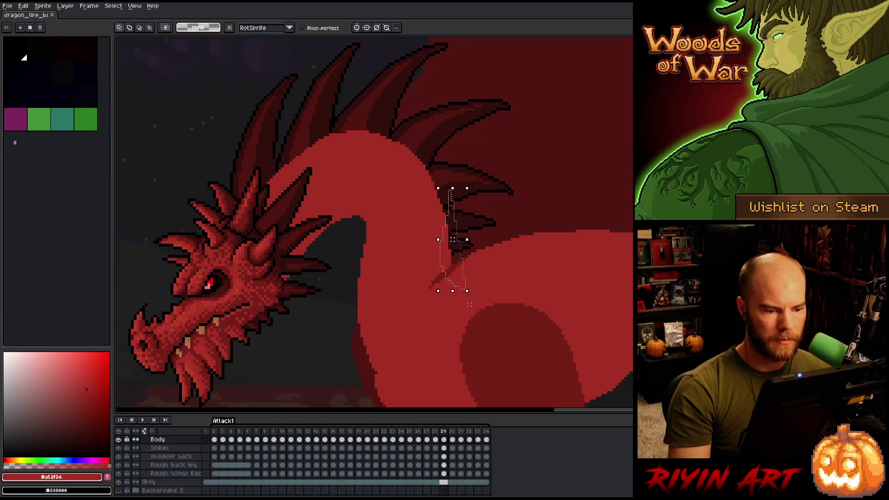
key("b")
mouse_move(450, 222)
left_mouse_down()
mouse_move(447, 257)
mouse_move(450, 252)
left_mouse_up()
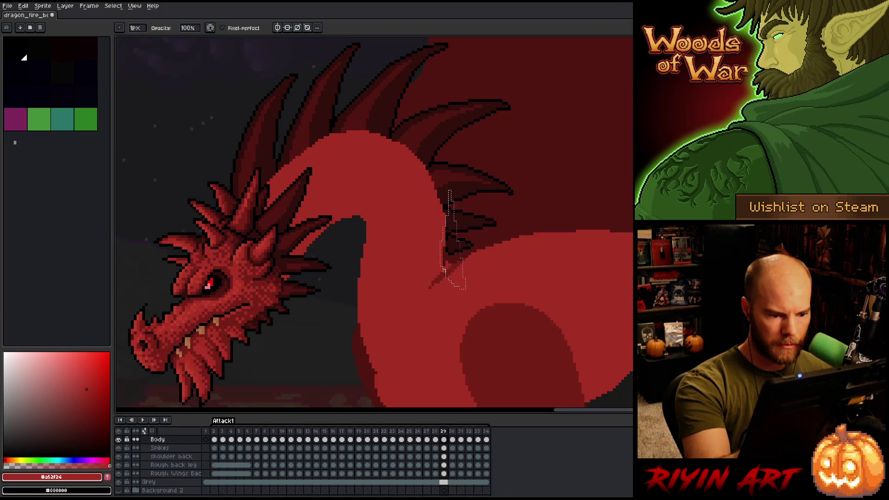
left_click_drag(447, 260, 447, 265)
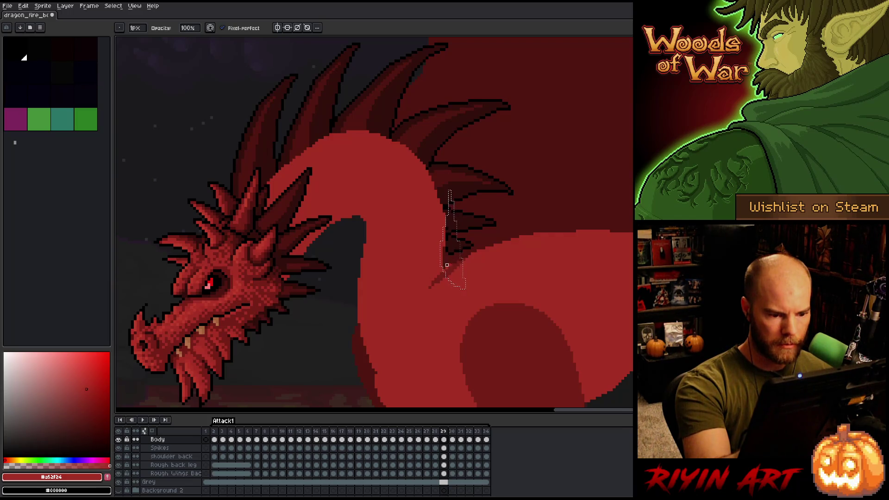
key("ctrl+d")
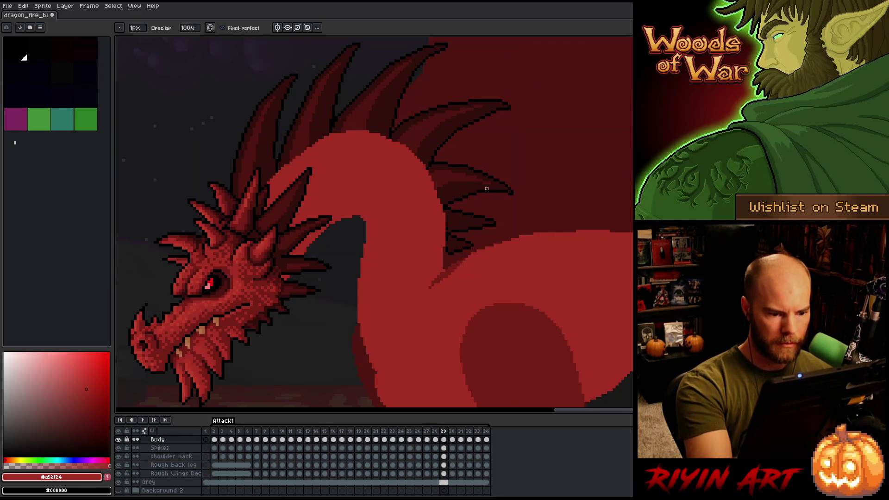
- Compare frame 29 with its neighbour and sample dark red #761f18 and body red #a52f24
key("Left")
key("Right")
key("Left")
key("Right")
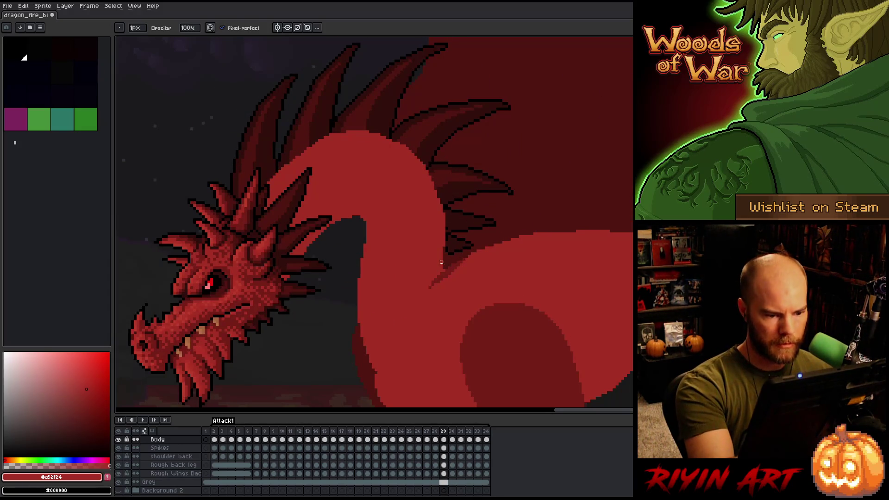
key("e")
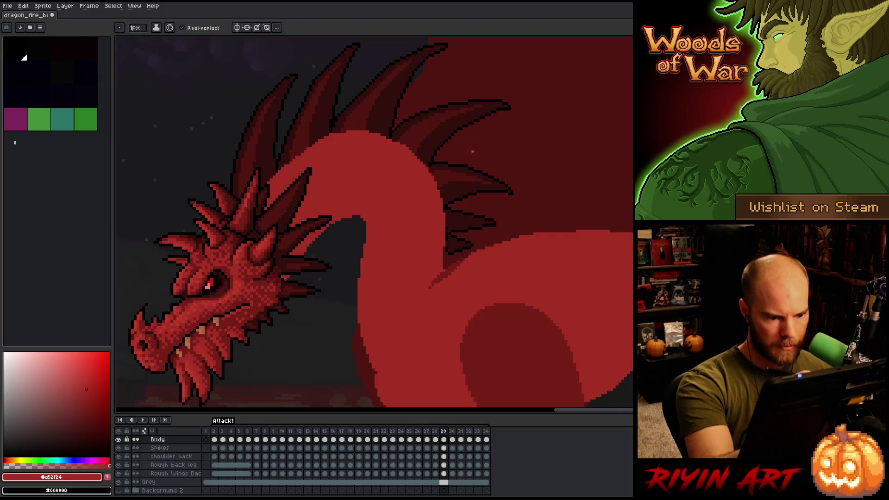
key("b")
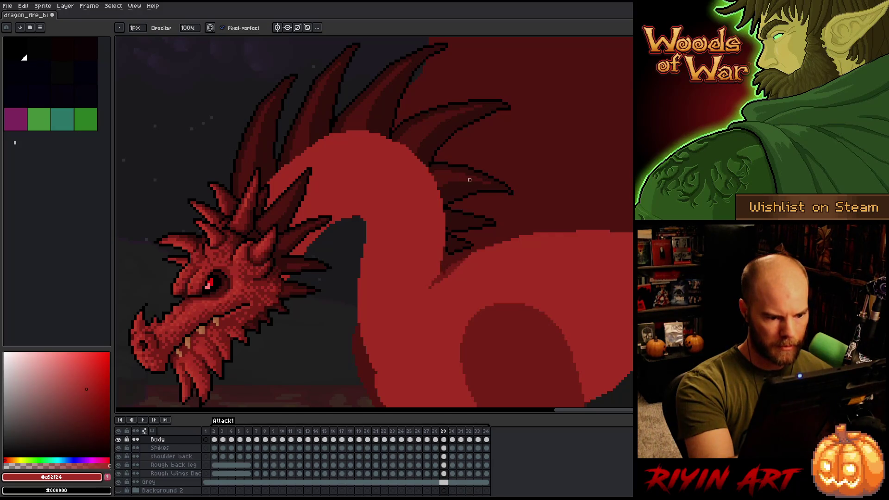
left_click(447, 269, "alt")
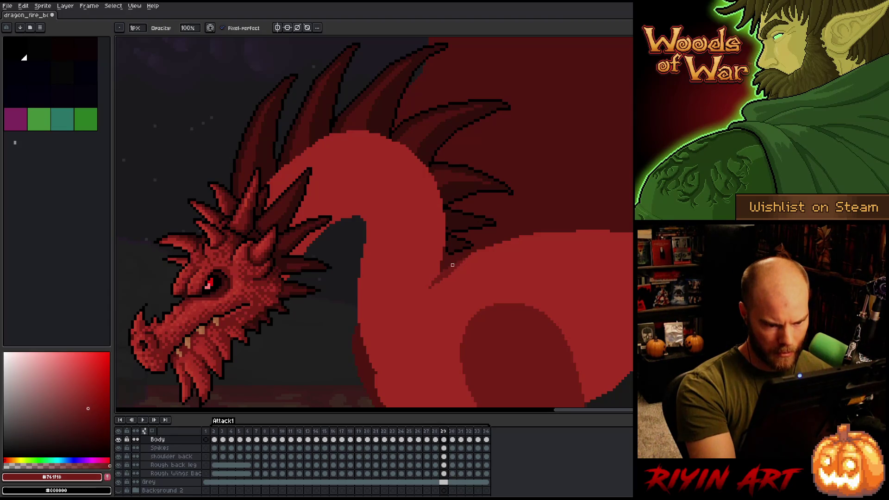
left_click(447, 268, "alt")
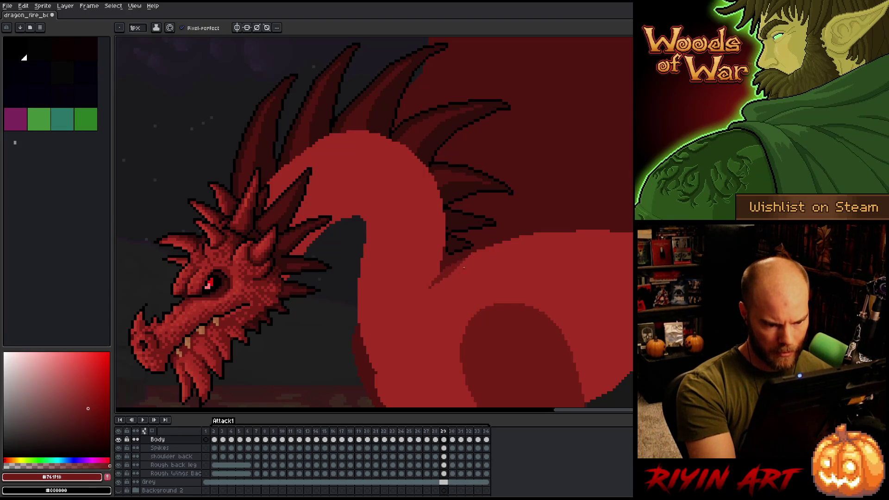
left_click(466, 259, "alt")
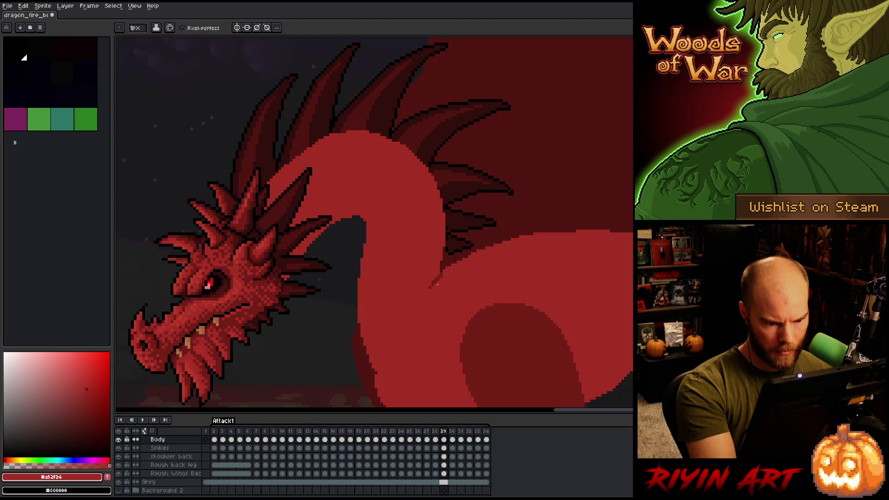
left_click(434, 281, "alt")
- Flip between frames 28 and 29, then pick body red #a52f24 to check the neck colour
key("comma")
key("period")
key("comma")
key("period")
key("comma")
key("period")
left_click(430, 292, "alt")
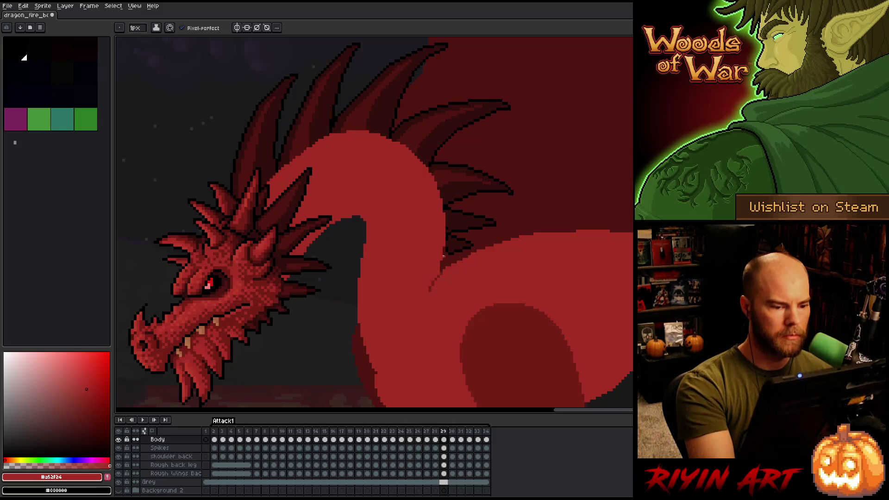
left_click(371, 211, "alt")
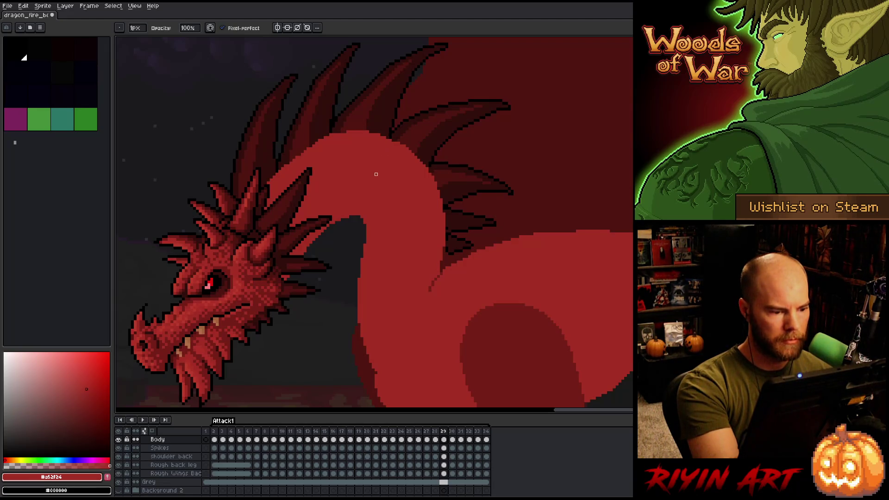
- Lasso the dragon's head and upper neck, then drop the selection unchanged
key("q")
mouse_move(342, 262)
left_mouse_down()
mouse_move(353, 228)
mouse_move(289, 274)
mouse_move(252, 320)
left_mouse_up()
key("ctrl+t")
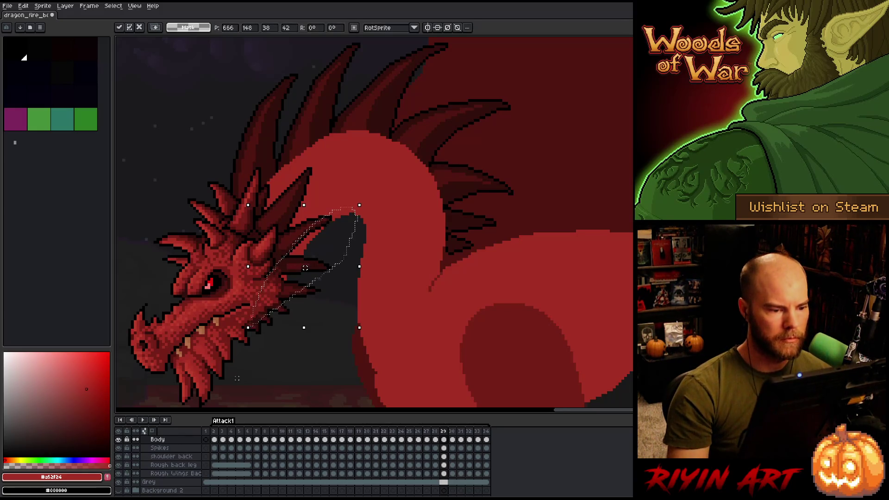
key("ctrl+d")
key("b")
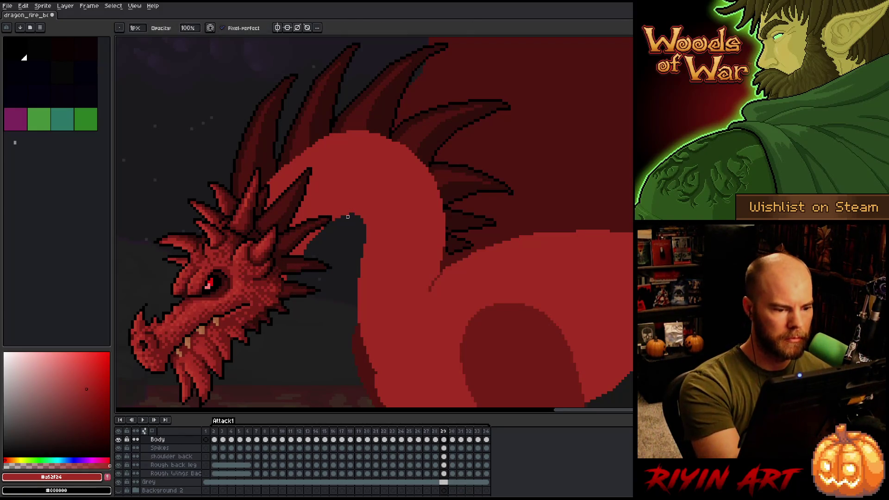
key("e")
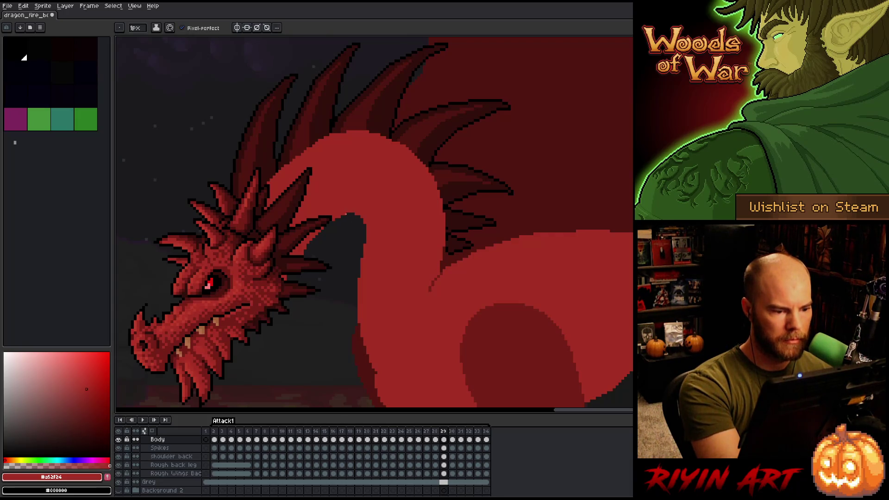
key("b")
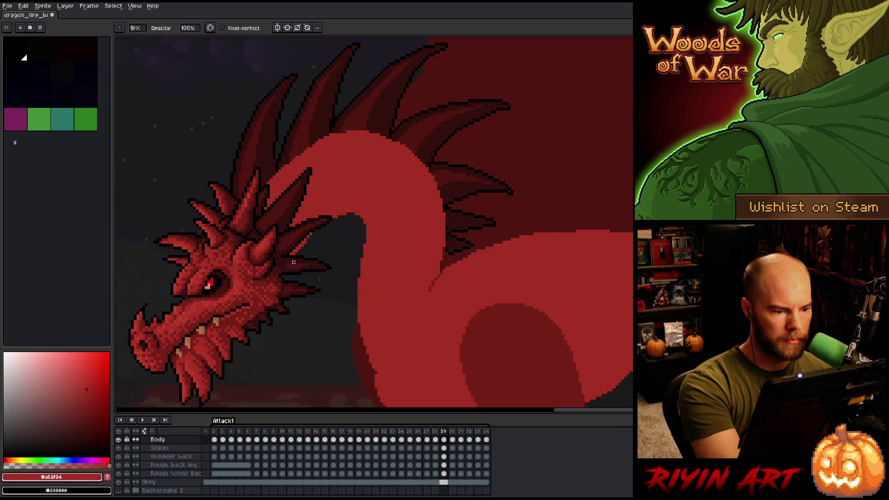
- Refine the spike behind the head with a dark stroke and partial erasing
left_click_drag(307, 241, 293, 254)
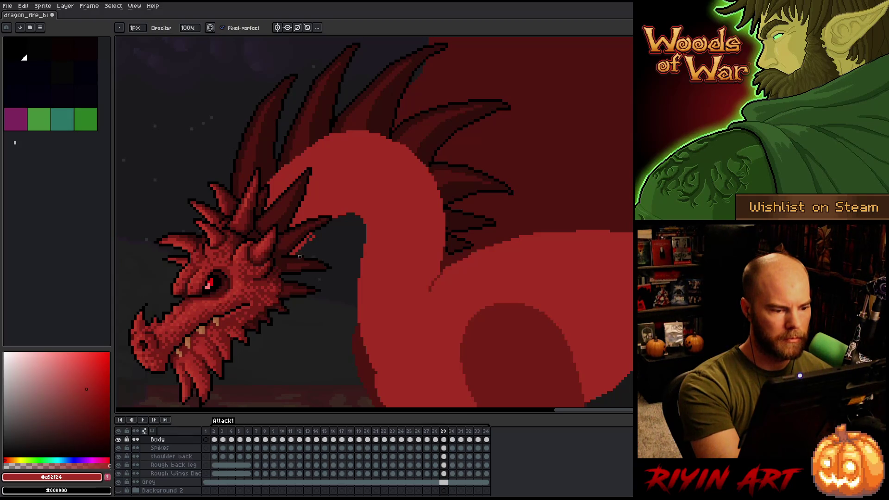
key("e")
left_click_drag(308, 238, 318, 227)
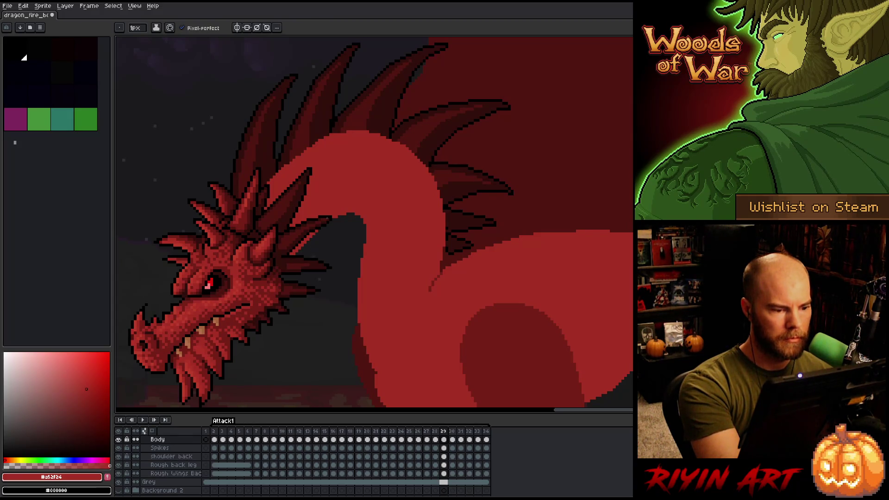
key("b")
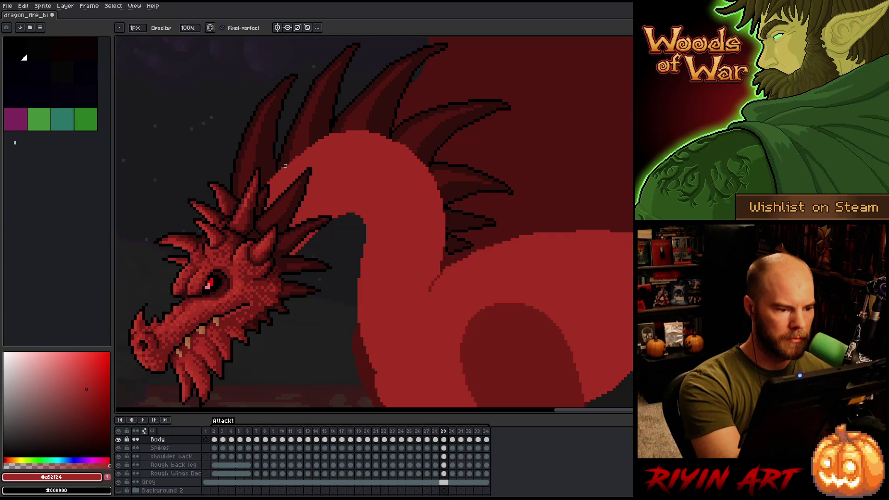
key("e")
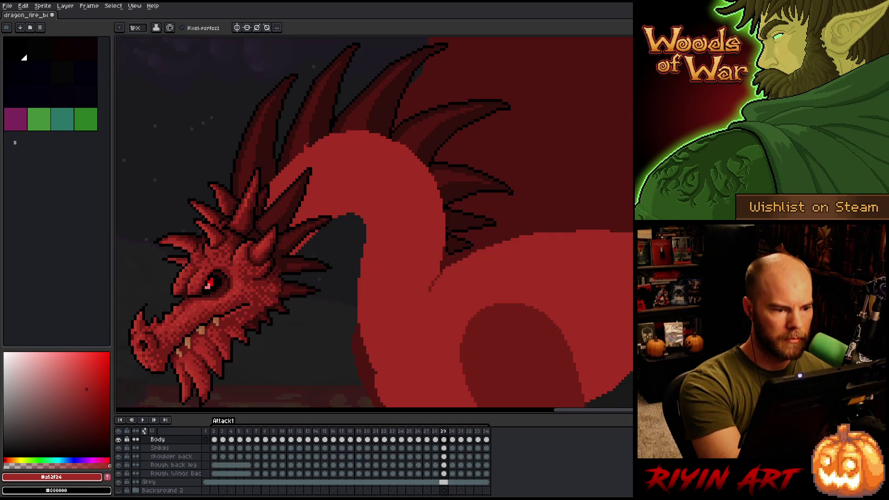
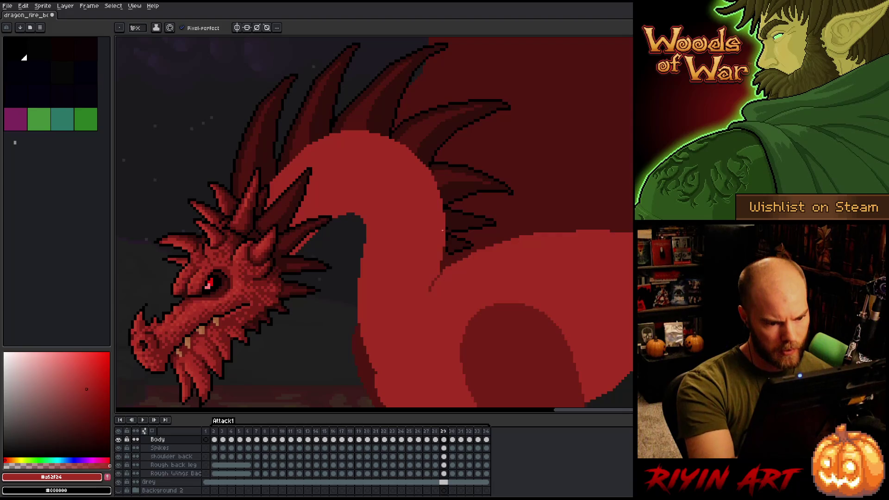
- Flip between frame 29 and its neighbouring frames to compare the dragon's neck pose
key("Right")
key("Left")
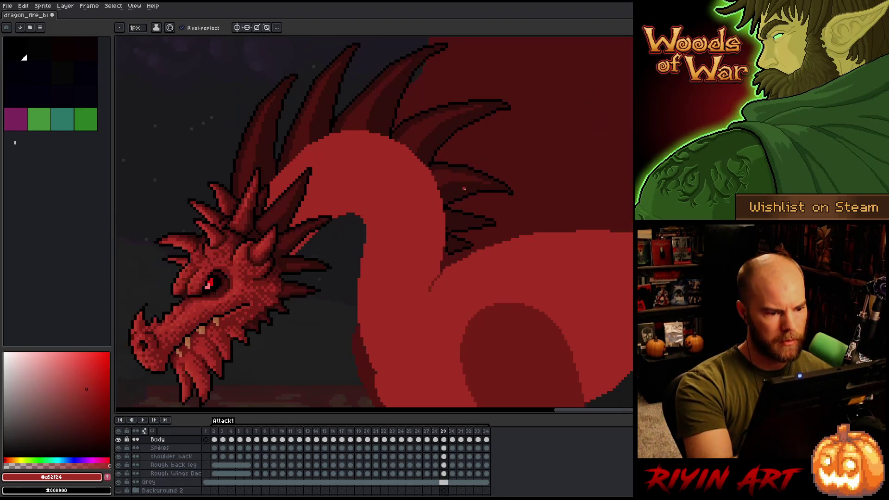
key("Right")
key("Left")
key("Right")
key("Left")
key("Right")
key("Left")
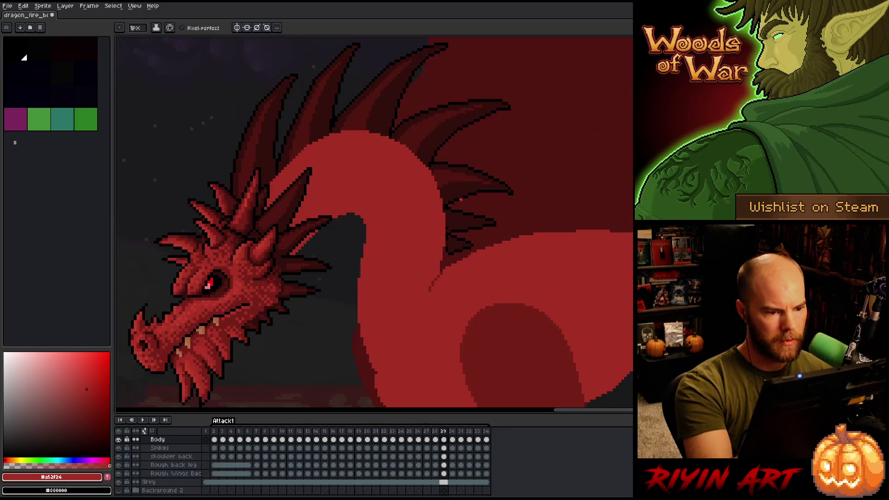
key("Right")
key("Left")
key("Right")
key("Left")
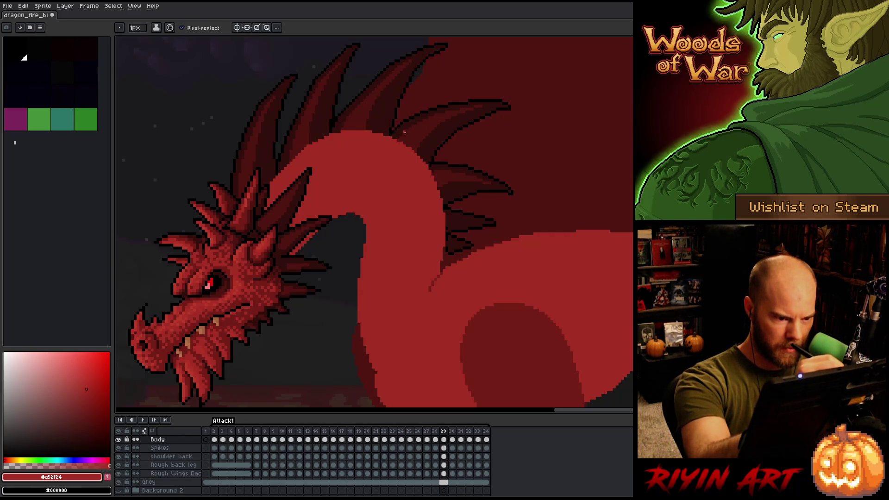
key("comma")
key("period")
key("comma")
key("period")
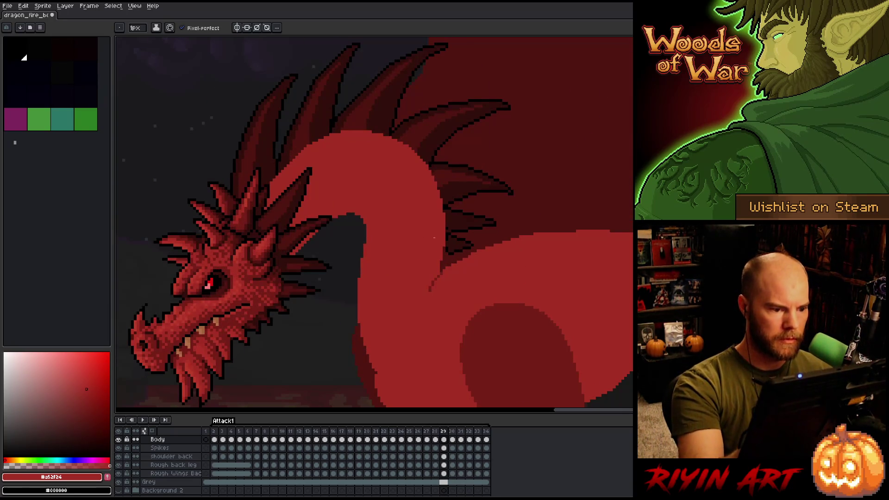
- Lasso the dark gap under the neck and move it up and to the right
key("m")
mouse_move(354, 243)
left_mouse_down()
mouse_move(366, 199)
mouse_move(336, 207)
mouse_move(323, 251)
left_mouse_up()
left_click_drag(368, 213, 370, 209)
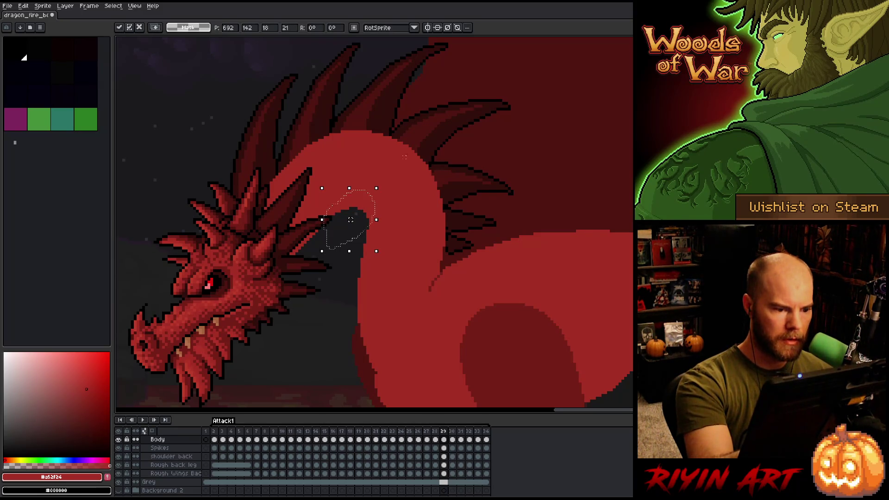
key("b")
- Recheck the tightened neck curve against the neighbouring frame
key("comma")
key("period")
key("comma")
key("period")
- Return to the pencil and play the attack animation to review it
key("b")
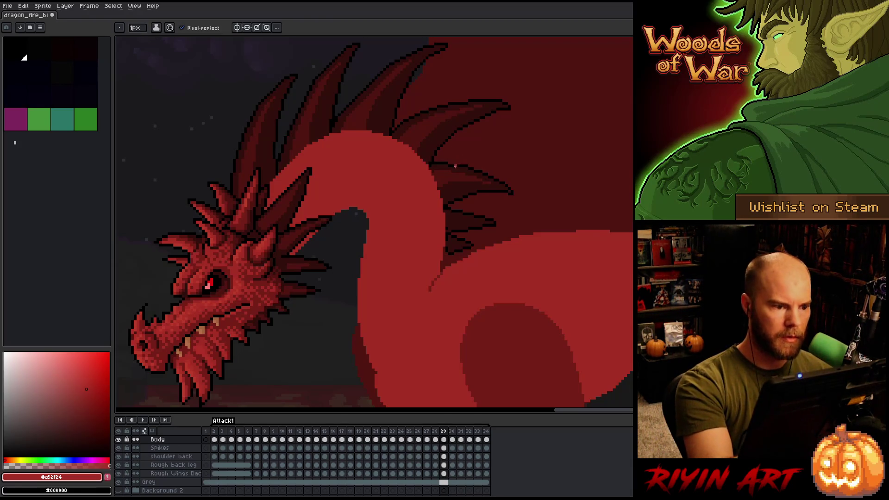
scroll(454, 172, "down", 3)
key("Return")
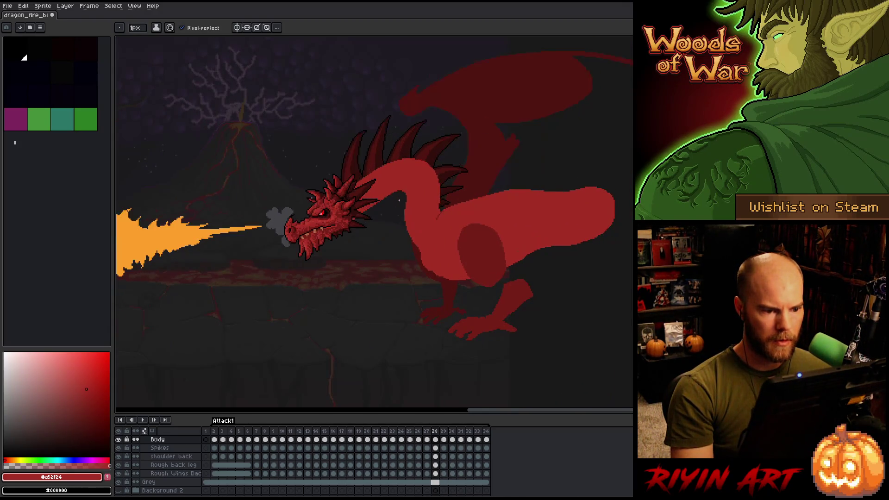
- Zoom around the dragon and lasso the spikes along the top of its neck on frame 29
scroll(418, 163, "up", 2)
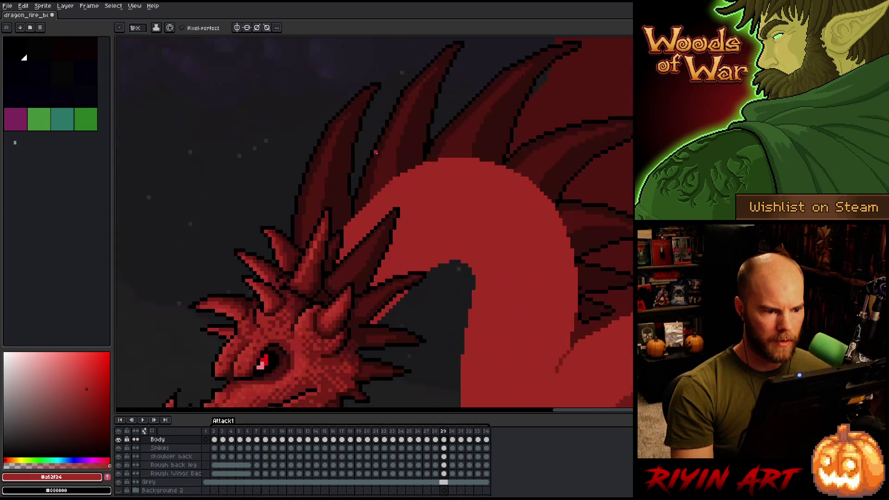
scroll(412, 195, "down", 2)
scroll(410, 200, "up", 2)
scroll(410, 200, "down", 2)
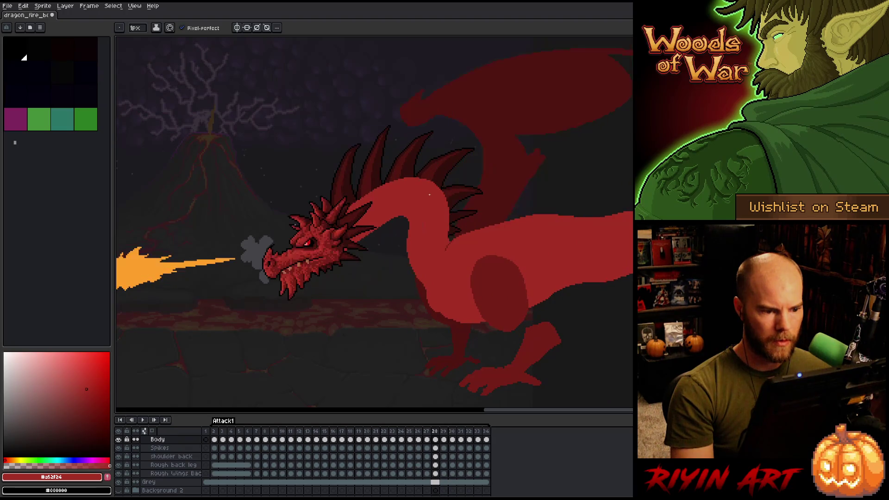
scroll(416, 189, "up", 2)
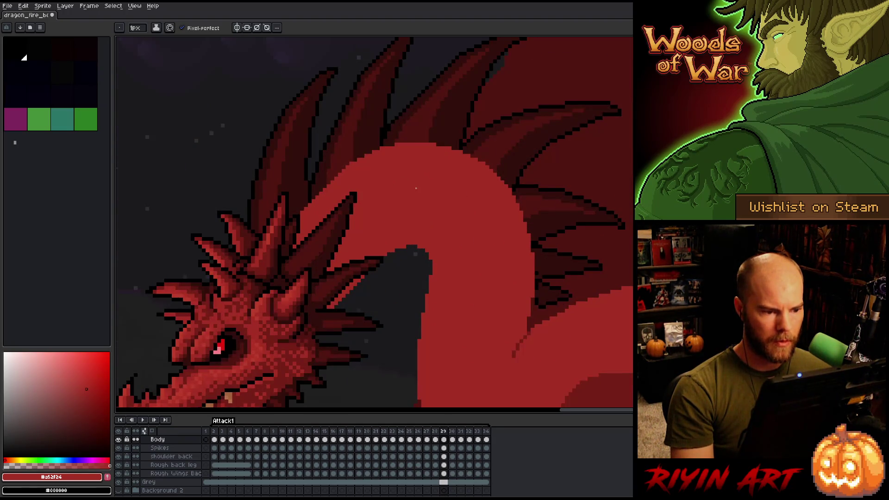
key("q")
mouse_move(407, 122)
left_mouse_down()
mouse_move(351, 198)
mouse_move(245, 260)
left_mouse_up()
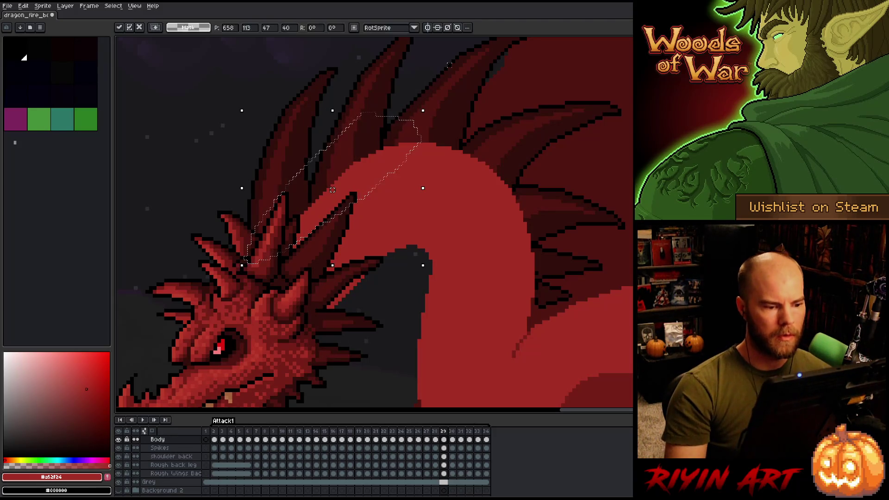
- Compare neighbouring frames, then move to frame 30 and center the neck with the pencil
key("Left")
key("Right")
scroll(470, 151, "down", 3)
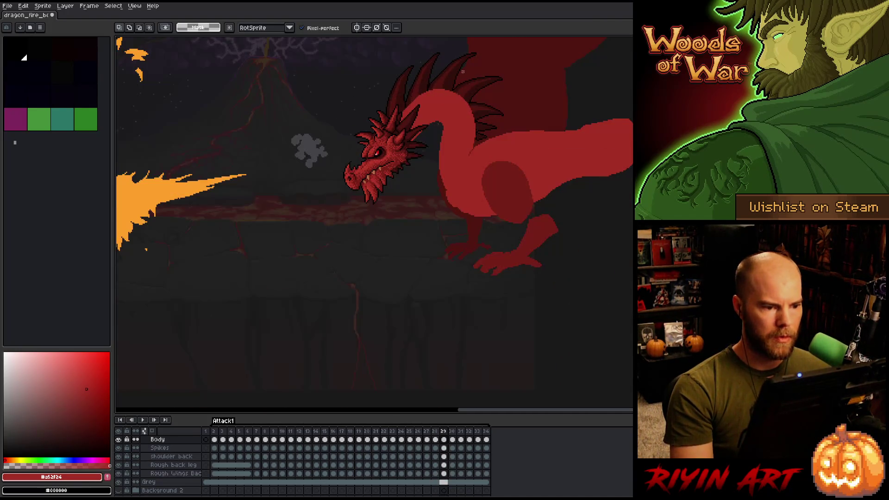
key("Right")
scroll(470, 152, "up", 3)
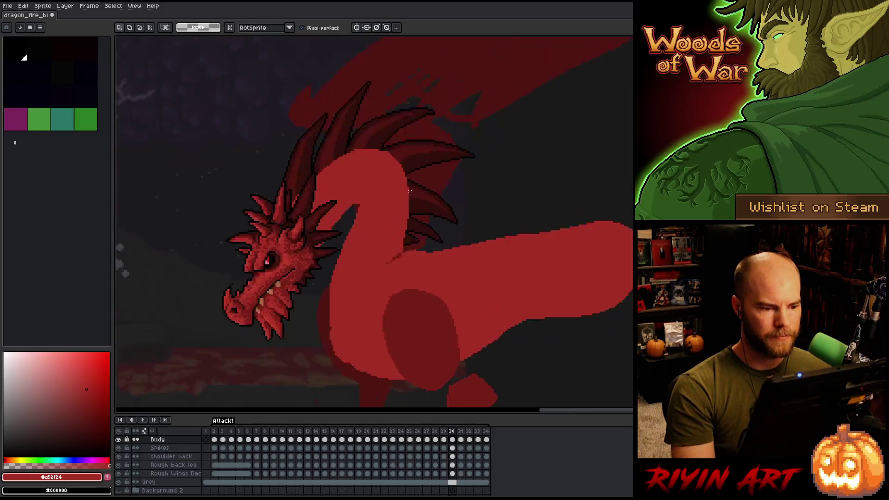
key("b")
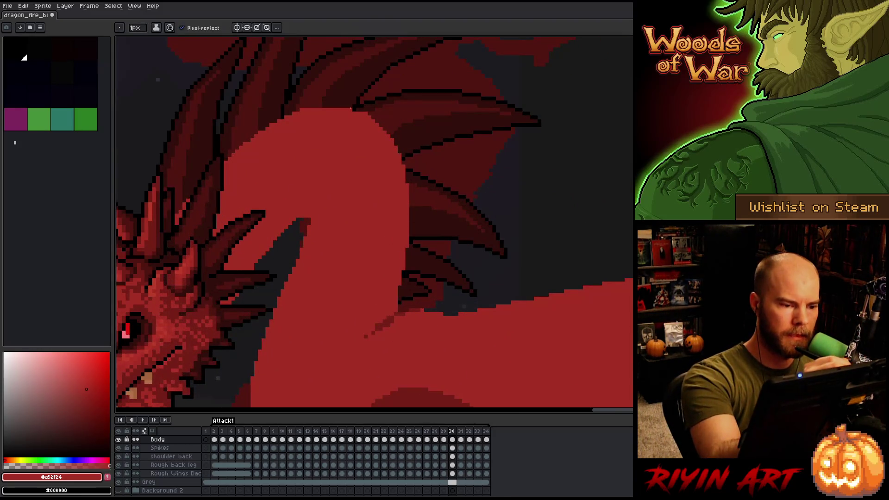
left_click_drag(364, 136, 391, 119)
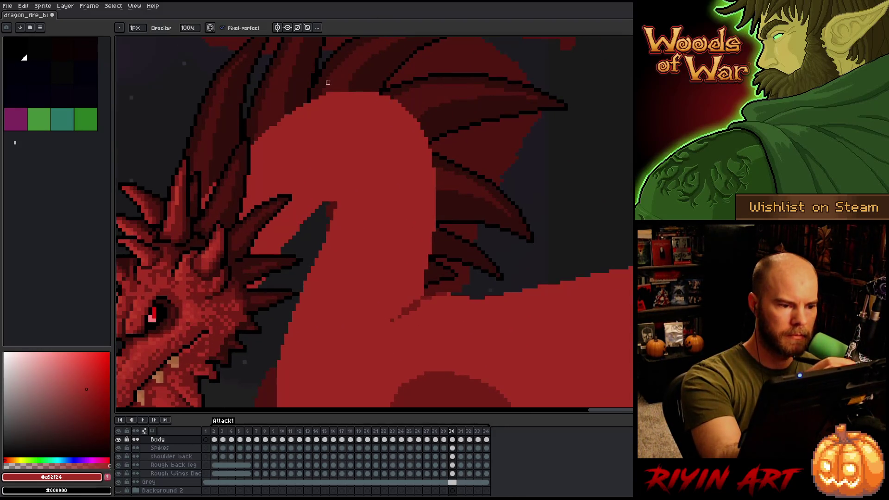
key("e")
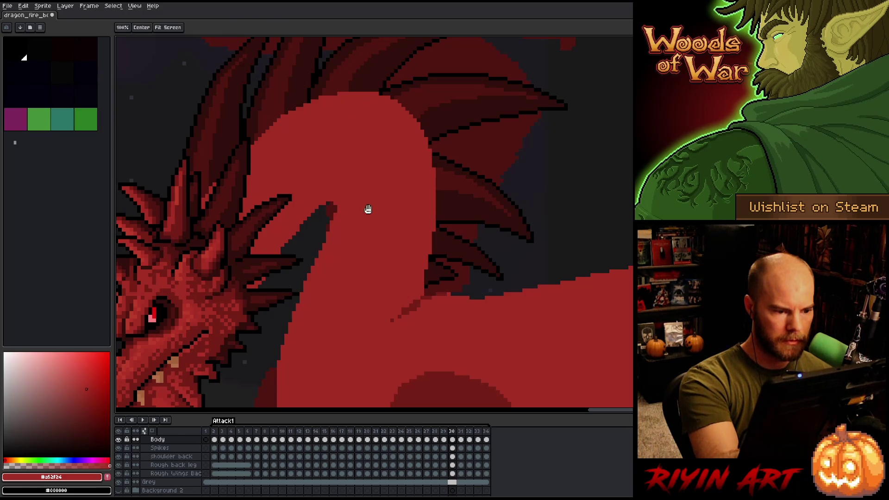
- Pan around frame 30's head, neck and spikes, switching between pencil and eraser
left_click_drag(367, 209, 401, 123)
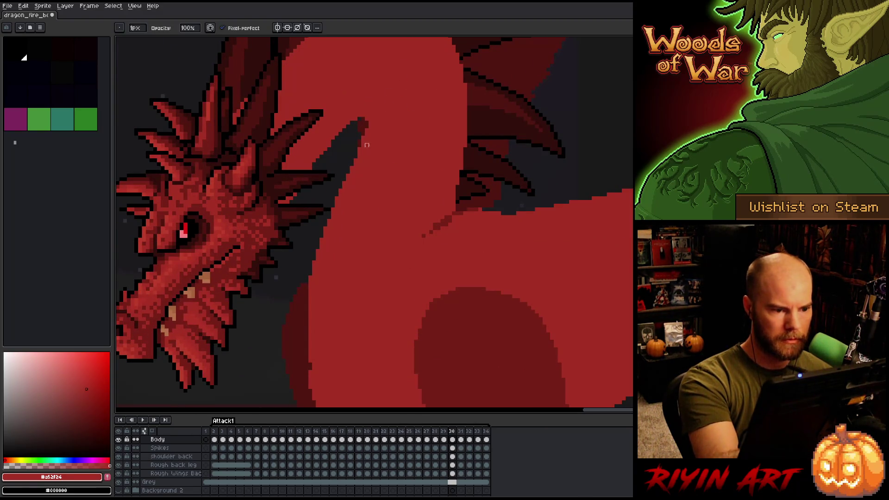
key("e")
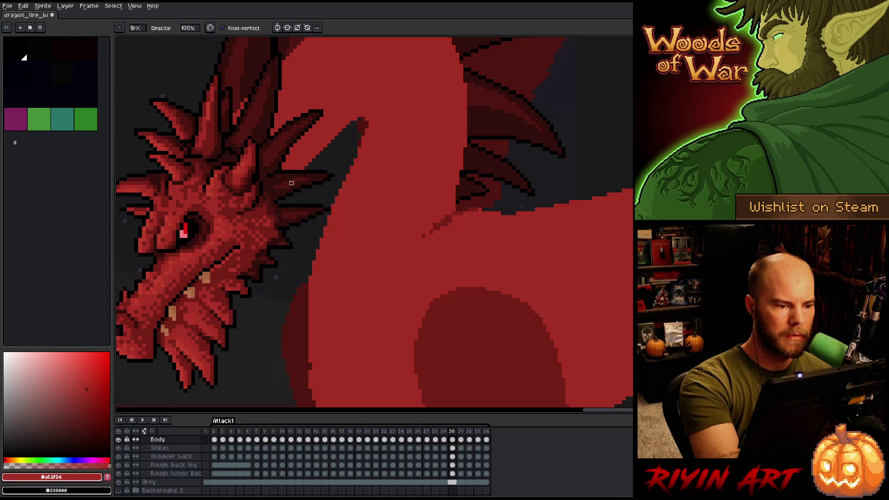
left_click_drag(363, 130, 363, 221)
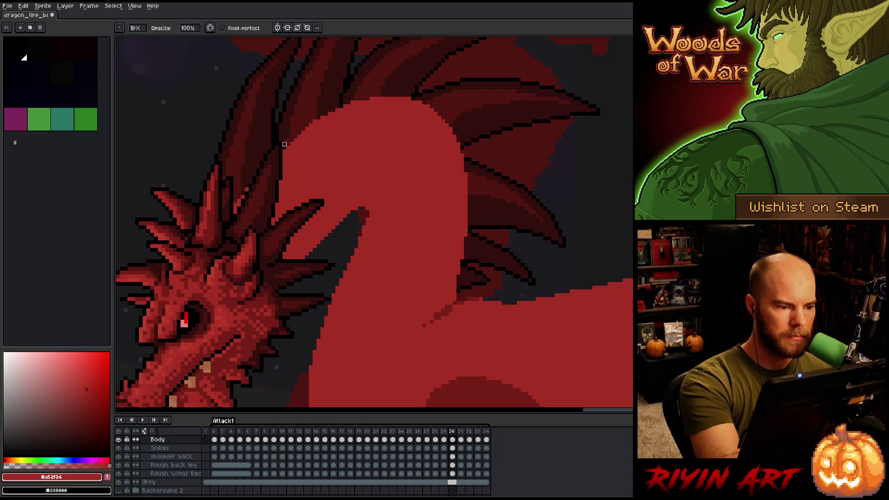
key("e")
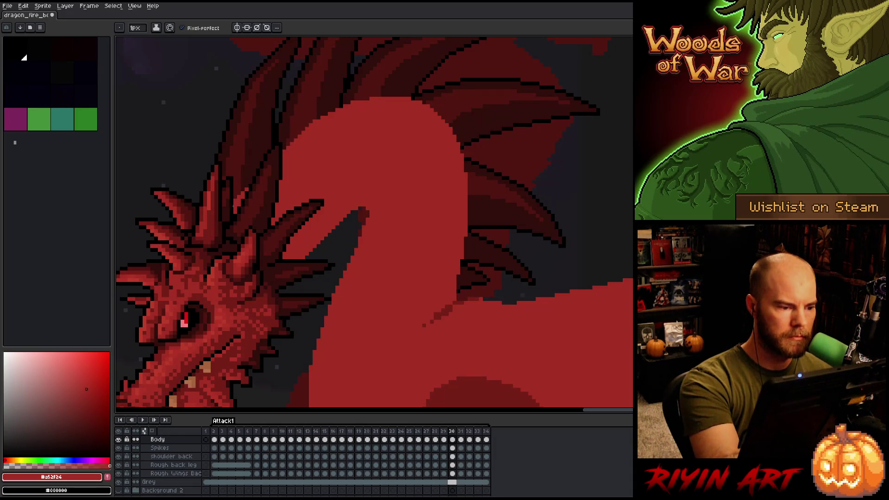
key("b")
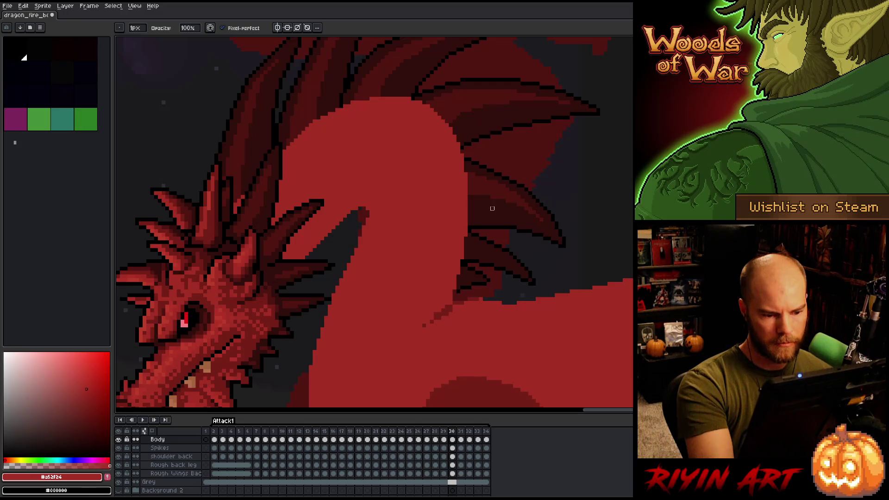
key("e")
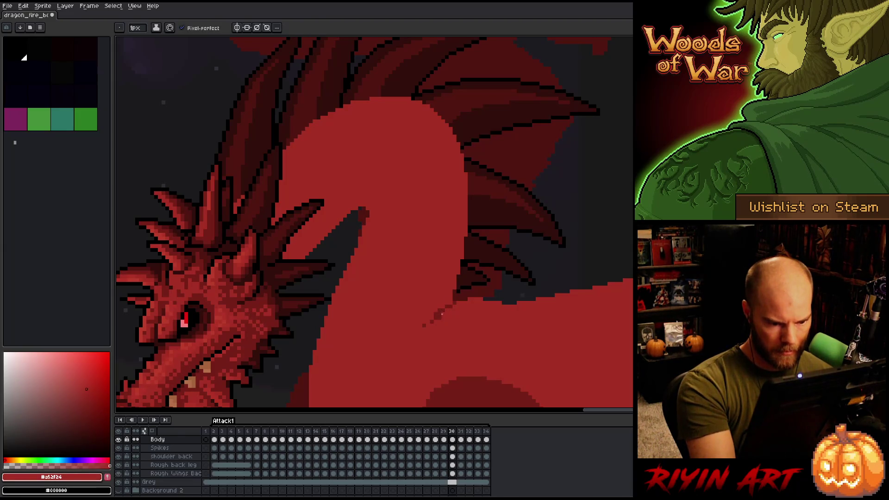
- Eyedrop dark red #761f18 and repaint the stray pixels at the neck-body seam
left_click(433, 317, "alt")
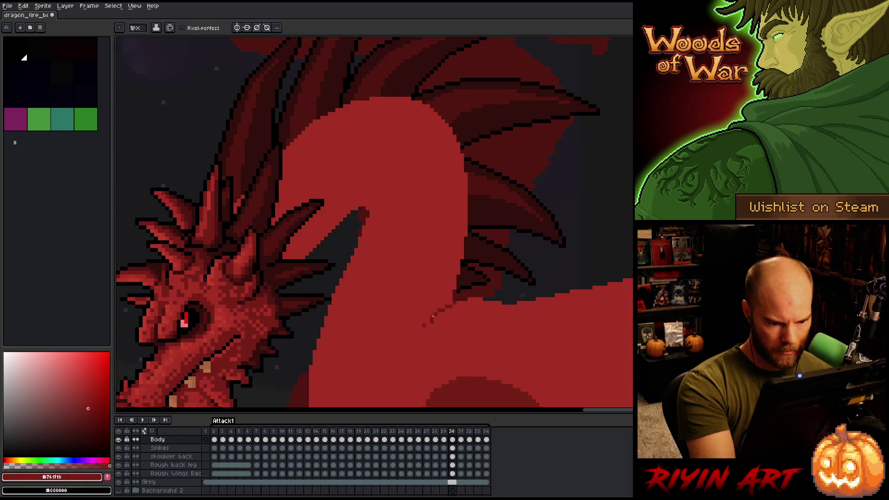
left_click(438, 319, "alt")
left_click(439, 311)
left_click(432, 312, "alt")
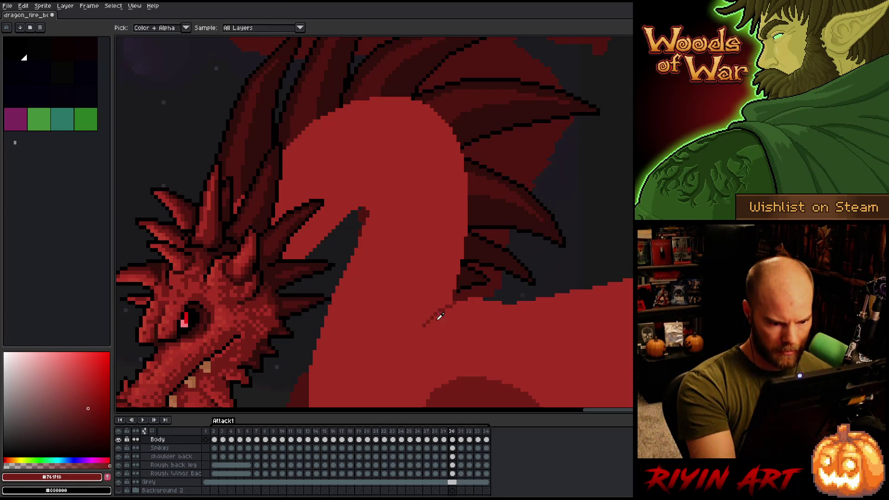
left_click(434, 323, "alt")
- Check the seam fix against the neighbouring frame and pan to the dragon's head
key("Left")
key("Right")
key("Left")
key("Right")
left_click_drag(471, 309, 499, 184)
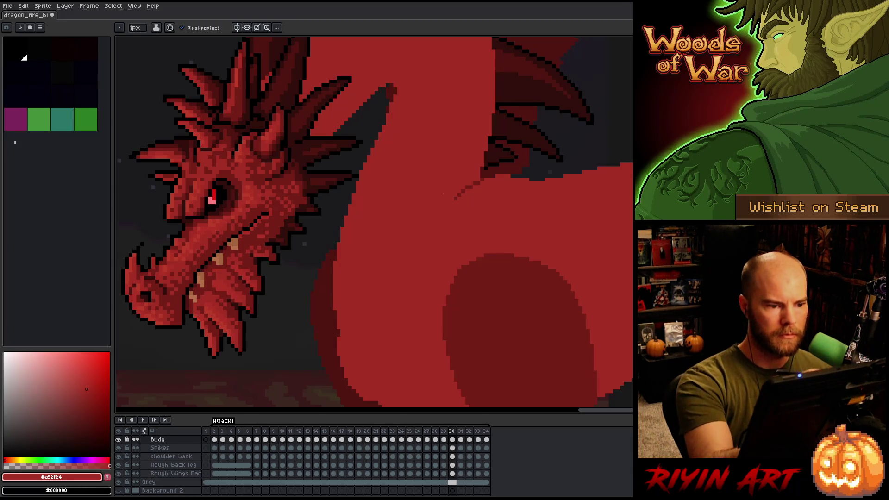
scroll(441, 217, "down", 3)
- Flip between frame 30 and its neighbours to compare the neck shape
scroll(440, 185, "up", 4)
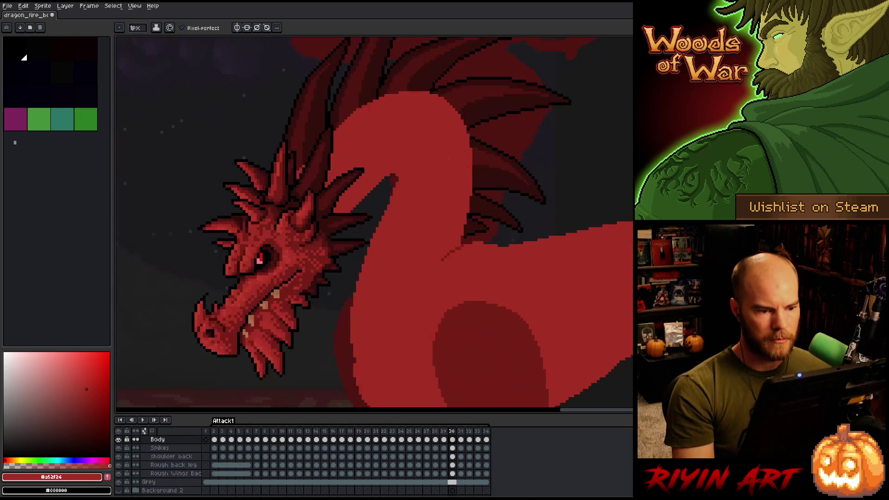
scroll(439, 160, "down", 2)
scroll(442, 162, "down", 1)
scroll(457, 169, "up", 1)
key("Left")
key("Right")
key("Left")
key("Right")
key("Left")
key("Left")
key("Right")
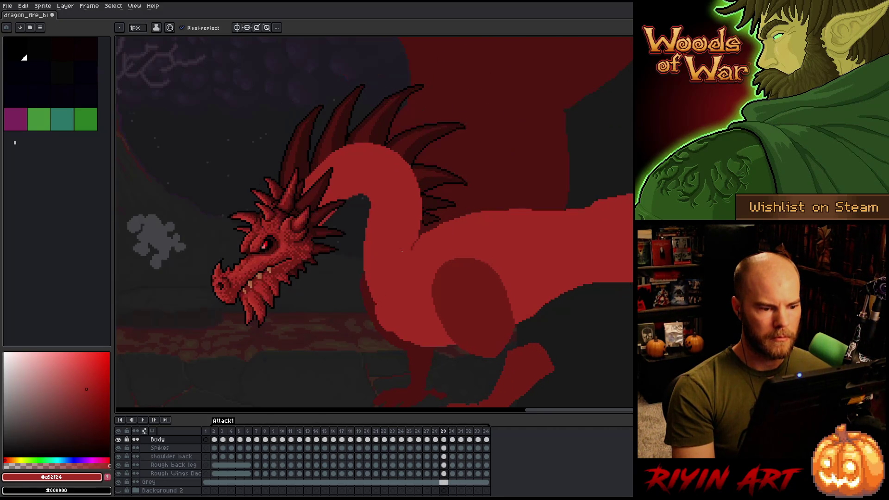
key("Left")
key("Right")
key("Right")
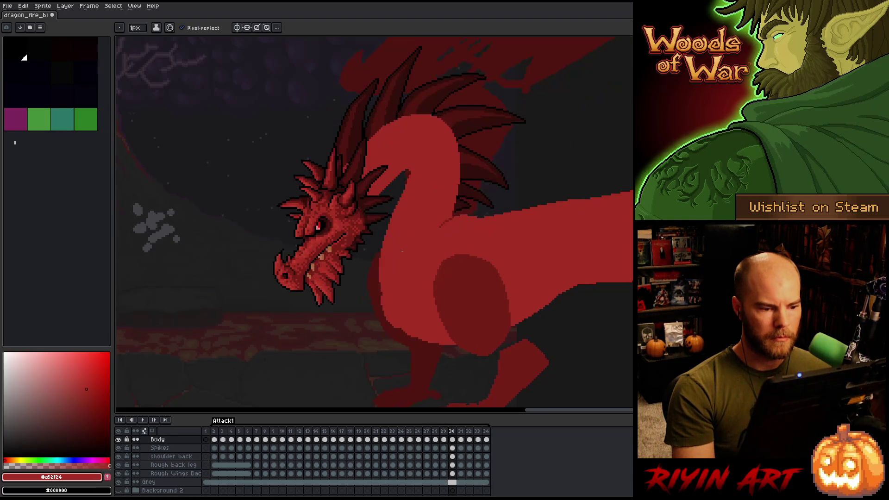
key("Left")
key("Right")
scroll(442, 176, "up", 2)
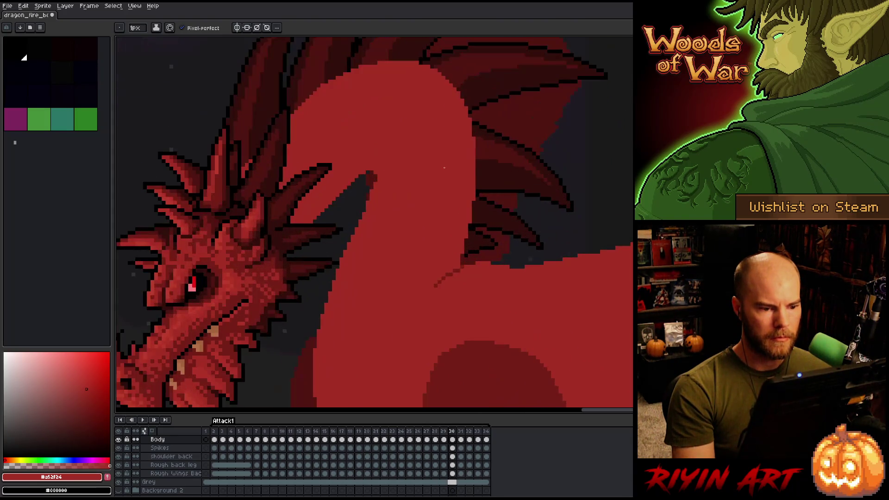
- Try lasso selections around the neck's inner edge, then deselect without changes
key("q")
mouse_move(461, 166)
left_mouse_down()
mouse_move(485, 210)
mouse_move(458, 256)
left_mouse_up()
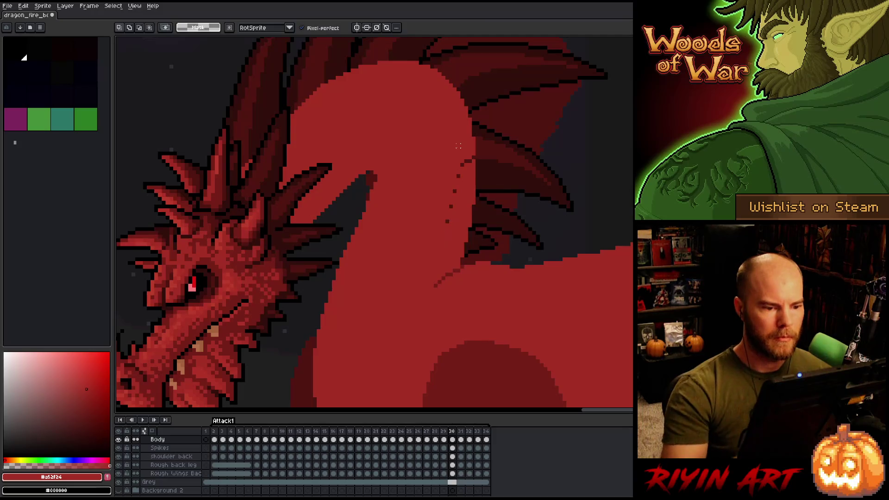
key("b")
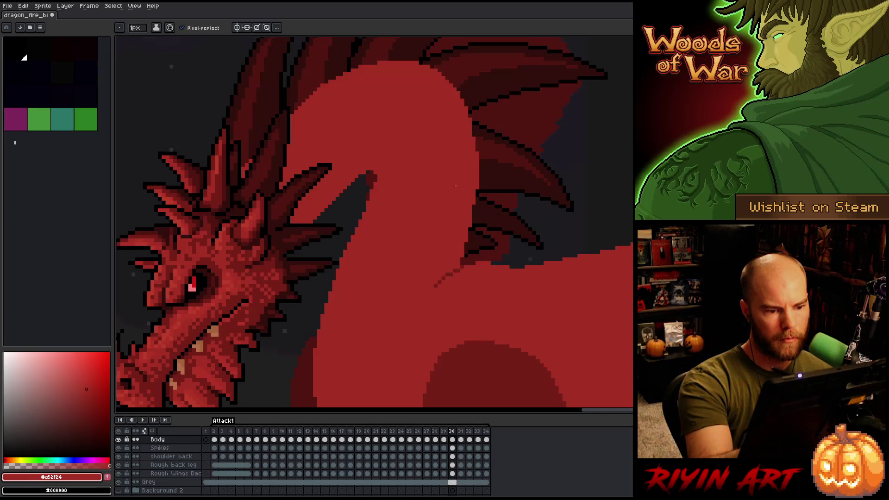
key("q")
mouse_move(363, 184)
left_mouse_down()
mouse_move(388, 174)
mouse_move(313, 389)
mouse_move(305, 348)
mouse_move(342, 237)
left_mouse_up()
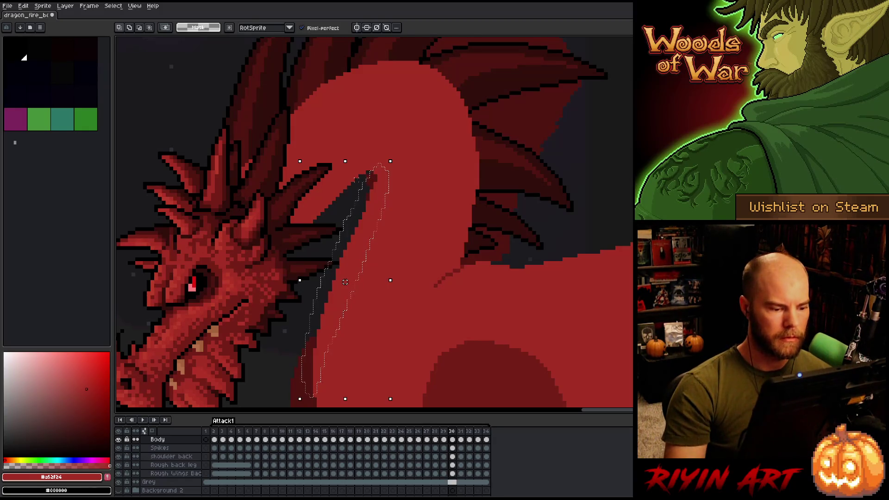
left_click(349, 281)
key("ctrl+d")
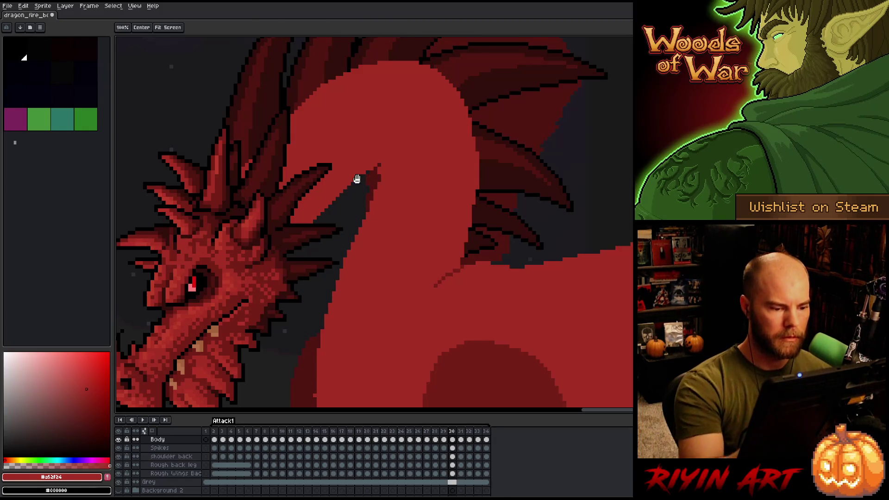
scroll(357, 183, "down", 3)
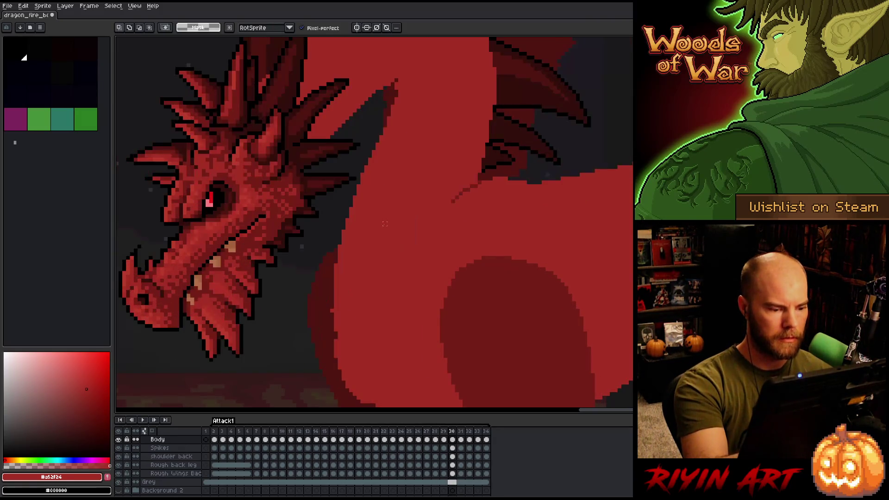
- Darken a few pixels along the inner edge of the neck with the pencil
key("b")
key("e")
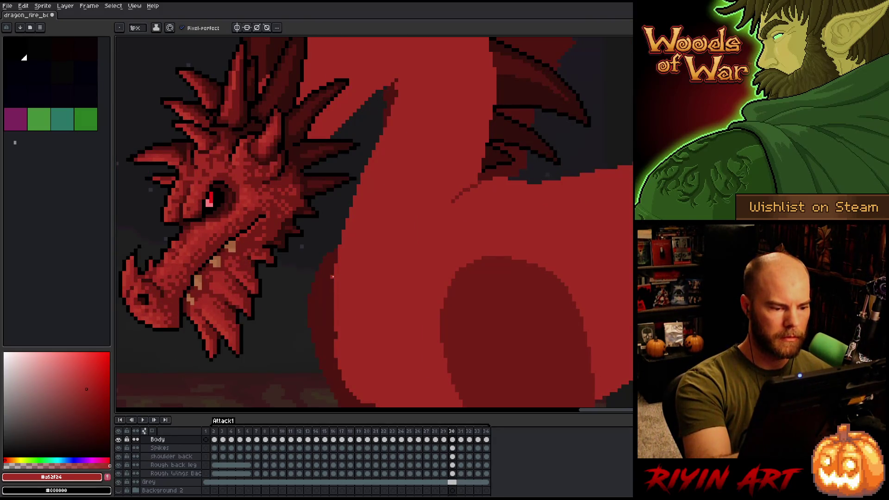
left_click_drag(401, 198, 382, 268)
mouse_move(377, 154)
left_mouse_down()
mouse_move(376, 165)
mouse_move(378, 151)
left_mouse_up()
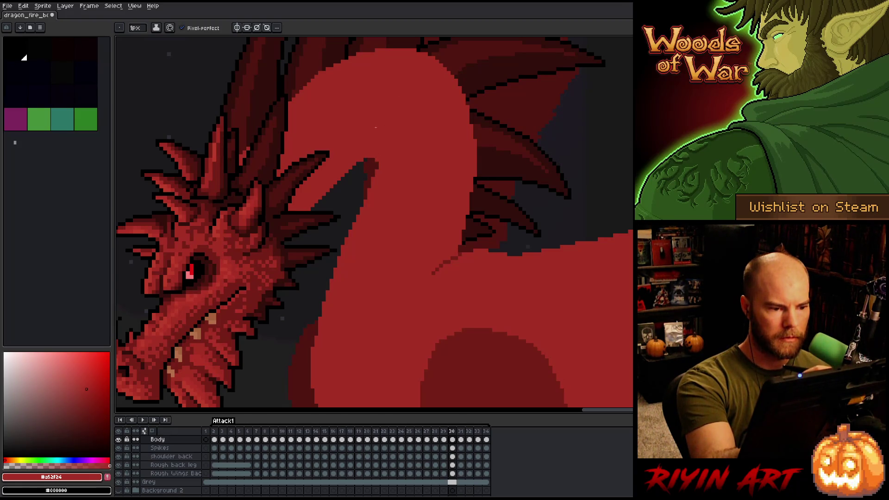
scroll(478, 230, "down", 2)
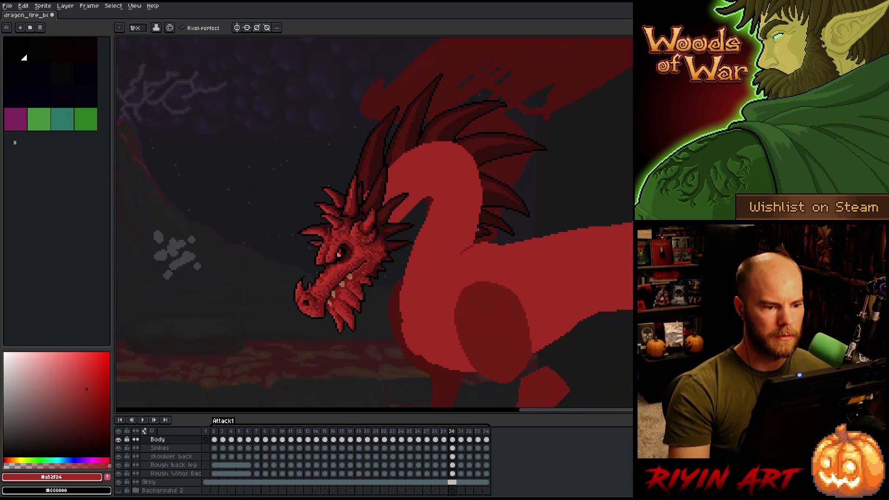
scroll(454, 202, "up", 2)
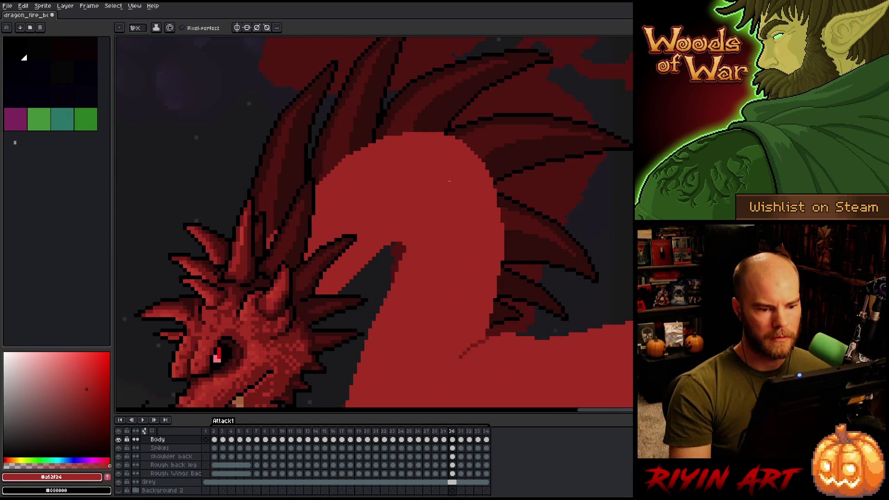
- Loop a trial selection around the back spikes, then drop it
key("e")
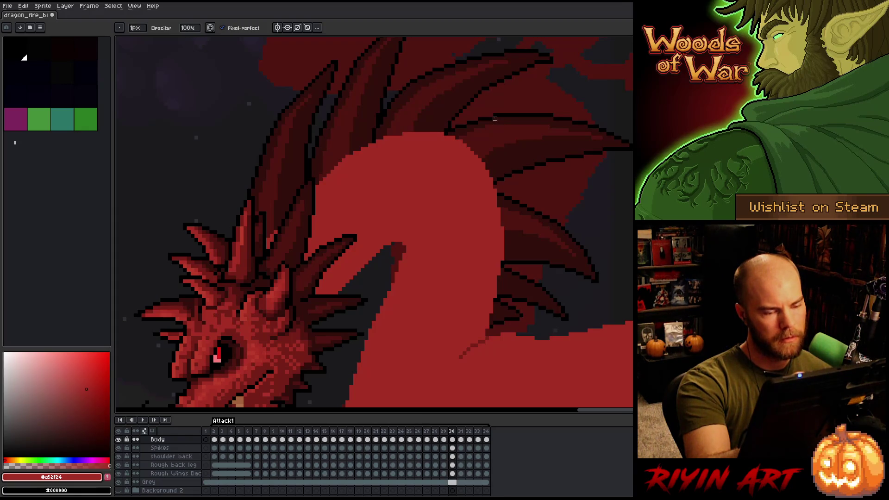
key("q")
mouse_move(509, 125)
left_mouse_down()
mouse_move(519, 246)
mouse_move(440, 205)
mouse_move(350, 206)
mouse_move(357, 110)
mouse_move(493, 83)
left_mouse_up()
key("ctrl+t")
key("ctrl+d")
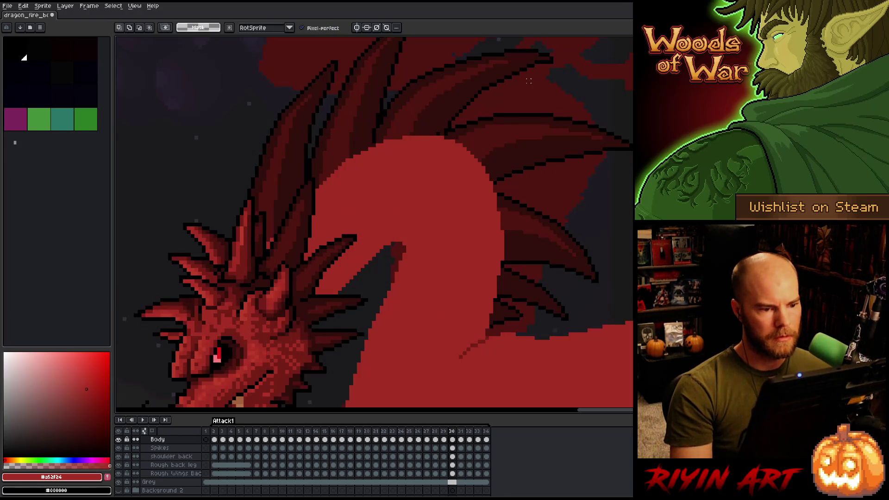
scroll(528, 82, "down", 4)
scroll(336, 197, "up", 2)
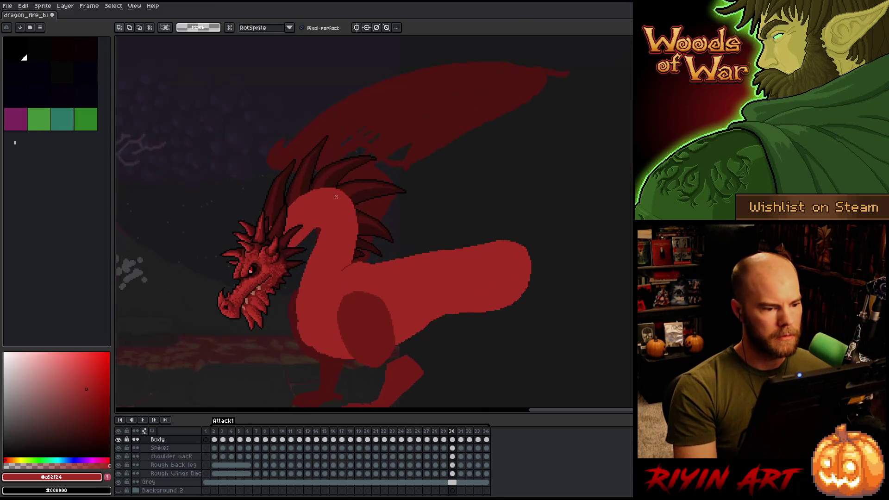
- Step to frame 31 and flip repeatedly against frame 30 to compare the neck
key("period")
scroll(281, 218, "up", 3)
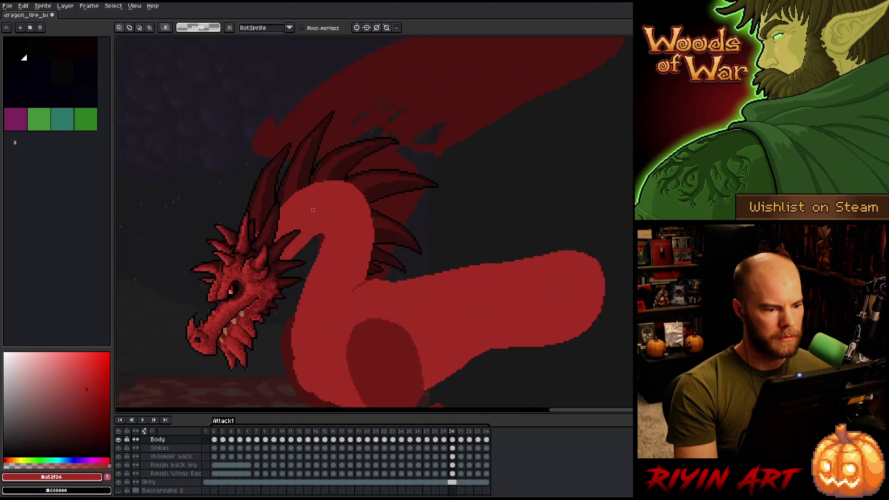
scroll(354, 210, "down", 3)
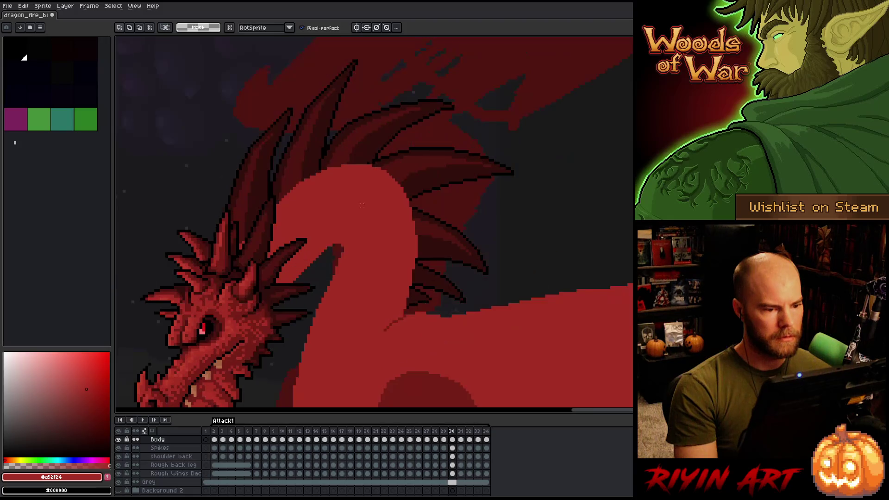
key("comma")
scroll(366, 181, "up", 4)
scroll(366, 181, "down", 3)
key("period")
key("comma")
key("period")
key("comma")
key("period")
key("comma")
key("period")
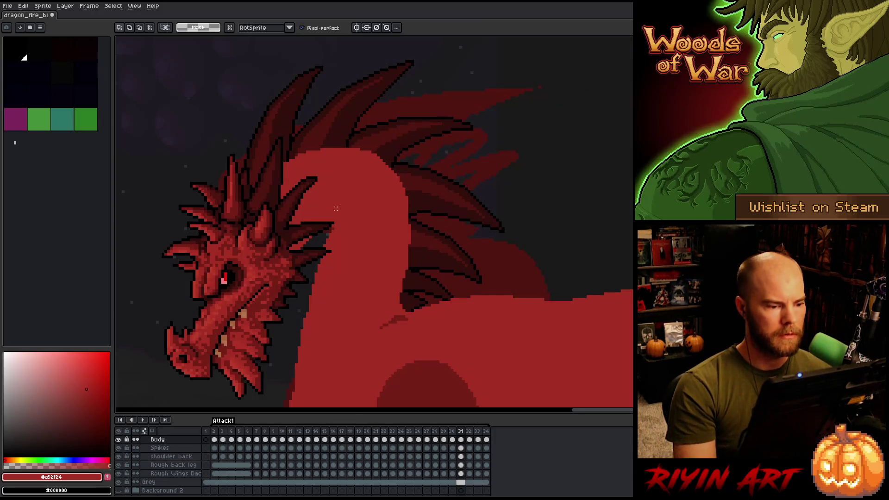
key("comma")
key("period")
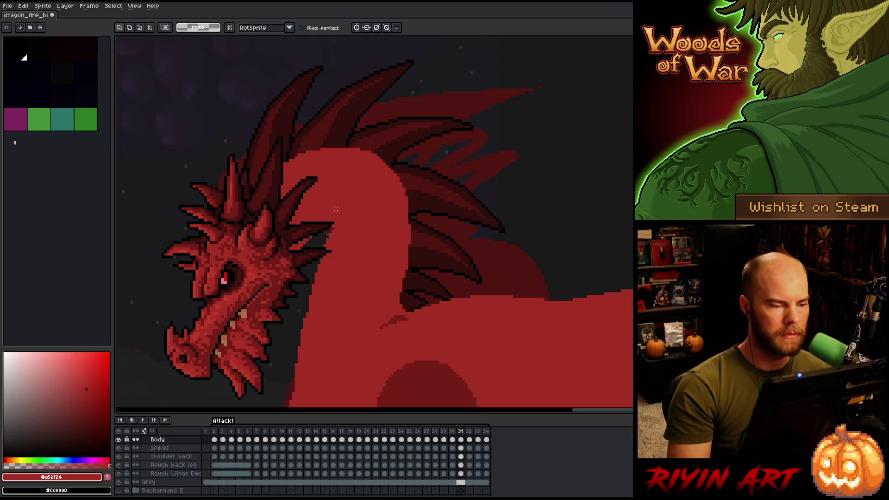
- Retouch frame 31's neck edge beside the spikes with dark red #761f18 and body red #a52f24
mouse_move(398, 118)
left_mouse_down()
mouse_move(431, 236)
mouse_move(375, 206)
mouse_move(293, 183)
mouse_move(366, 81)
left_mouse_up()
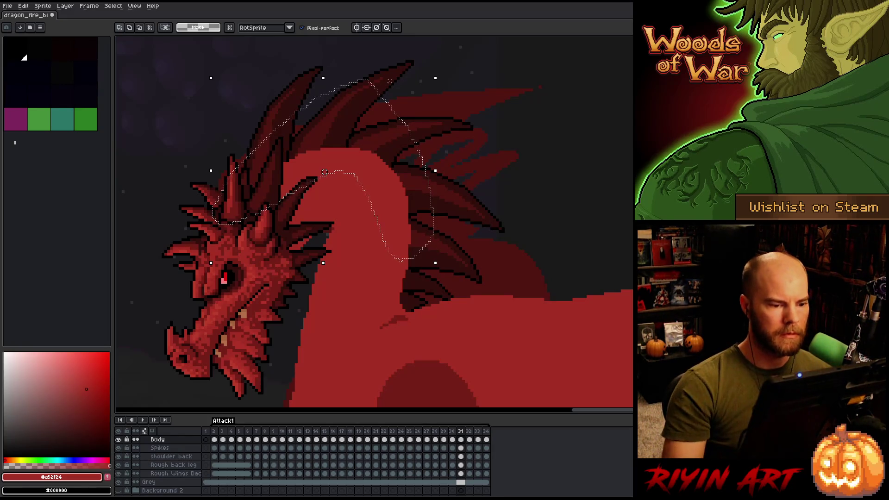
key("ctrl+d")
key("b")
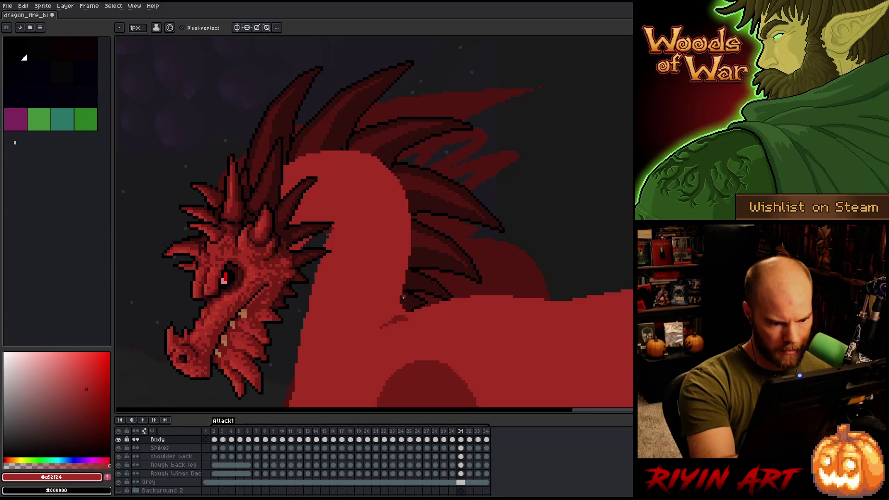
key("e")
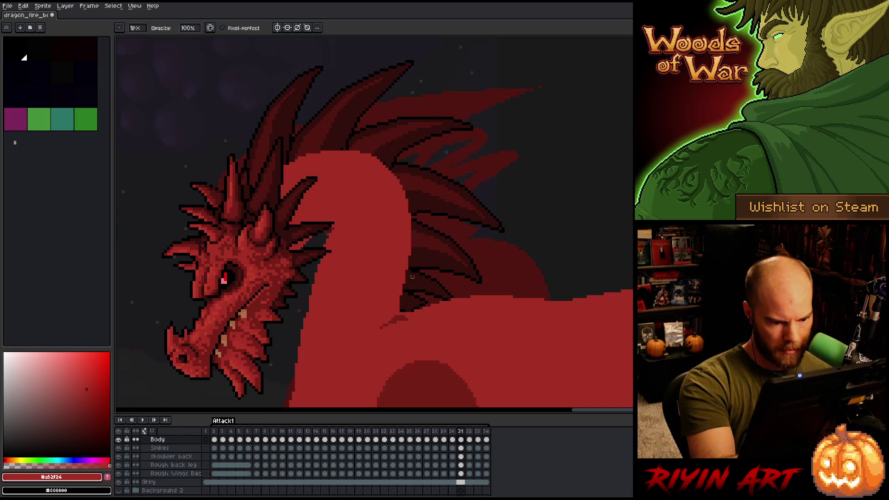
key("b")
left_click(404, 314, "alt")
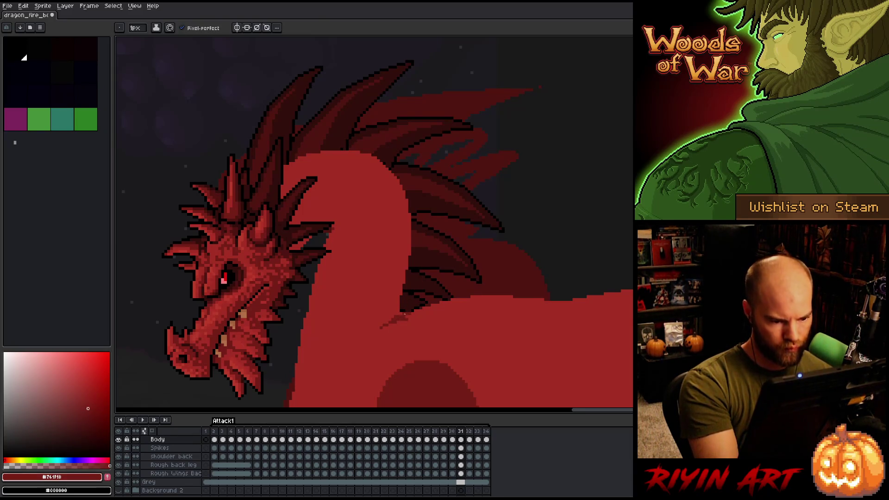
left_click(402, 317, "alt")
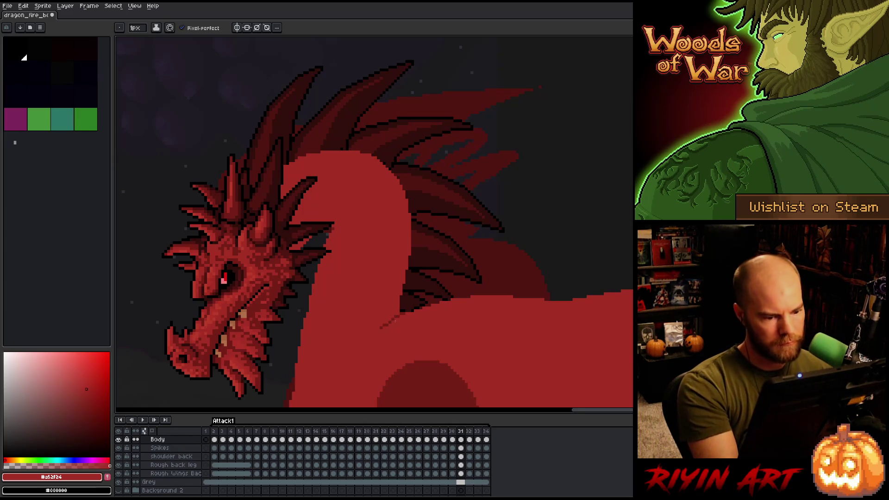
left_click(387, 324, "alt")
- Compare frame 31 with its neighbour, then try a lasso across the neck and clear it
key("Left")
key("Right")
key("Left")
key("Right")
key("Left")
key("Right")
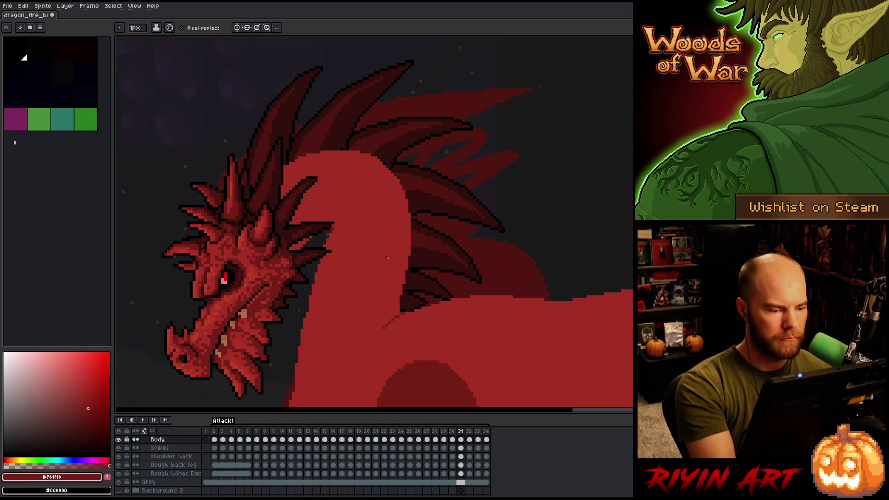
key("q")
mouse_move(302, 300)
left_mouse_down()
mouse_move(335, 225)
mouse_move(340, 292)
mouse_move(308, 368)
mouse_move(311, 260)
left_mouse_up()
key("ctrl+d")
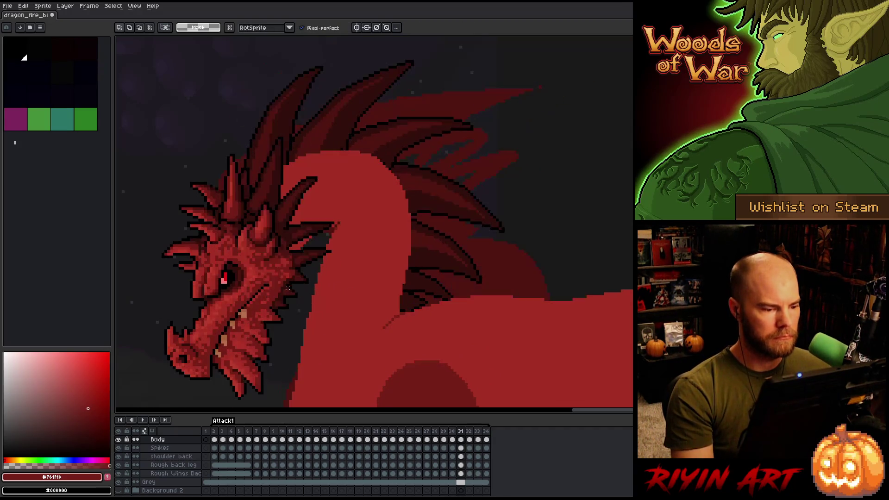
- Recolour two outline pixels at the horn edge with the brighter red #a52f24
key("h")
left_click_drag(348, 280, 435, 228)
scroll(436, 228, "up", 3)
key("i")
left_click(470, 112)
key("b")
left_click_drag(460, 123, 460, 131)
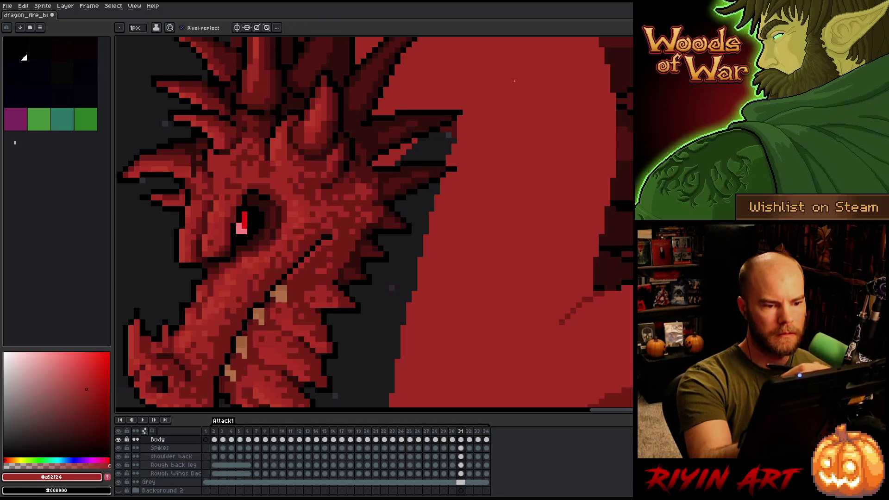
- Erase the stray red pixels where the neck meets the wing spikes on frame 31
left_click_drag(514, 81, 514, 55)
key("e")
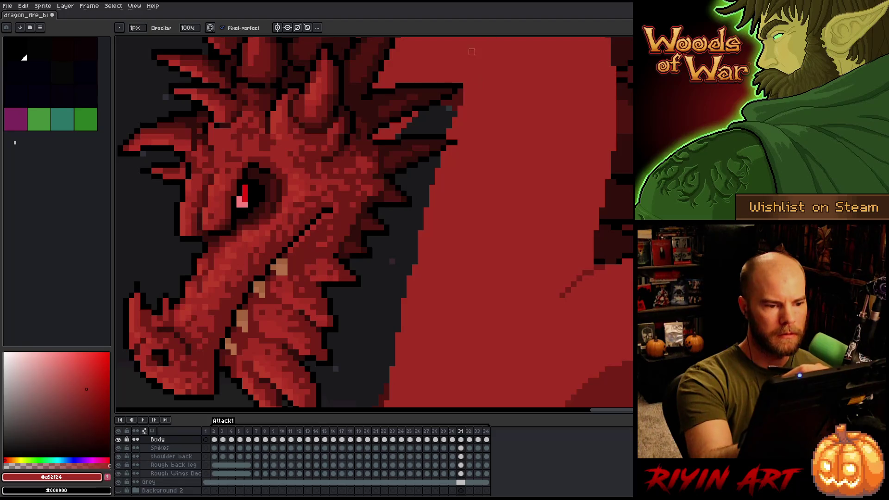
mouse_move(435, 162)
left_mouse_down()
mouse_move(494, 113)
mouse_move(439, 187)
left_mouse_up()
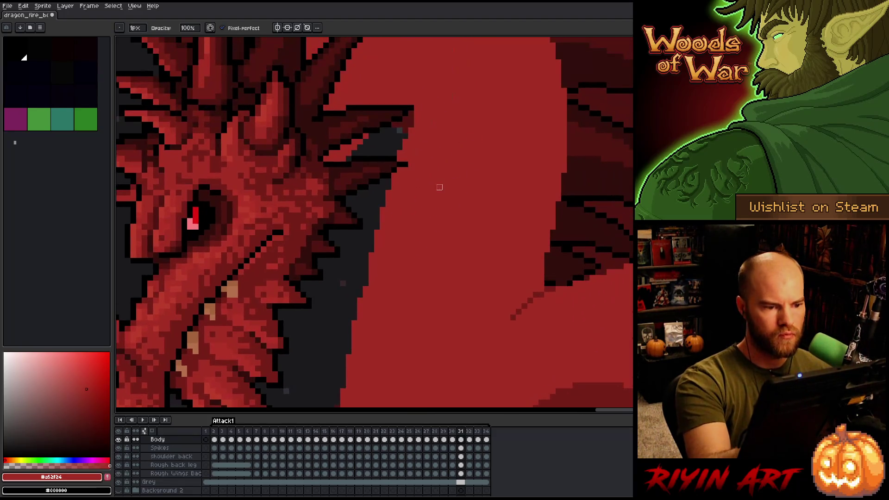
scroll(439, 188, "down", 2)
key("b")
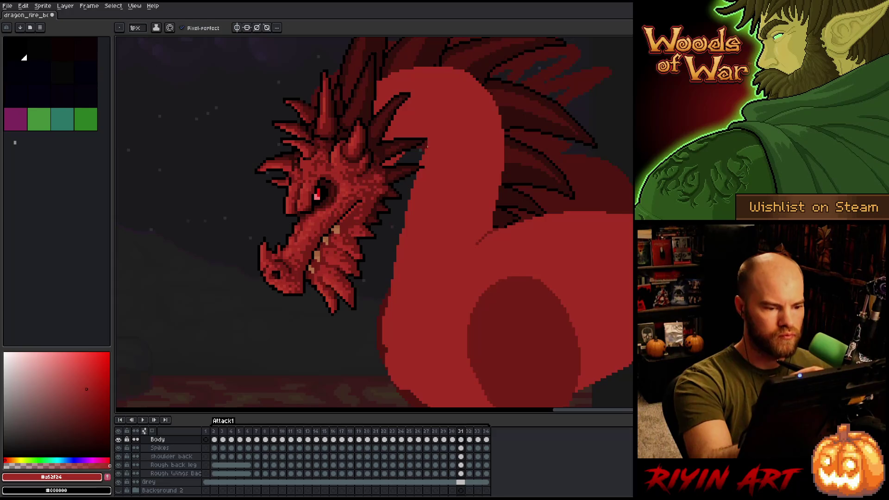
scroll(438, 107, "up", 1)
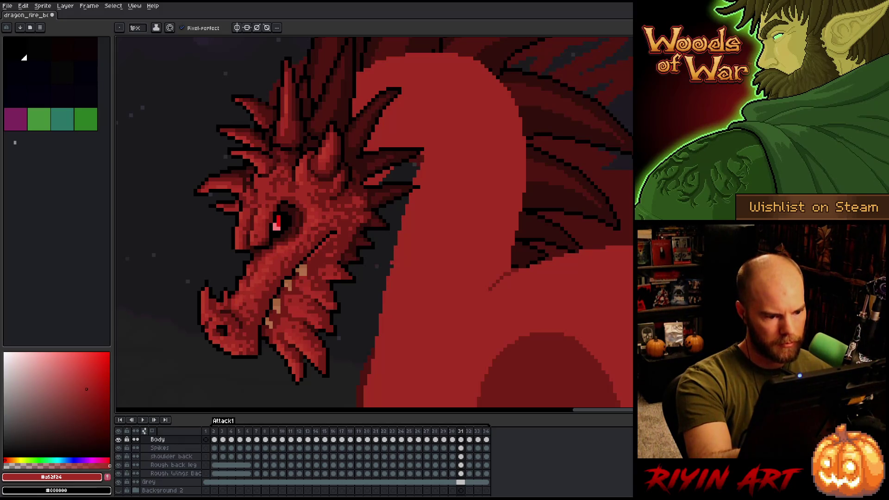
left_click_drag(399, 276, 399, 204)
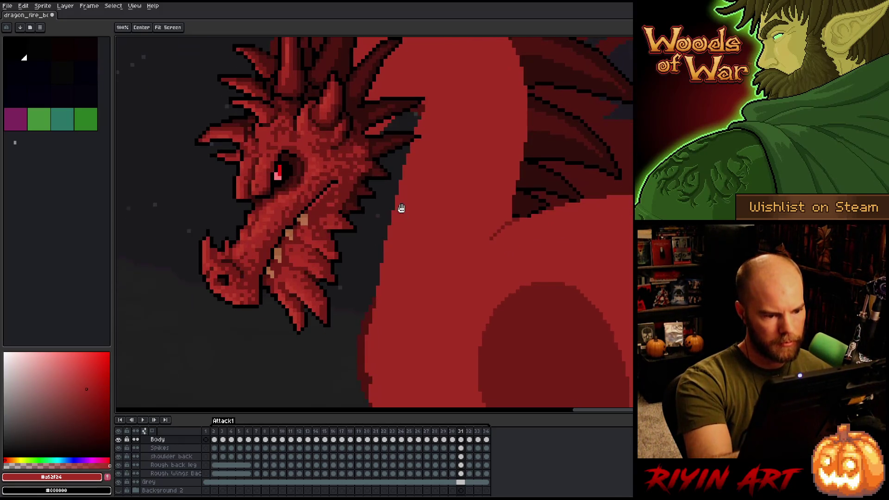
key("e")
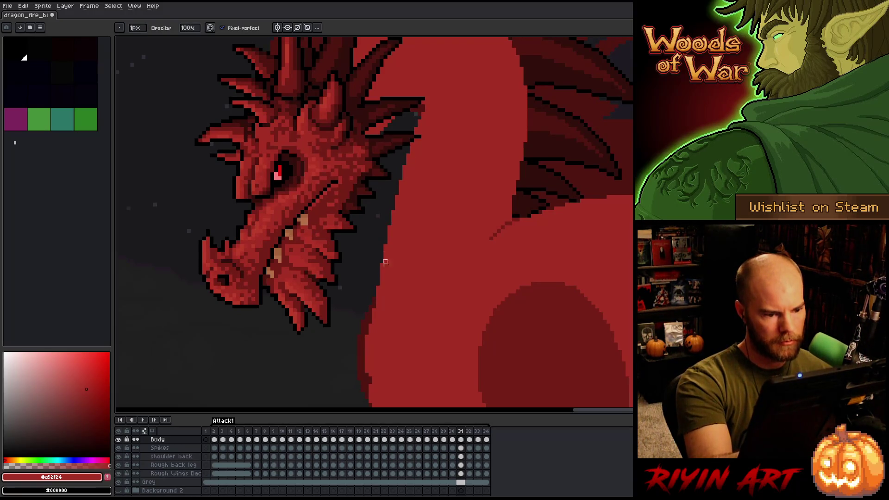
key("b")
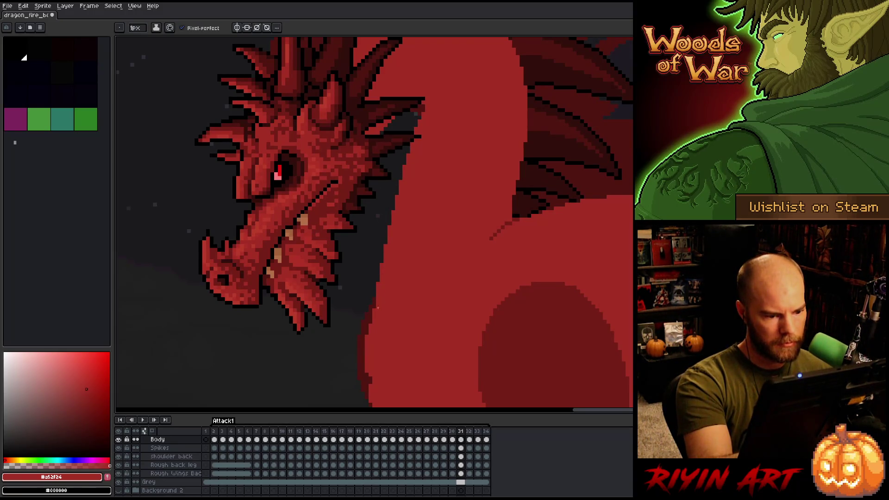
key("space")
left_click_drag(460, 204, 406, 282)
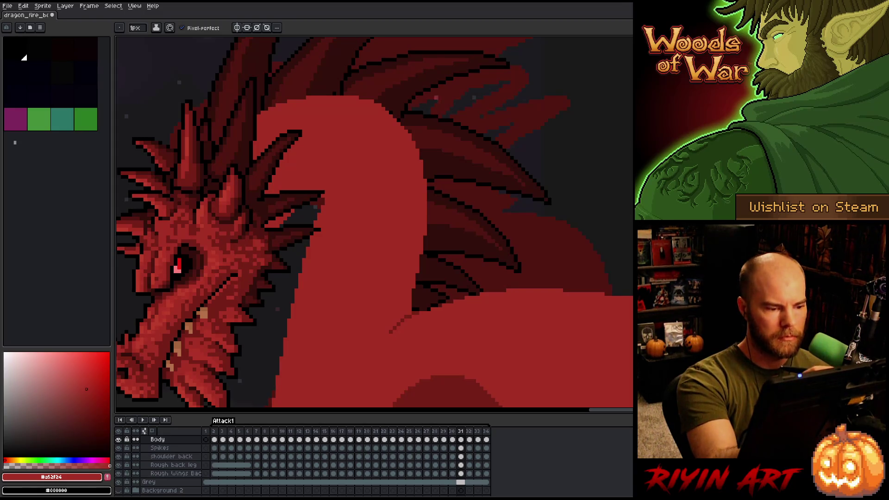
key("e")
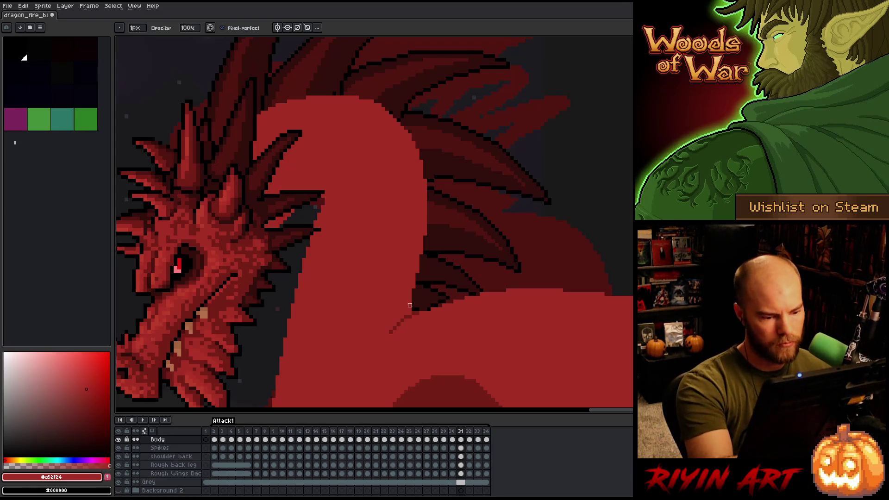
left_click(410, 308)
- Flip between frames 30 and 31 to check the cleanup, ending on frame 31
key("comma")
key("period")
key("comma")
key("period")
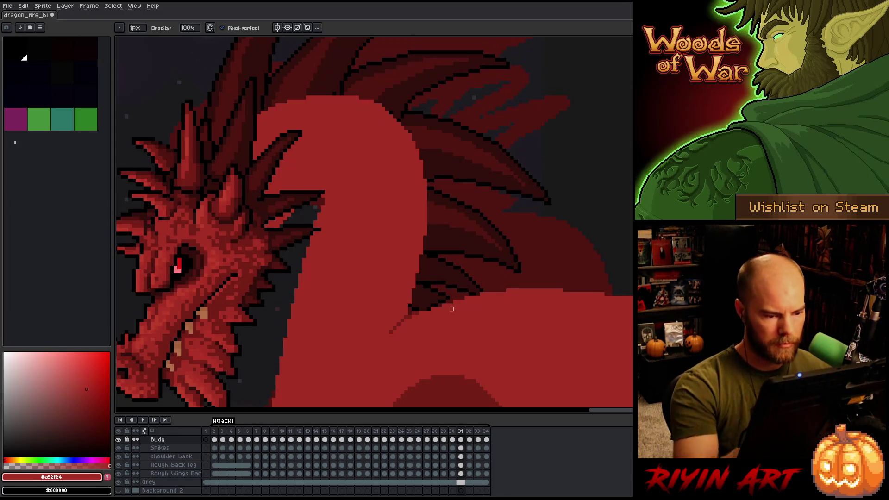
key("b")
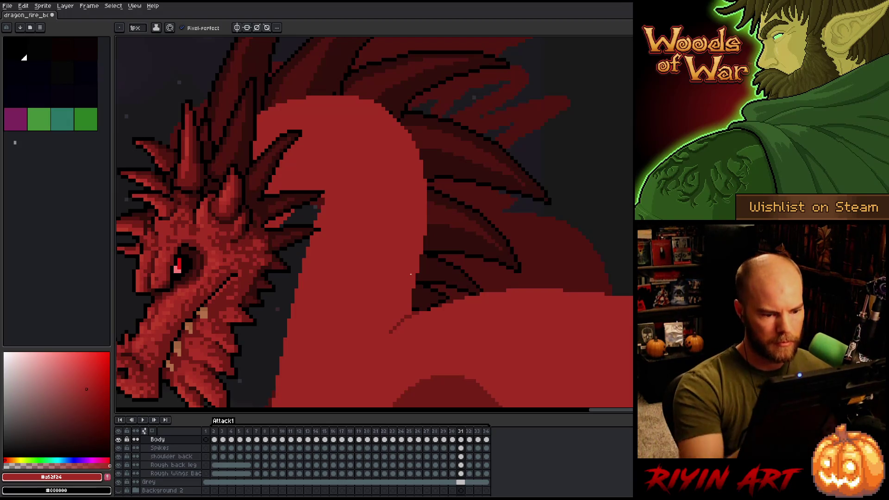
key("Left")
key("Left")
key("Right")
key("Right")
key("Left")
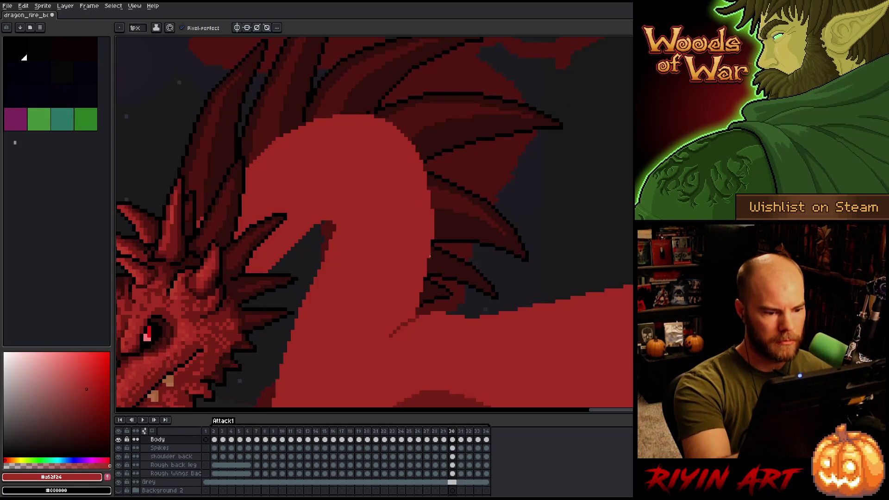
key("Right")
key("Left")
key("Right")
key("Left")
key("Right")
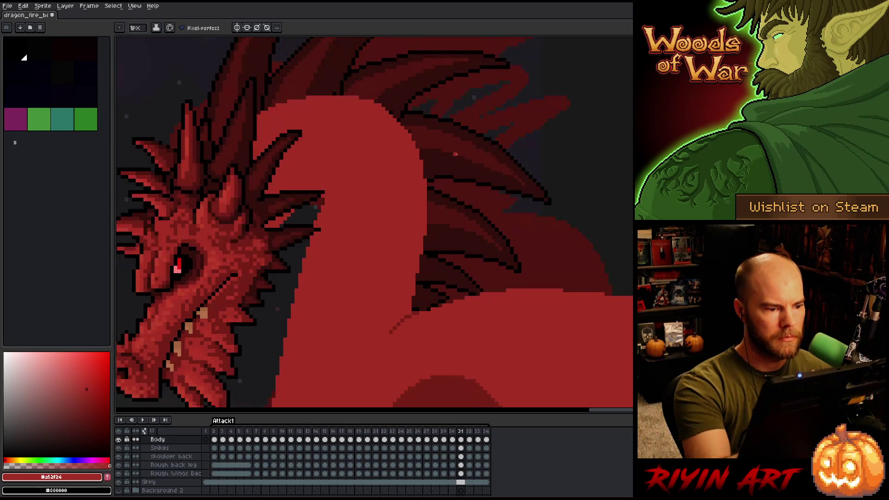
key("Left")
key("Right")
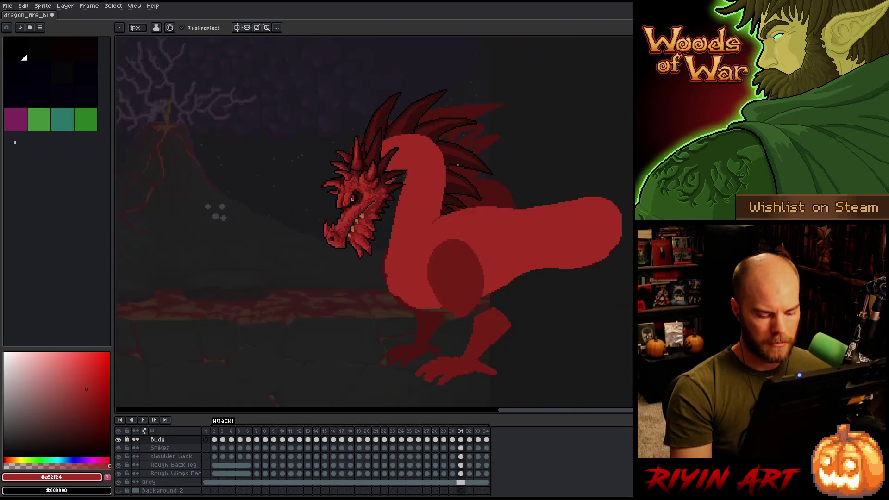
- Move on to frame 32 and compare it with frame 31
scroll(455, 154, "down", 3)
key("Right")
scroll(428, 159, "up", 5)
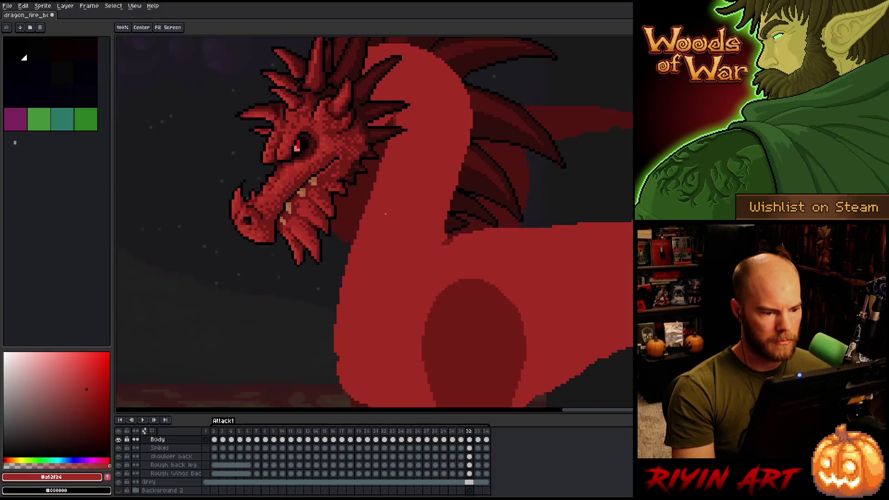
key("Left")
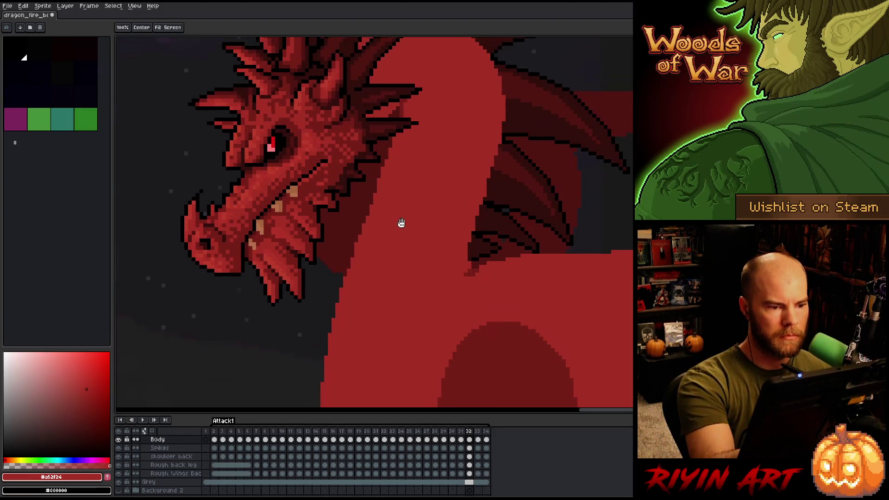
key("Right")
- Straighten the throat edge below the jaw and paint dark pixels into the wing–body notch
key("e")
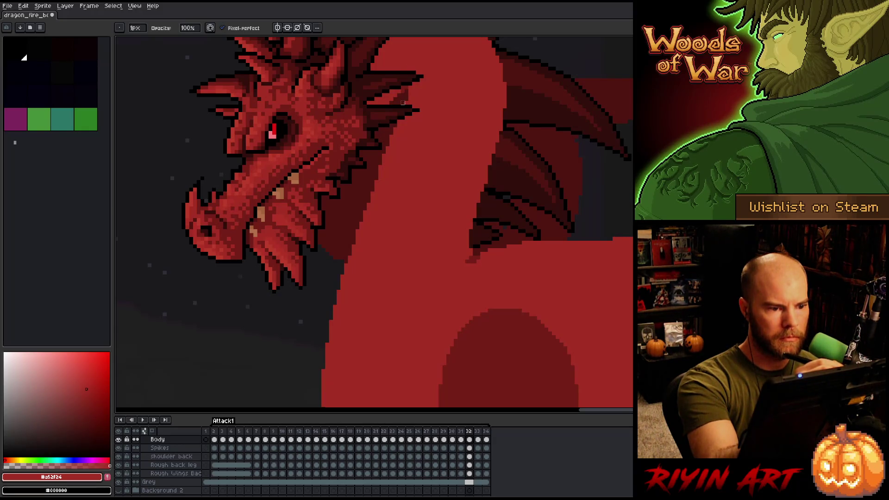
key("alt")
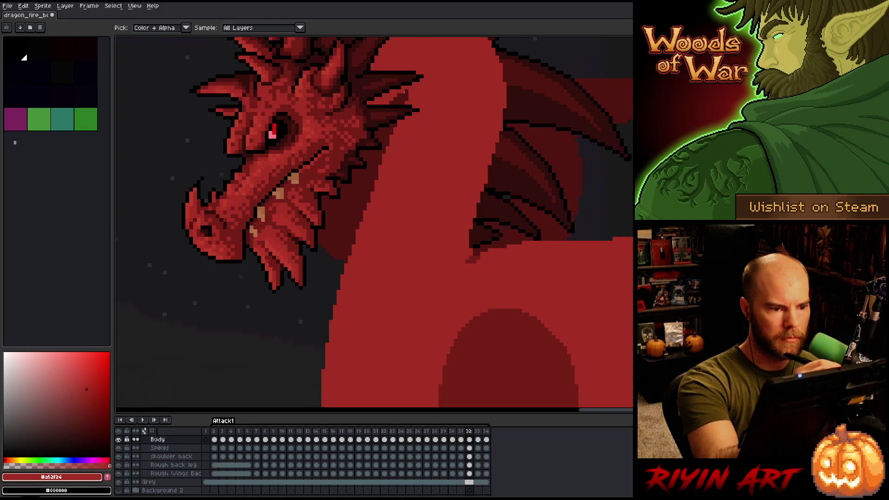
key("b")
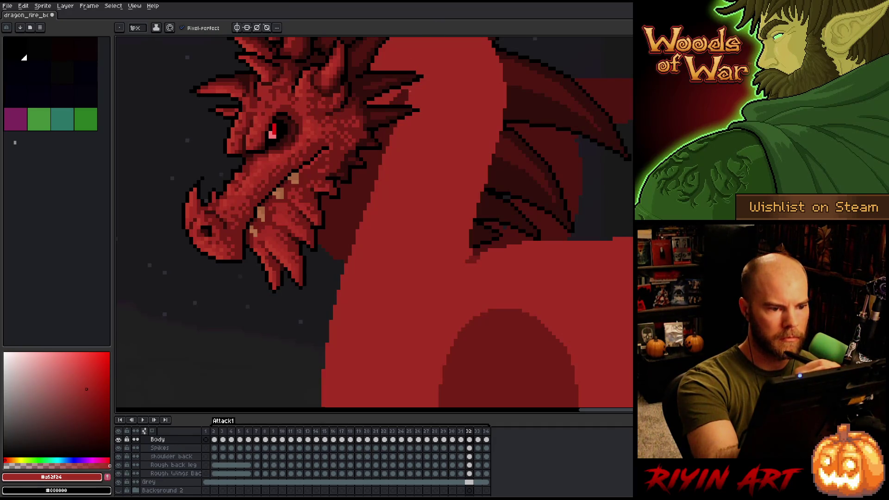
key("e")
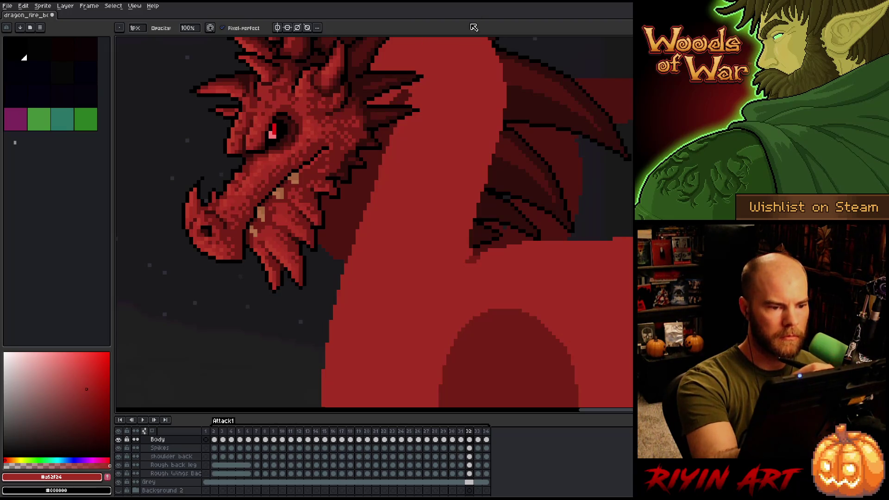
left_click_drag(435, 111, 431, 63)
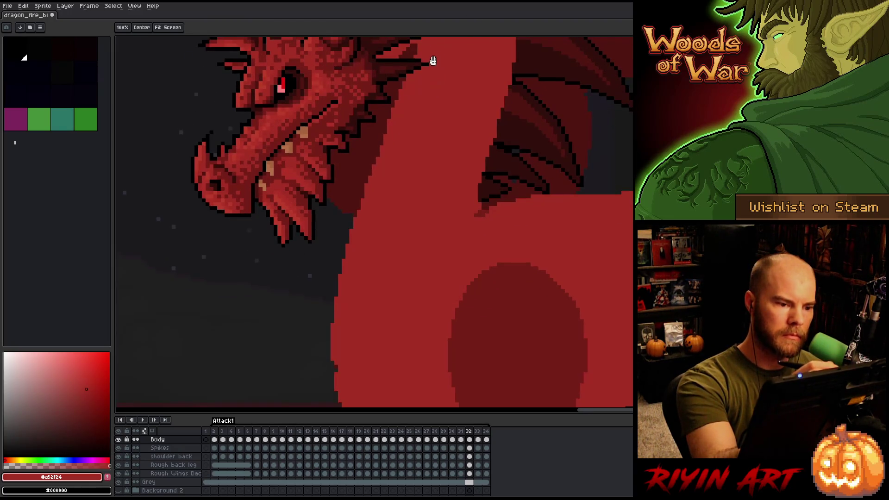
key("b")
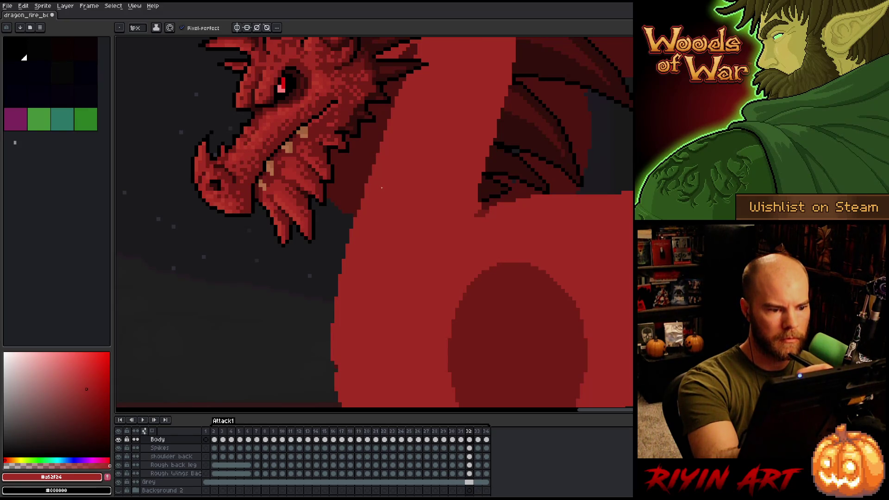
key("e")
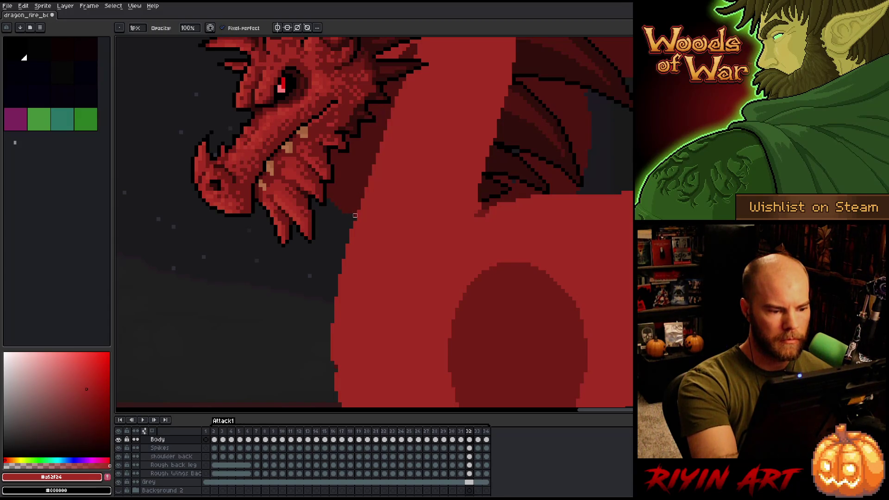
key("q")
mouse_move(343, 207)
left_mouse_down()
mouse_move(351, 241)
mouse_move(329, 351)
mouse_move(336, 208)
left_mouse_up()
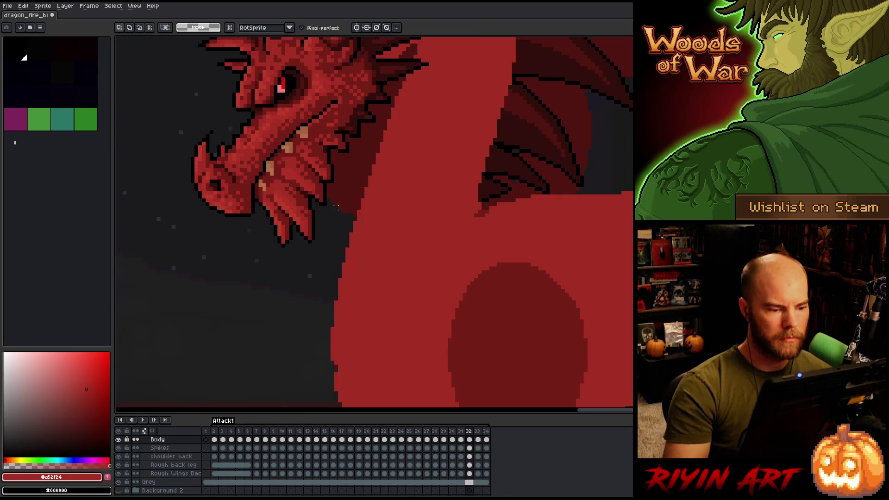
key("b")
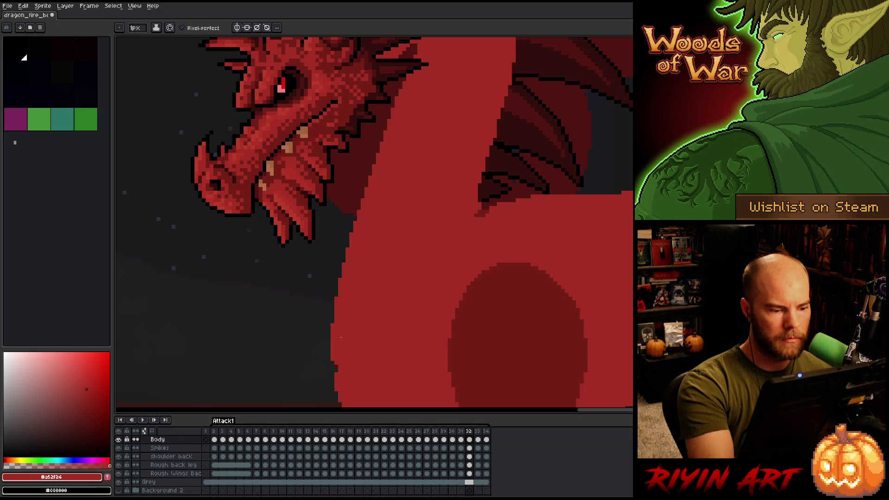
mouse_move(497, 278)
left_mouse_down()
mouse_move(443, 338)
mouse_move(384, 352)
left_mouse_up()
mouse_move(389, 308)
left_mouse_down()
mouse_move(383, 313)
mouse_move(390, 313)
left_mouse_up()
- Darken the wing–body notch with sampled dark red and extend the edge line down the body
key("e")
left_click(390, 306, "alt")
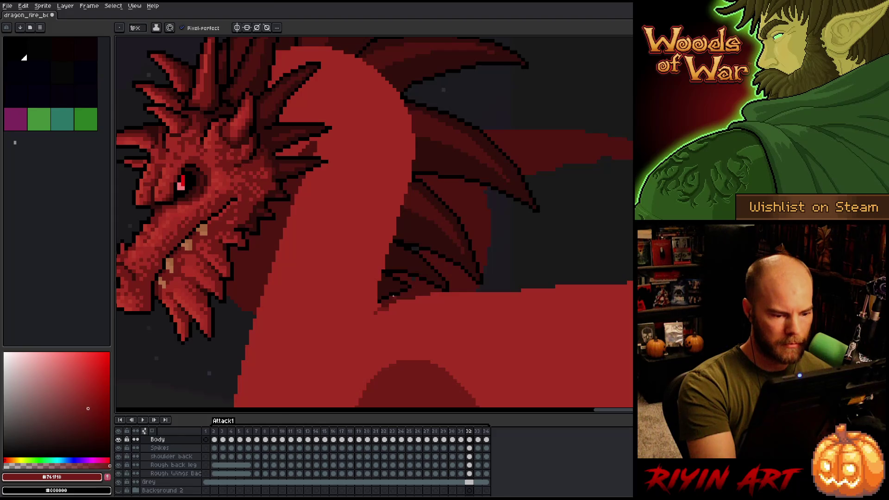
left_click_drag(388, 304, 379, 309)
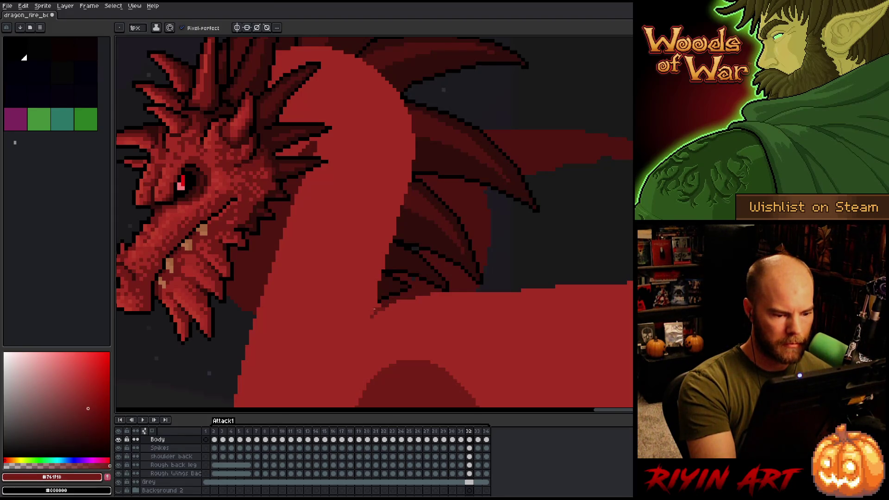
key("Left")
key("Right")
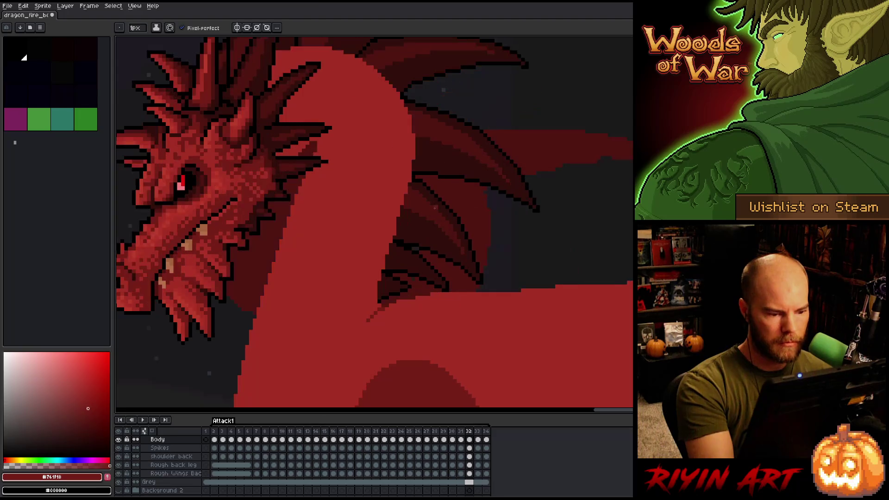
left_click_drag(361, 324, 371, 315)
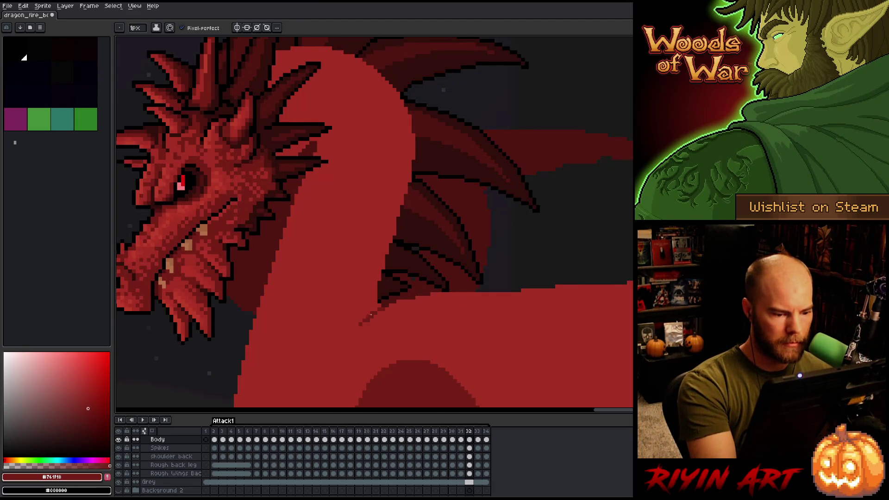
left_click(377, 313, "alt")
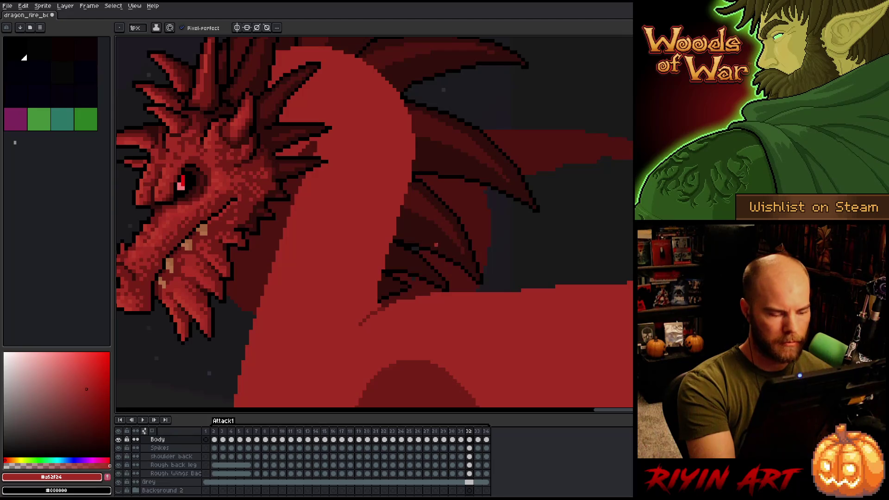
- Sample the body red and darker red near the notch while comparing frames 31 and 32
key("Left")
key("Right")
key("Left")
key("Right")
left_click(377, 310, "alt")
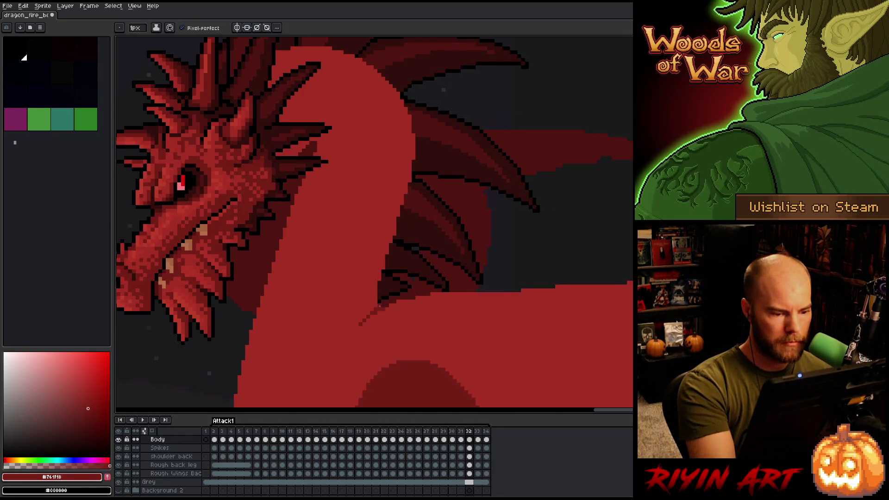
left_click(390, 310, "alt")
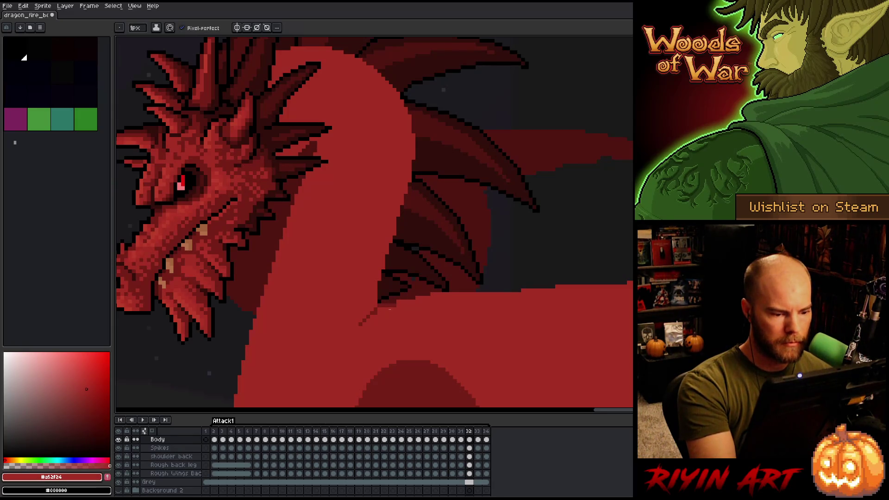
left_click(378, 304, "alt")
left_click(388, 313, "alt")
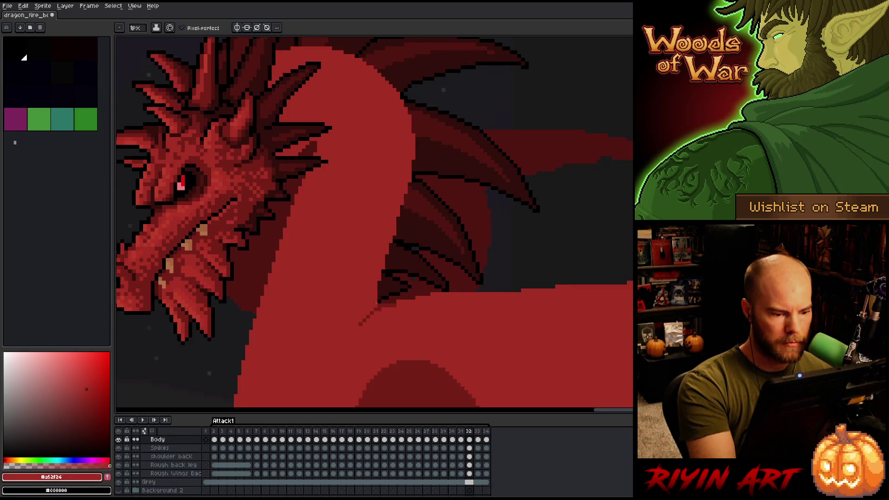
key("Left")
key("Right")
key("Left")
key("Right")
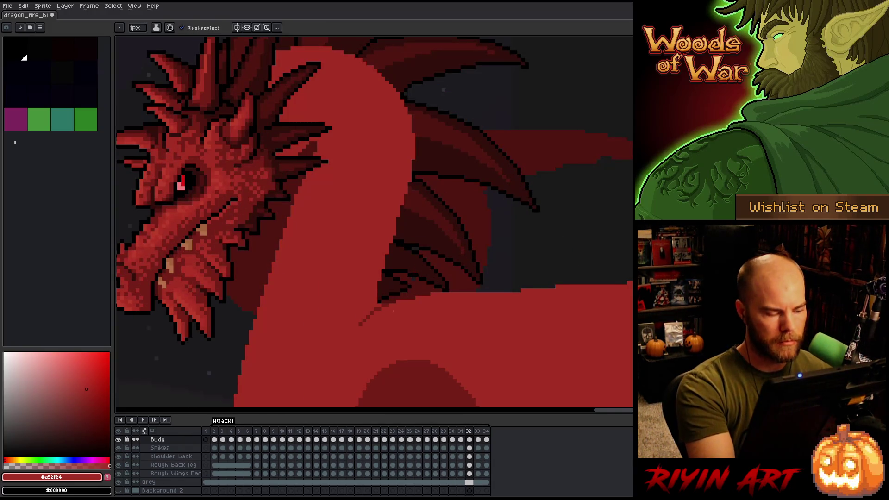
- Paint the dark diagonal line across the body over in red and compare with frame 31
key("q")
mouse_move(391, 312)
left_mouse_down()
mouse_move(342, 329)
mouse_move(391, 315)
left_mouse_up()
key("ctrl+d")
key("b")
left_click_drag(388, 315, 337, 366)
left_click(368, 340)
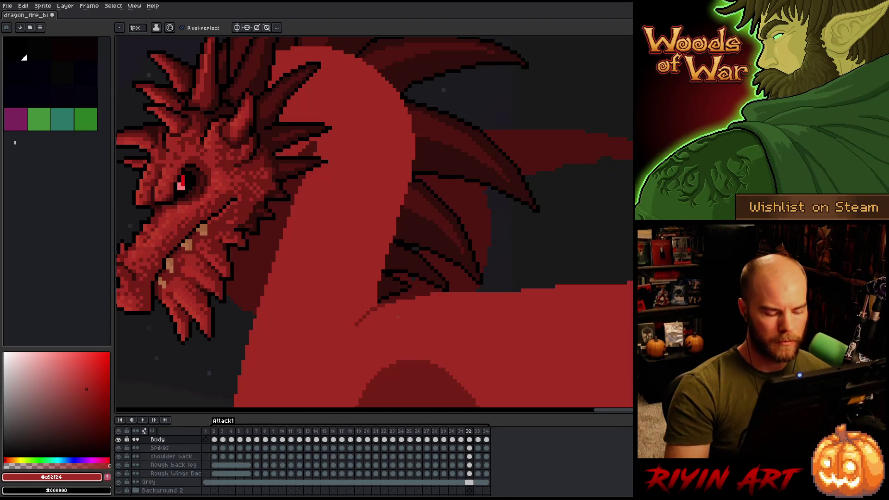
key("Left")
key("Right")
key("Left")
key("Right")
key("Left")
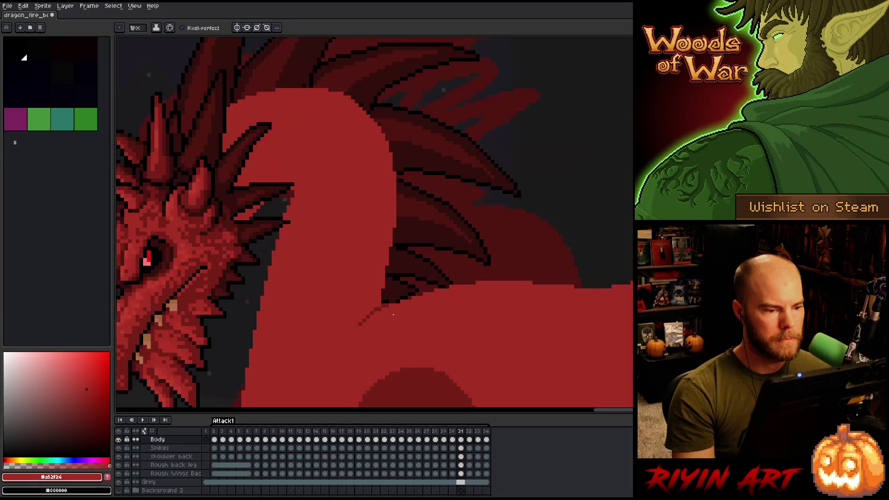
key("Right")
- Review the neck on frame 32 and save the file with Ctrl+S
key("e")
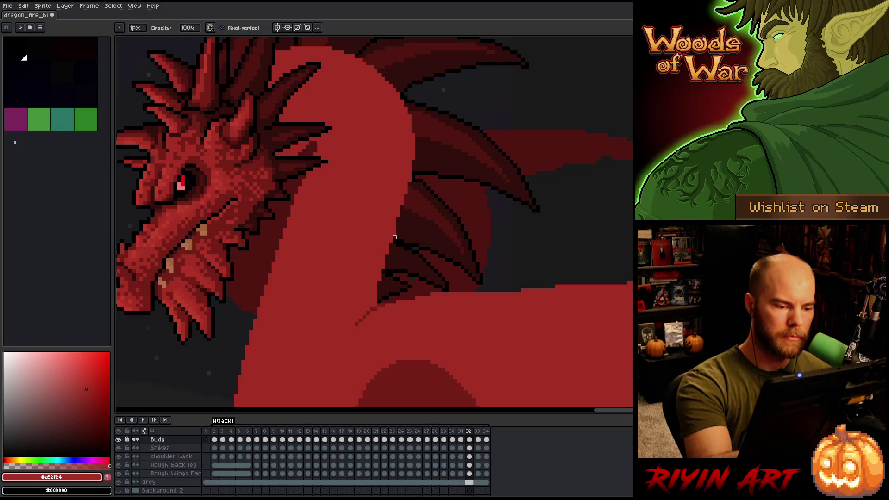
key("b")
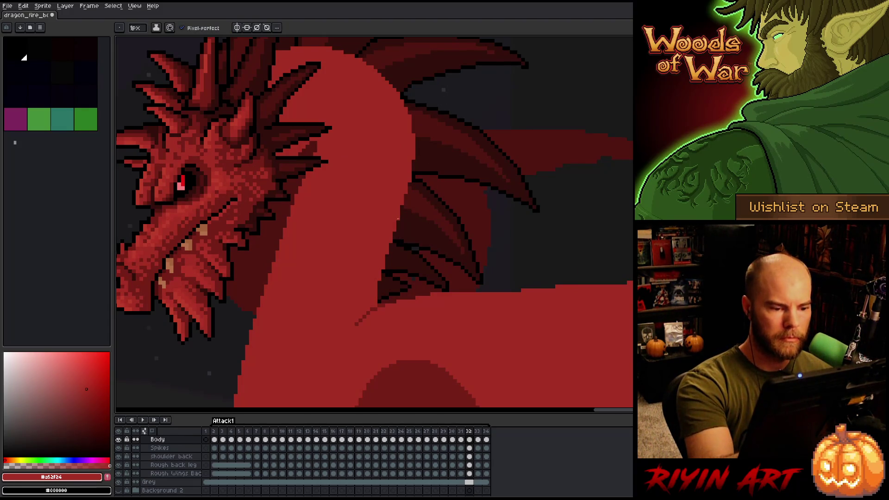
key("e")
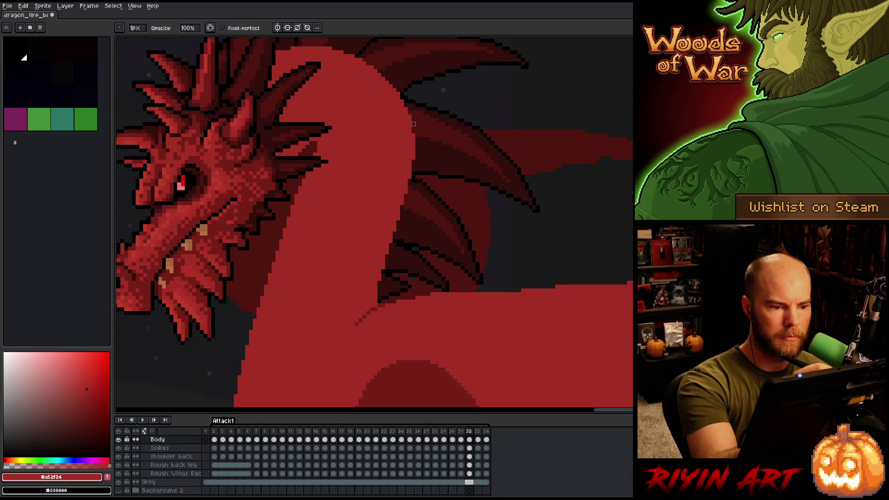
left_click_drag(436, 130, 466, 163)
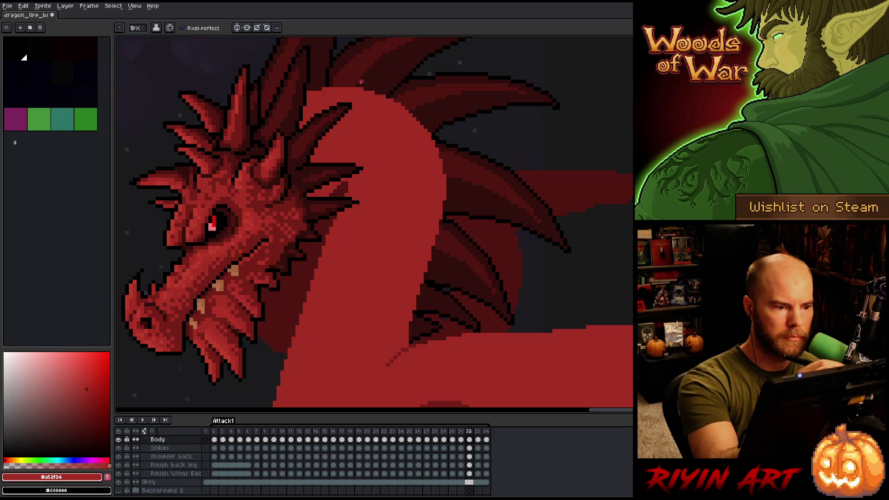
key("e")
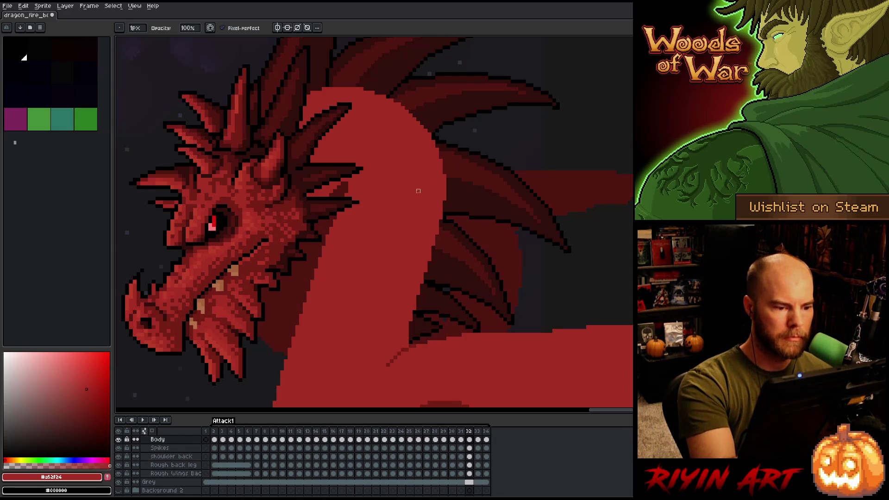
scroll(421, 222, "down", 4)
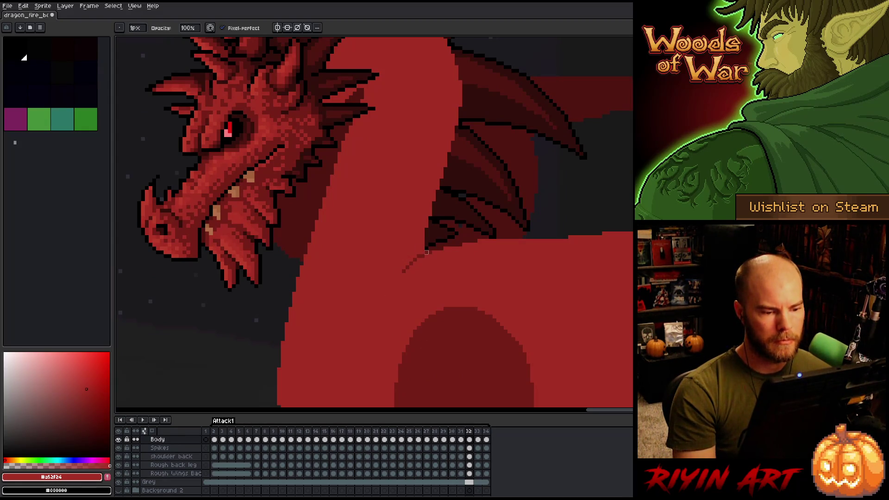
key("m")
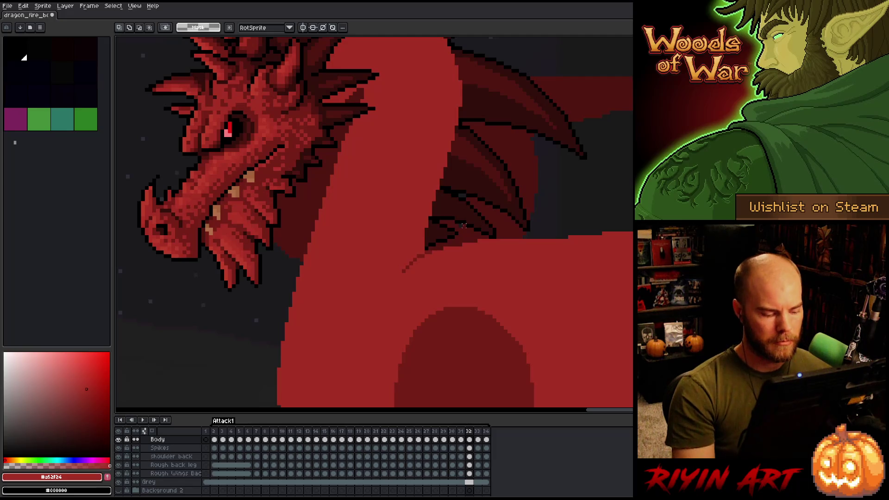
key("ctrl+s")
key("b")
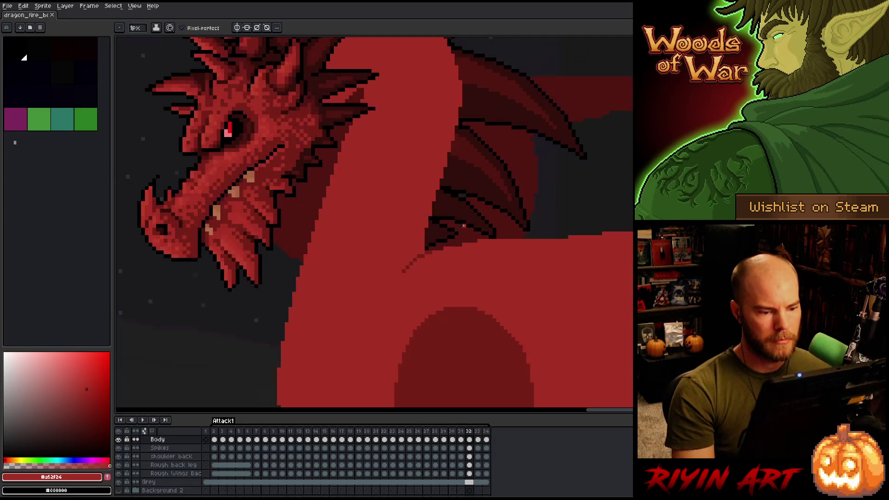
scroll(449, 211, "down", 3)
scroll(425, 222, "up", 3)
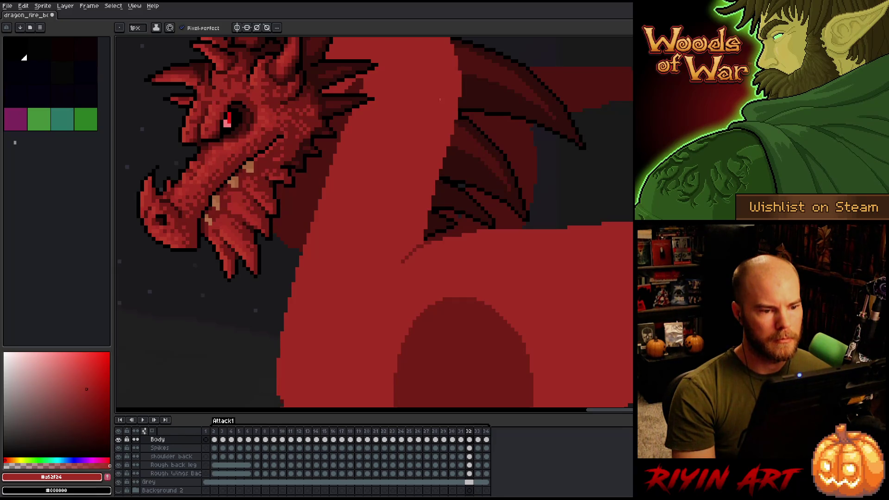
scroll(439, 96, "down", 2)
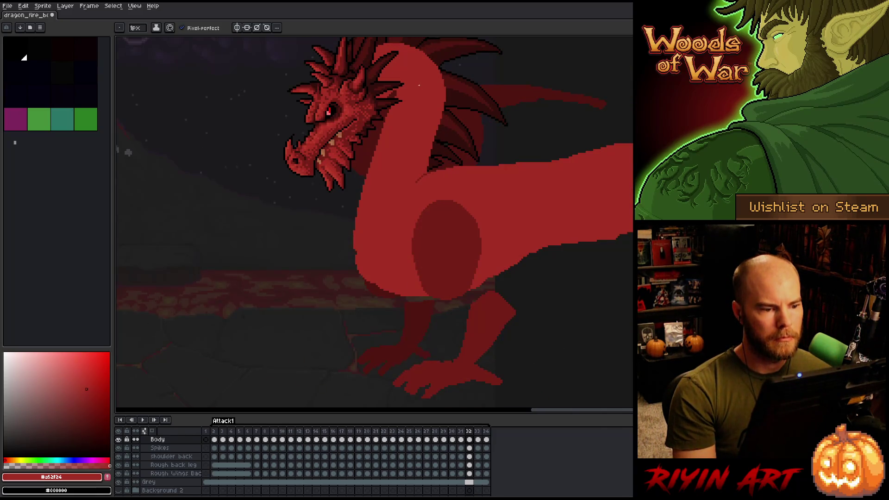
- Stop playback and darken the edge pixels along the lower belly curve
left_click_drag(417, 83, 410, 164)
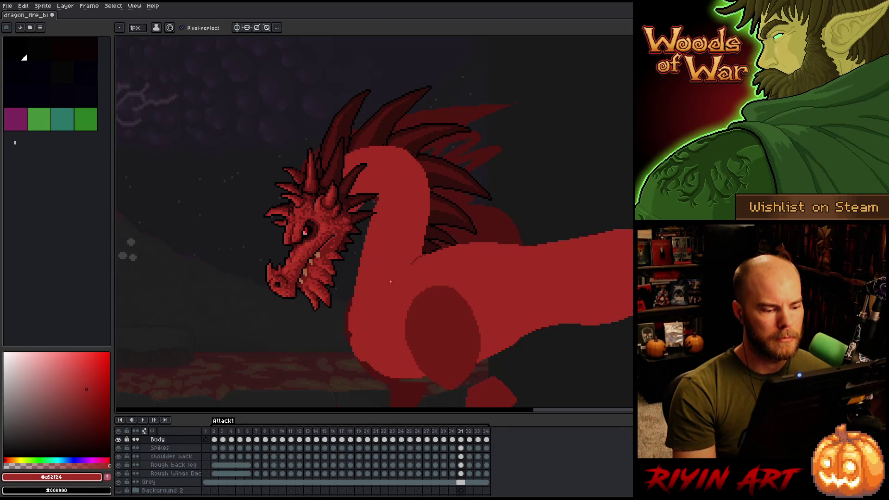
scroll(360, 373, "up", 3)
key("Return")
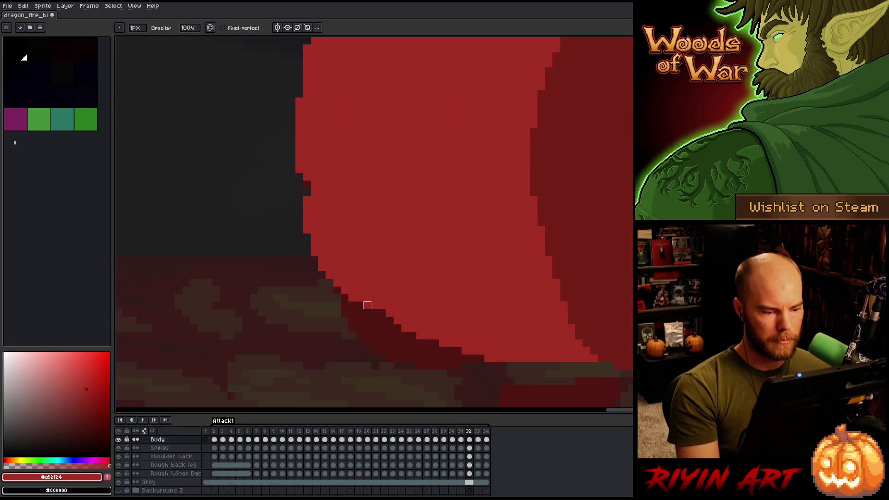
left_click_drag(352, 298, 375, 306)
- Flip between frames 31 and 32 to check the belly, then step to frame 33
key("Left")
key("Right")
key("Left")
key("Right")
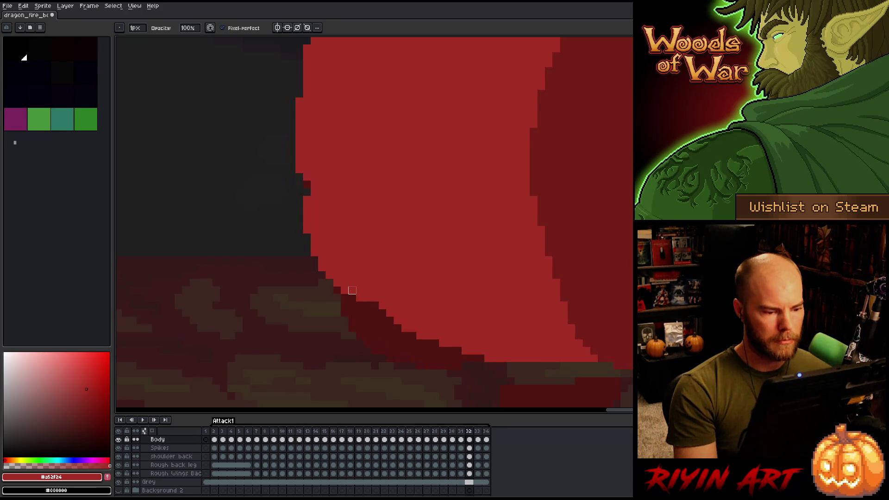
key("Left")
key("Right")
key("Left")
key("Right")
scroll(359, 319, "down", 3)
scroll(359, 319, "down", 1)
key("Left")
key("Right")
key("Left")
key("Right")
key("Right")
key("Left")
key("Right")
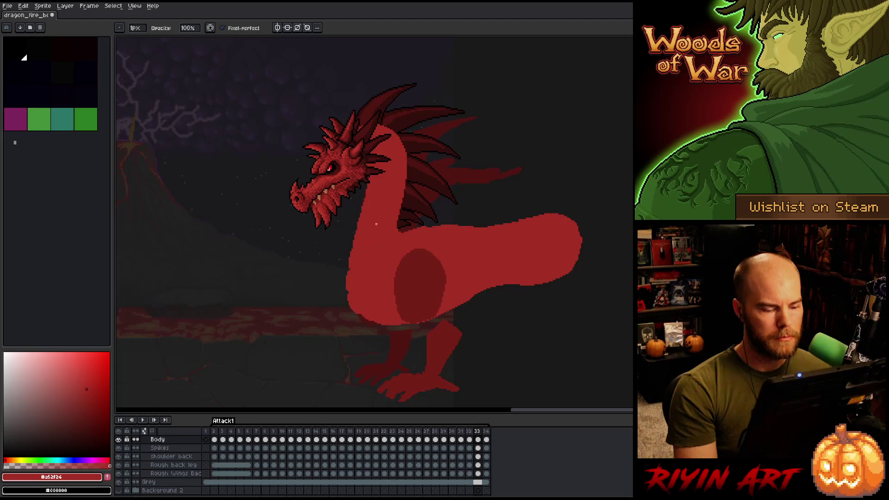
- Inspect the neck and wing on frame 33, toggling between Pencil and Eraser
scroll(376, 224, "up", 2)
scroll(348, 288, "up", 2)
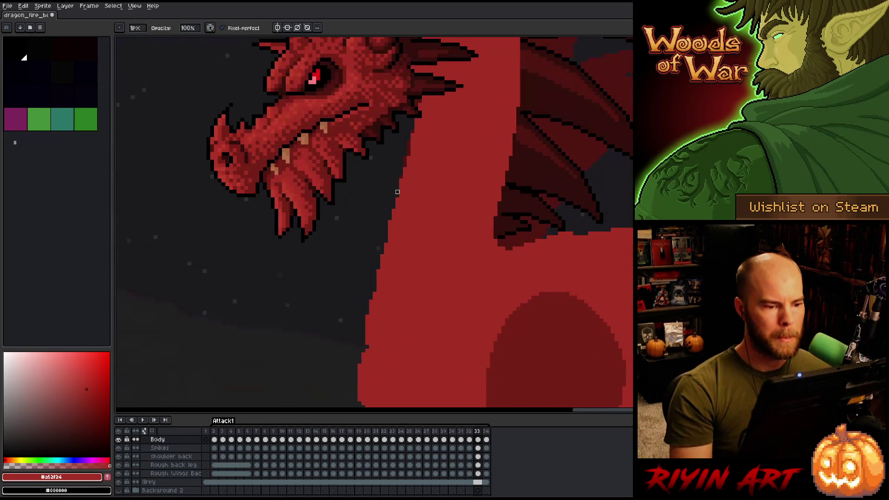
key("e")
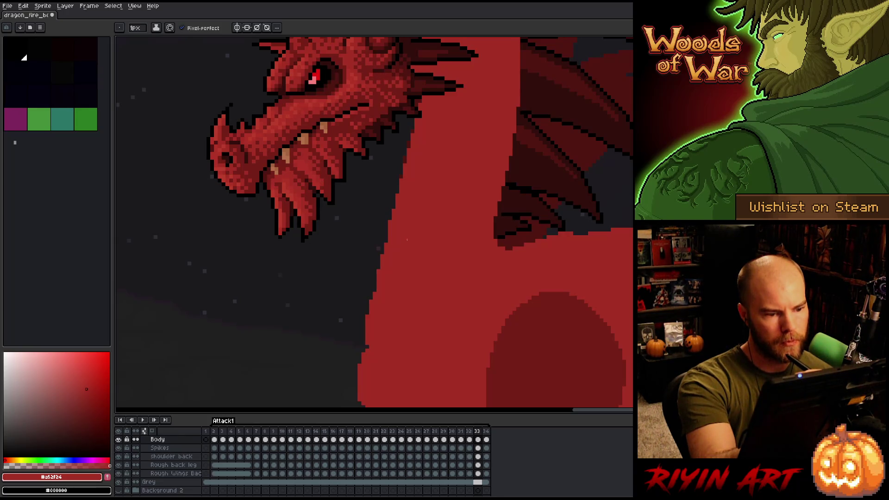
key("b")
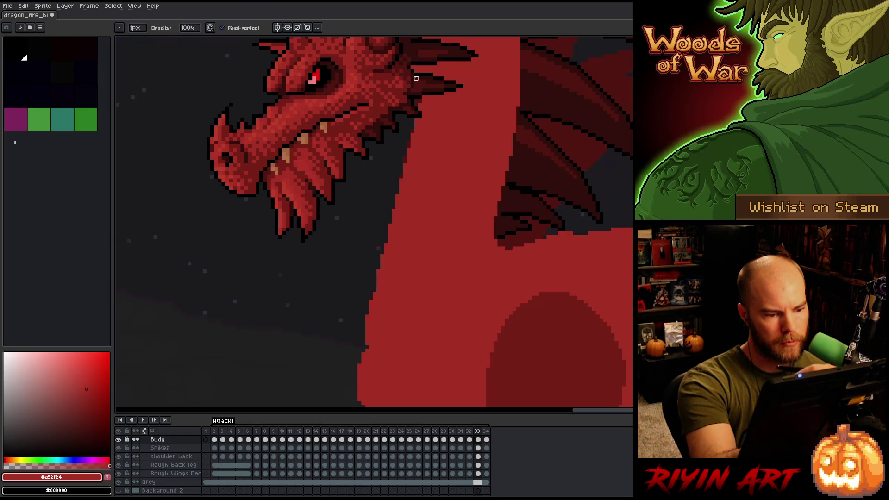
key("e")
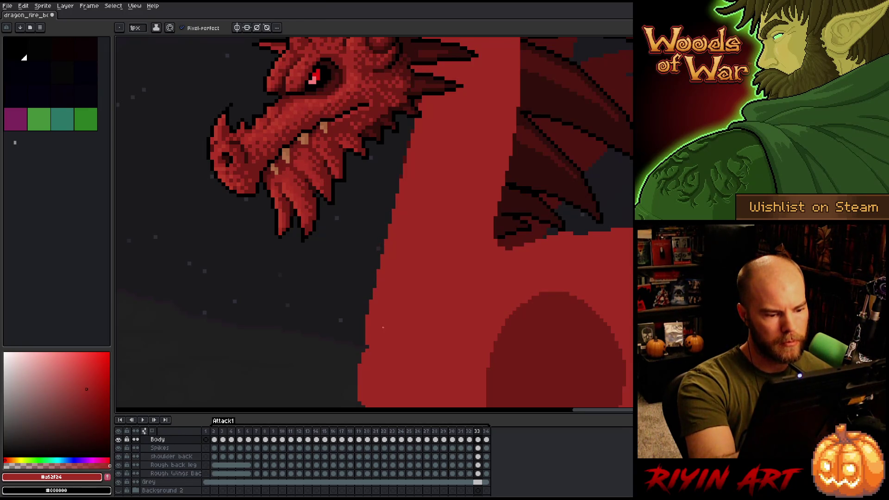
left_click_drag(508, 172, 412, 212)
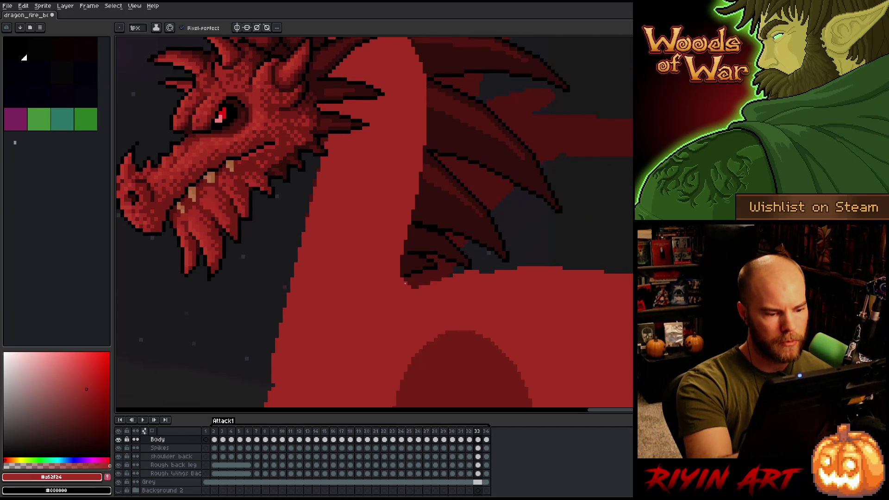
key("b")
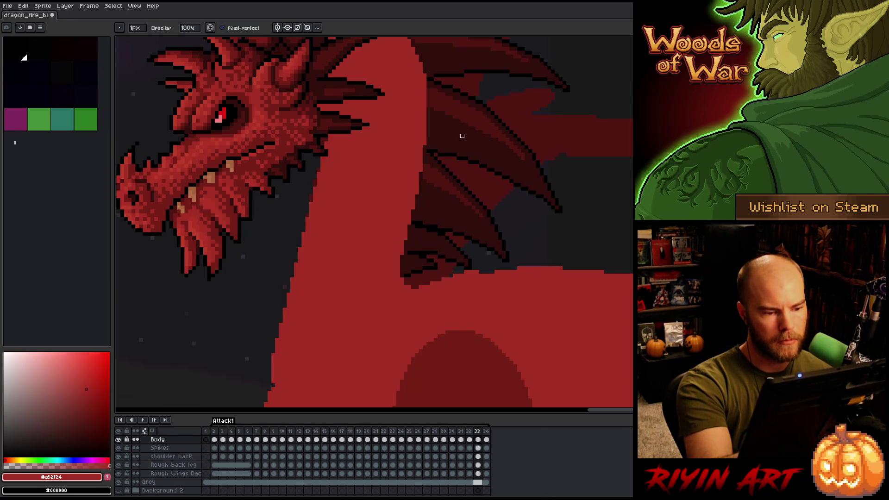
key("e")
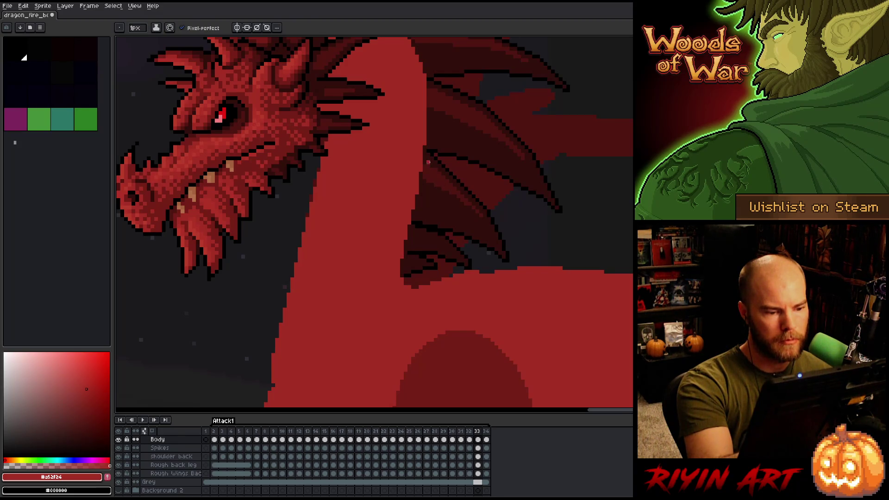
- Pan down over the dragon's head and advance to frame 34
key("h")
left_click_drag(442, 131, 440, 166)
key("b")
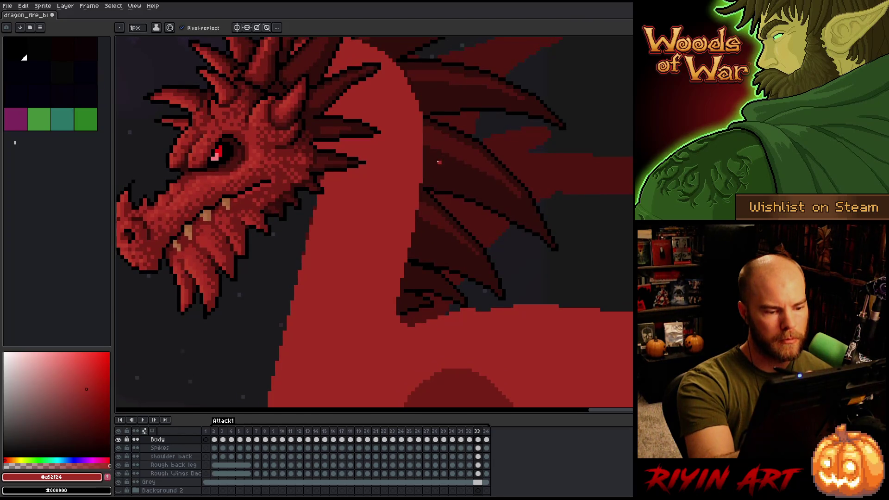
key("b")
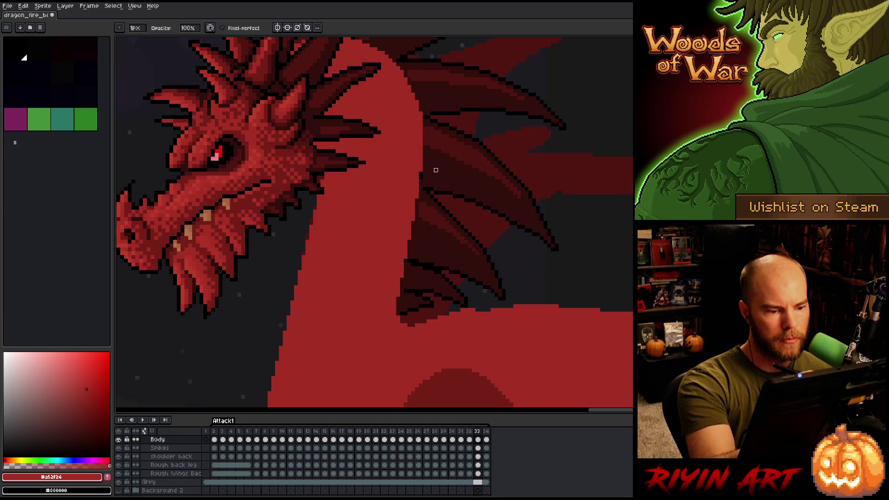
scroll(435, 167, "up", 3)
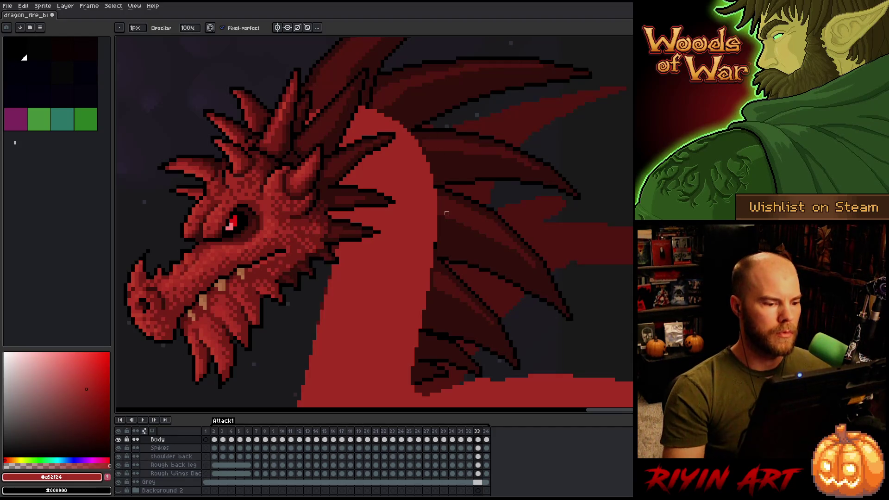
key("period")
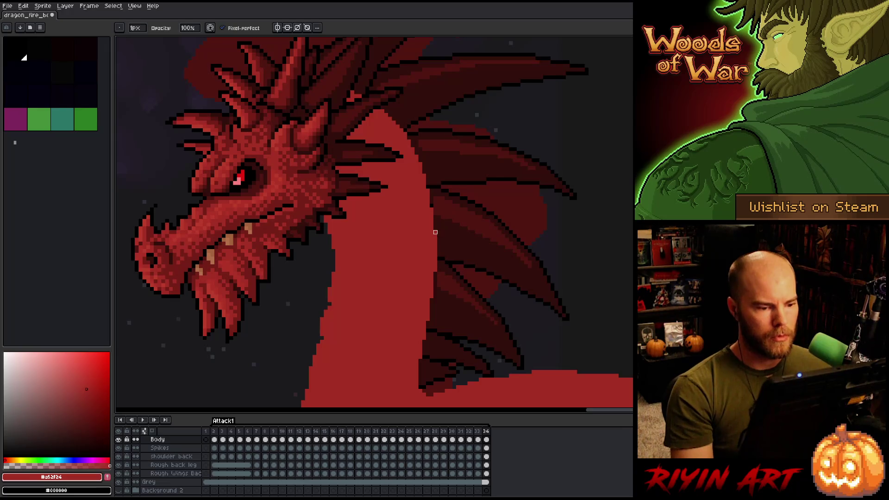
- Step through the Attack1 frames to frame 4 and zoom in on the dragon's head
key("comma")
key("period")
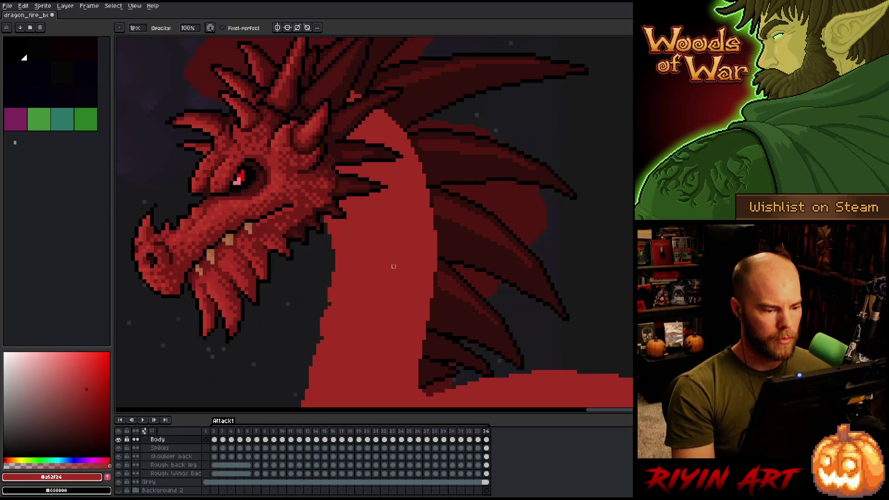
scroll(366, 292, "down", 3)
key("period")
key("period")
key("period")
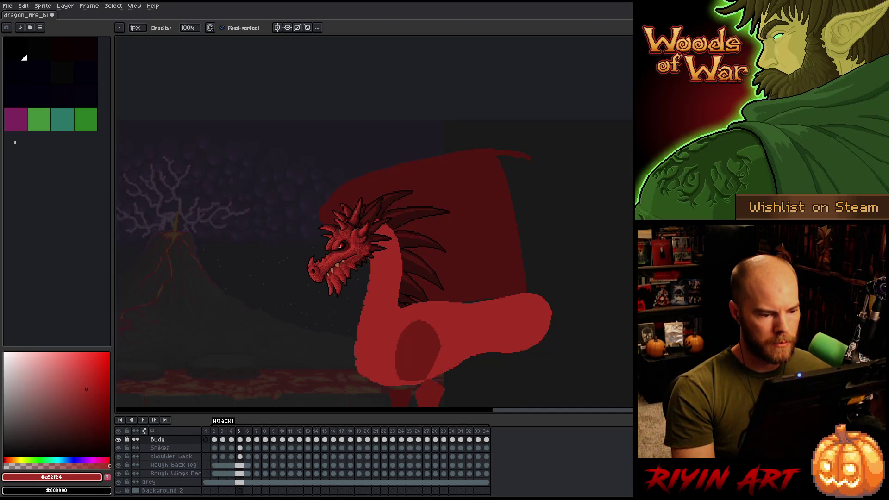
key("period")
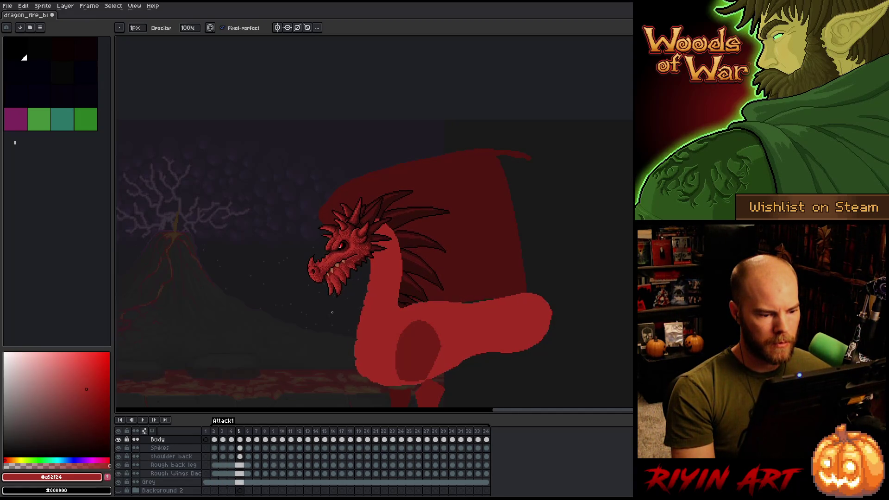
key("period")
key("period")
key("comma")
key("comma")
key("comma")
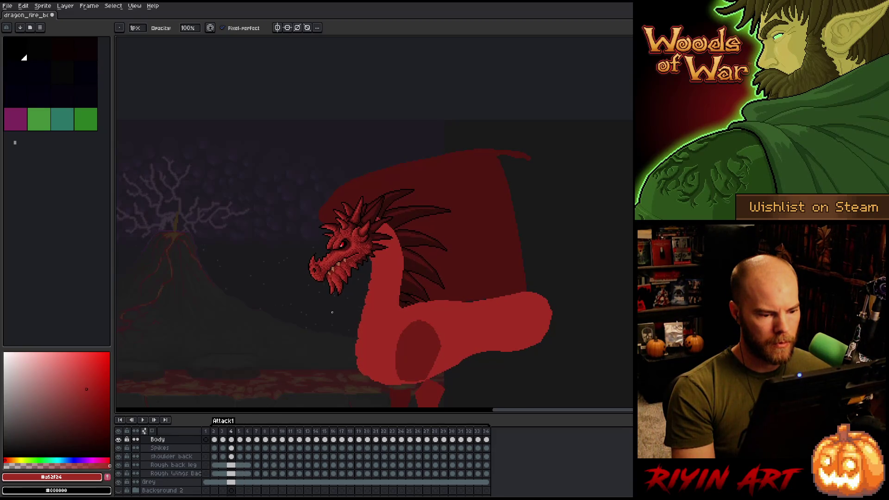
key("period")
scroll(396, 270, "up", 2)
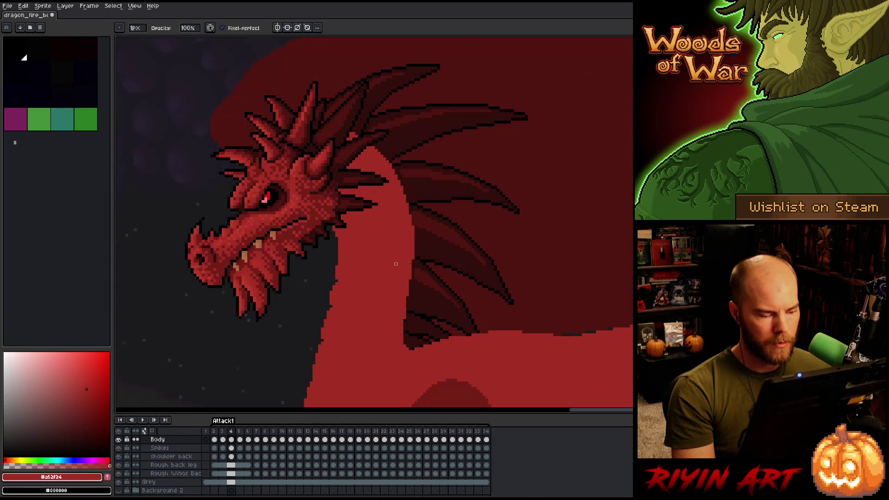
- Magic Wand-select the red neck and flip between frames 4 and 5 to compare it
key("w")
left_click(397, 266)
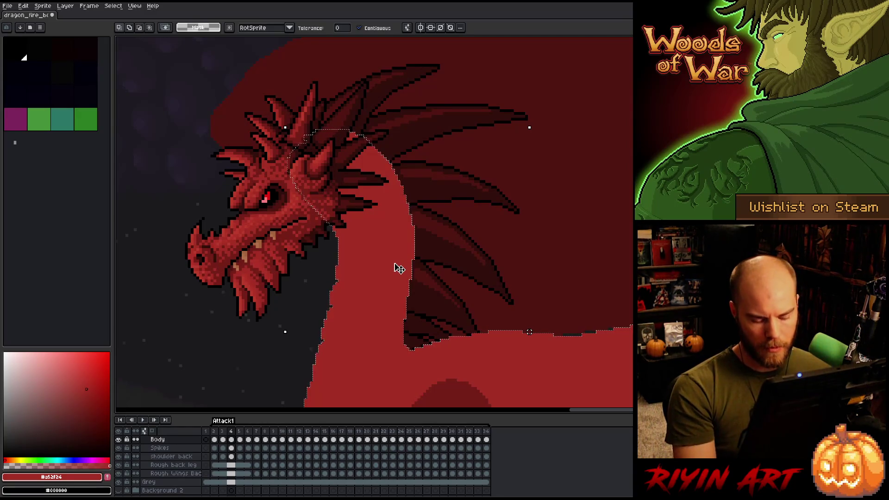
key("period")
key("period")
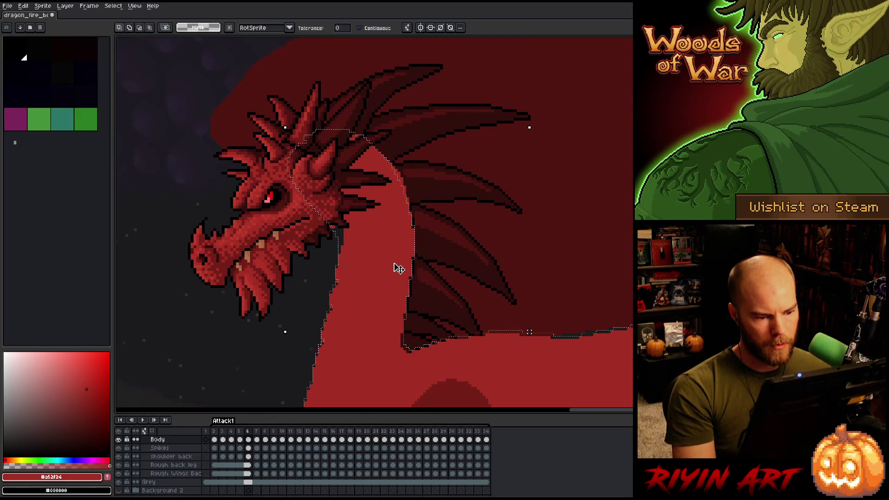
key("comma")
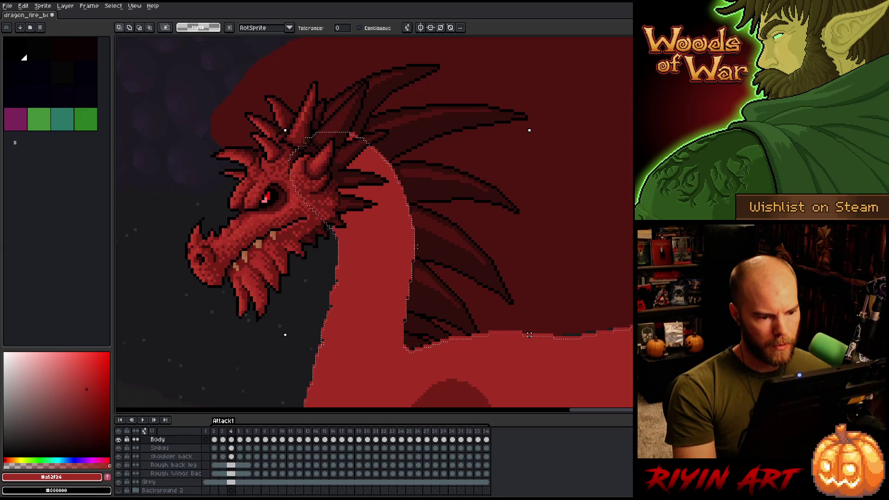
key("Left")
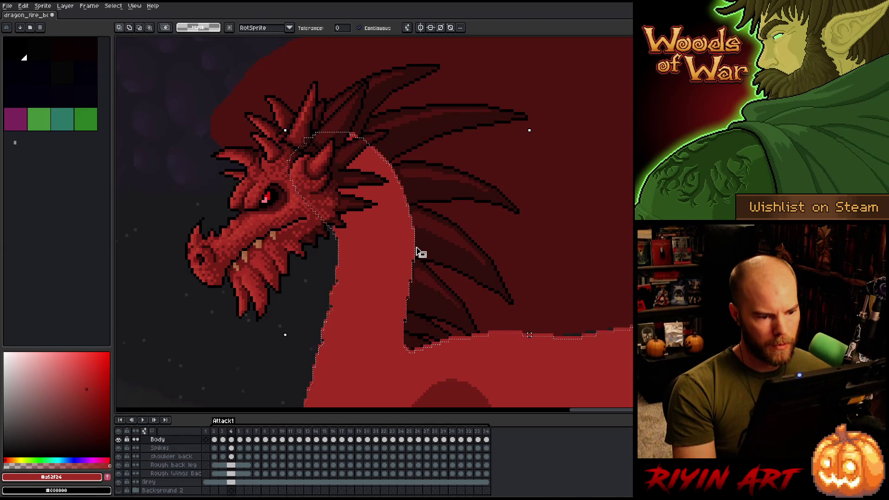
key("Right")
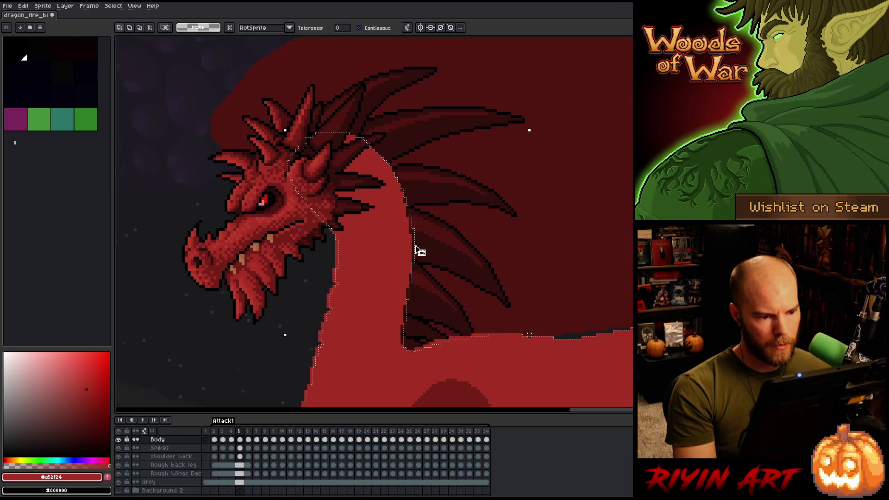
key("Left")
key("Right")
key("Left")
key("Right")
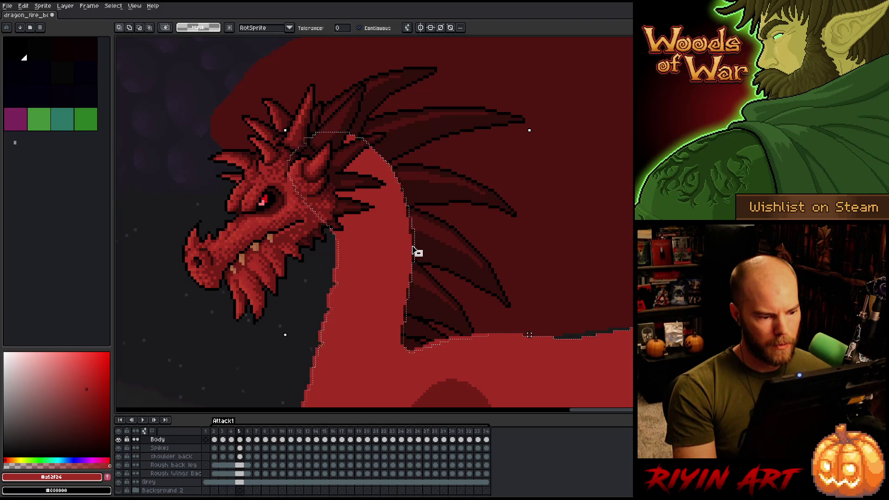
key("Left")
key("Right")
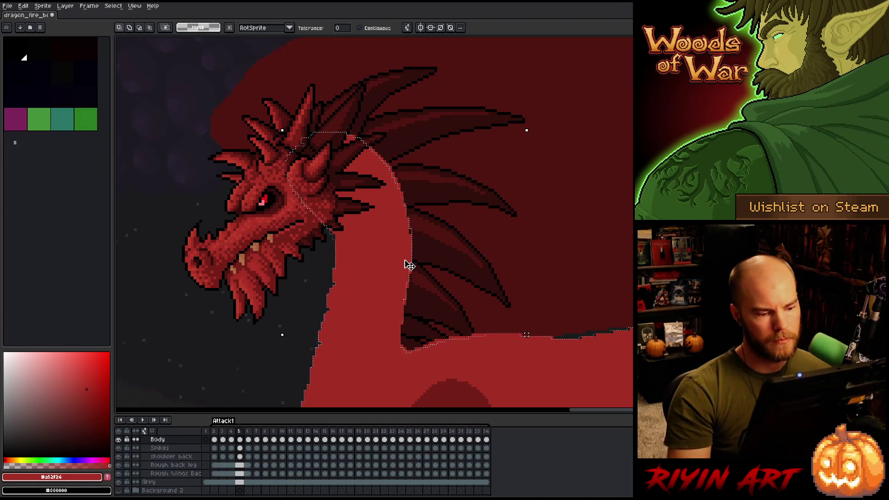
- Switch among Pencil, Move and Eraser, then deselect the neck and return to Pencil
key("b")
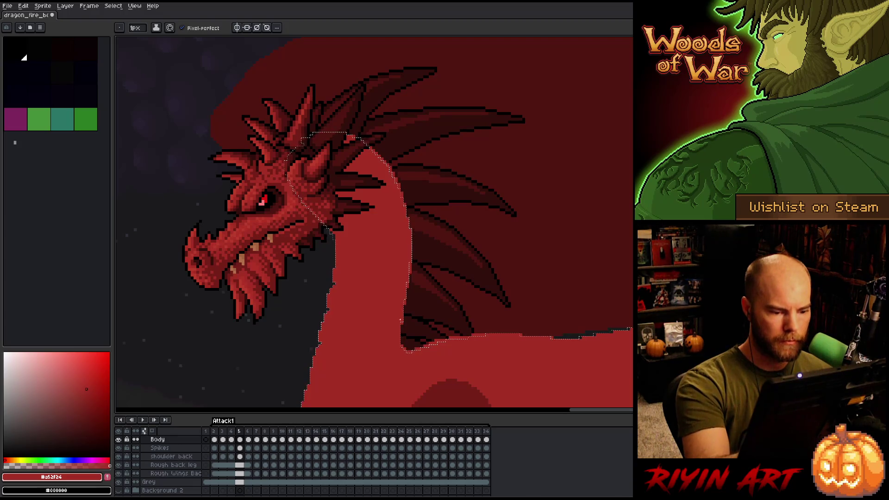
key("v")
key("b")
key("e")
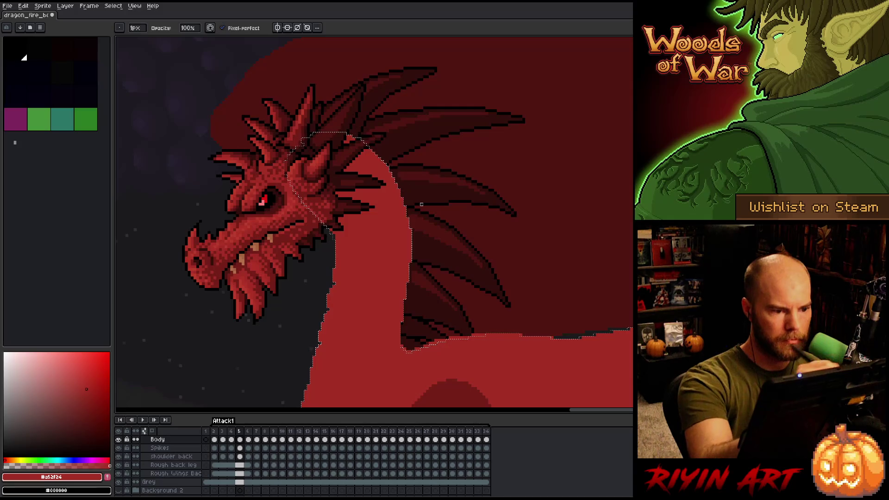
key("ctrl+d")
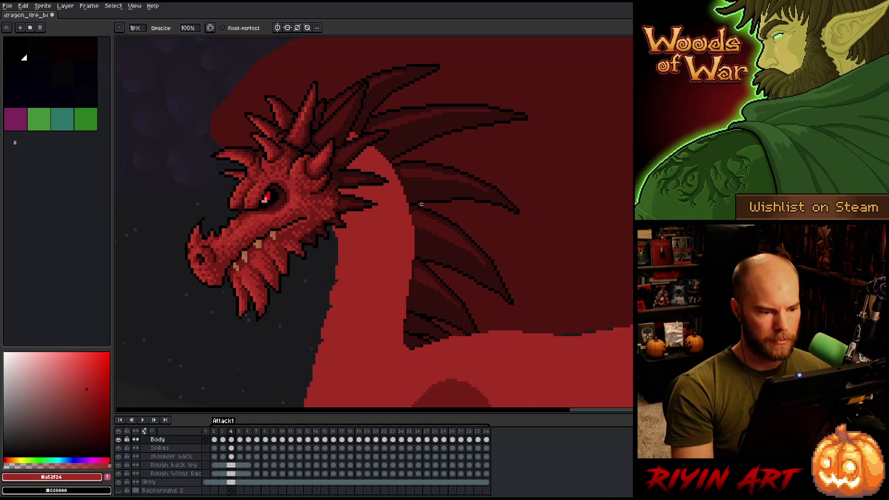
key("b")
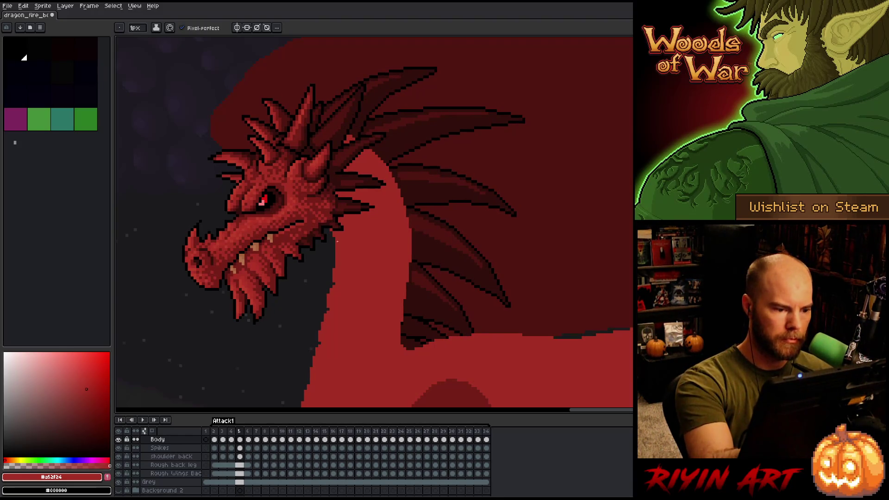
- Step from frame 6 back to frame 4 to check the neck, ending on Pencil
key("e")
key("period")
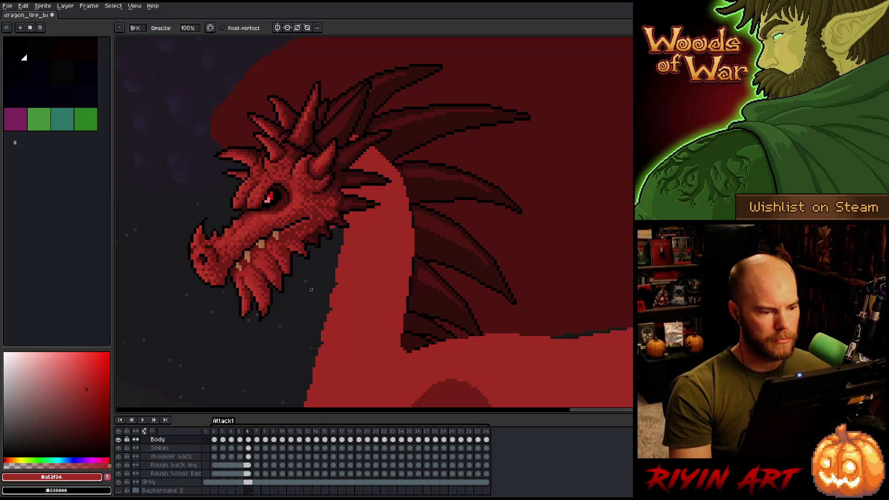
key("comma")
key("comma")
key("period")
key("comma")
key("comma")
key("period")
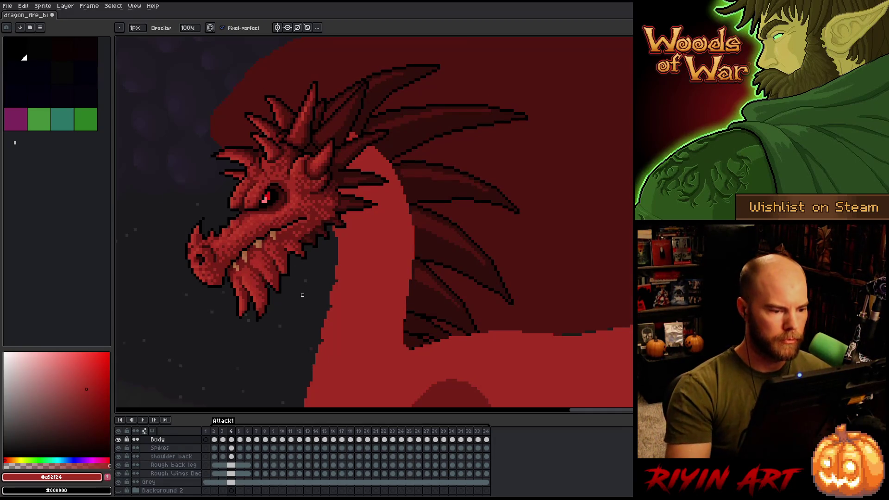
key("b")
- Flip between frames 4, 5 and 6 to compare the neck, settling on frame 6
key("comma")
key("period")
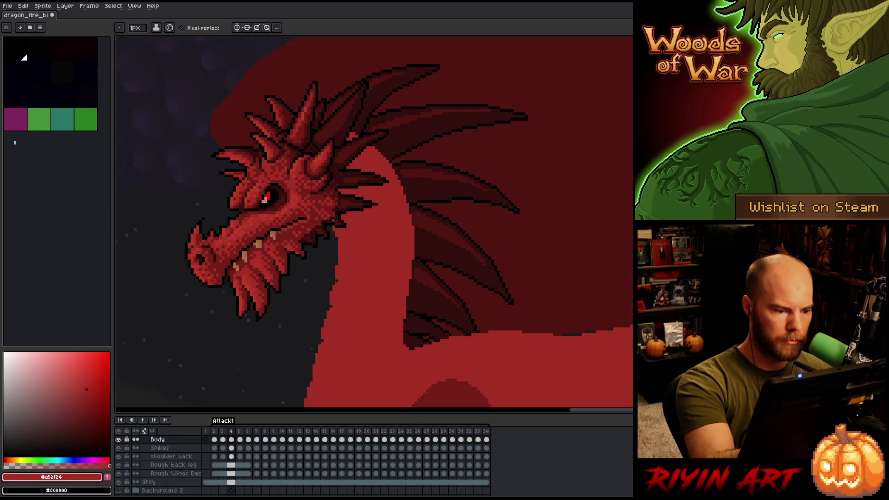
key("period")
key("comma")
key("period")
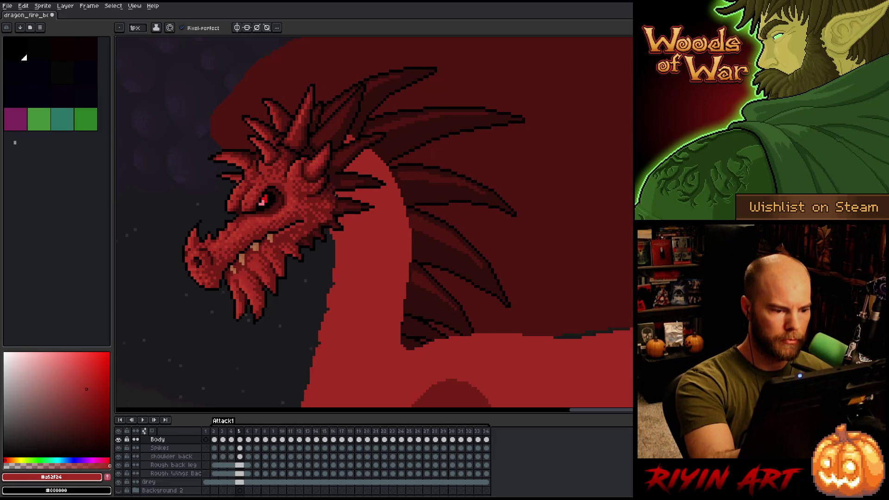
key("period")
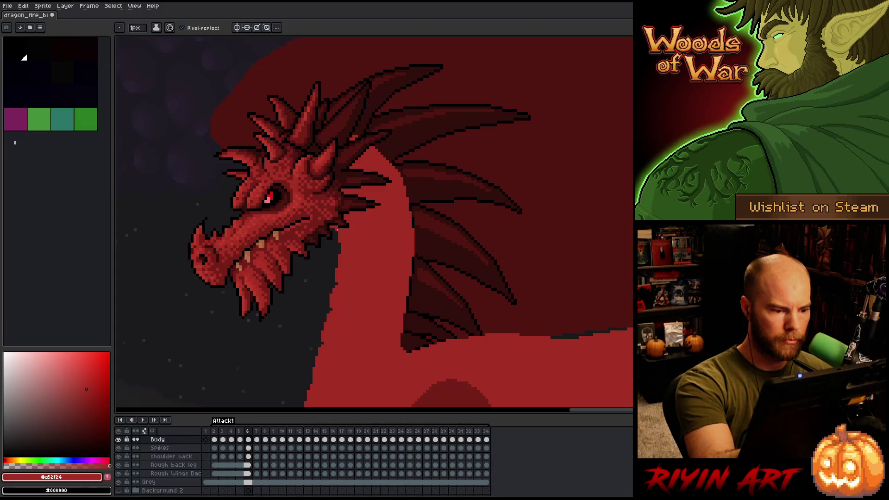
key("b")
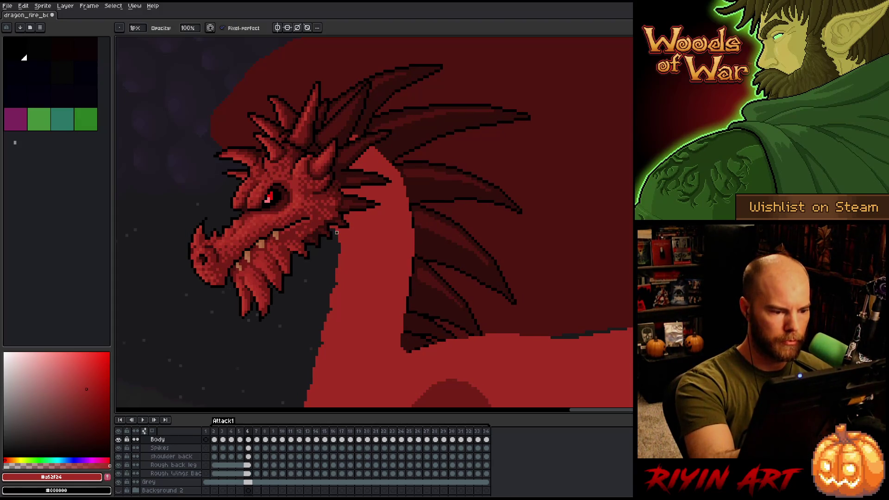
key("Left")
key("Right")
key("Left")
key("Right")
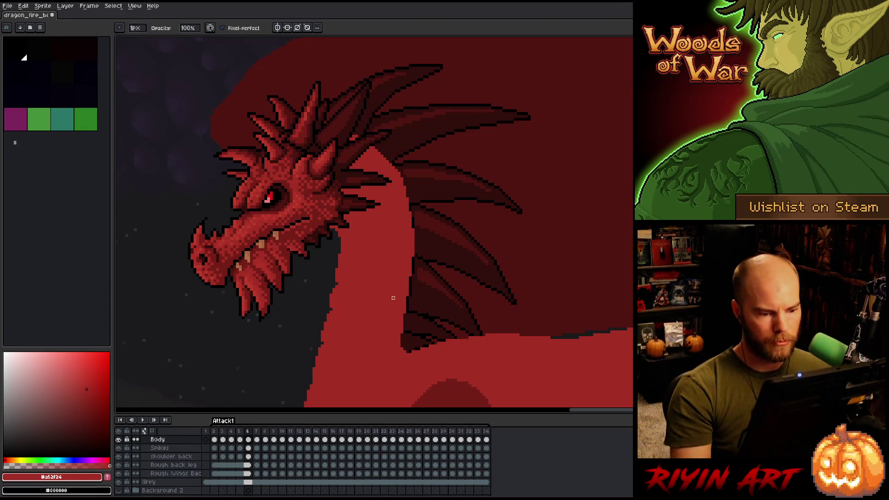
- Zoom out, save the dragon file with Ctrl+S and play the Attack1 animation
scroll(393, 298, "down", 3)
key("Return")
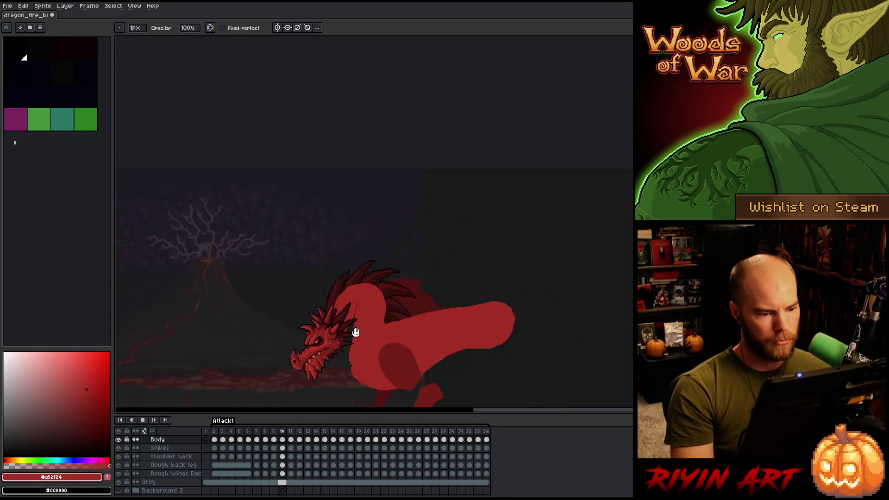
key("Return")
key("ctrl+s")
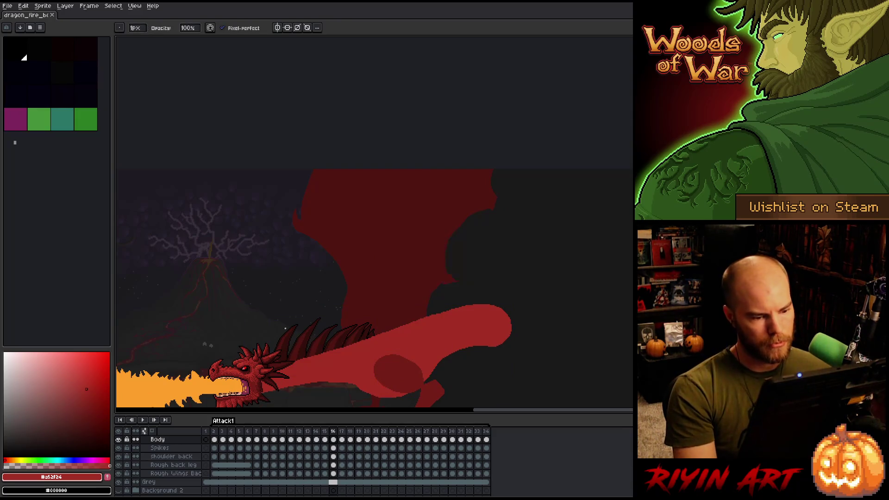
scroll(288, 312, "up", 5)
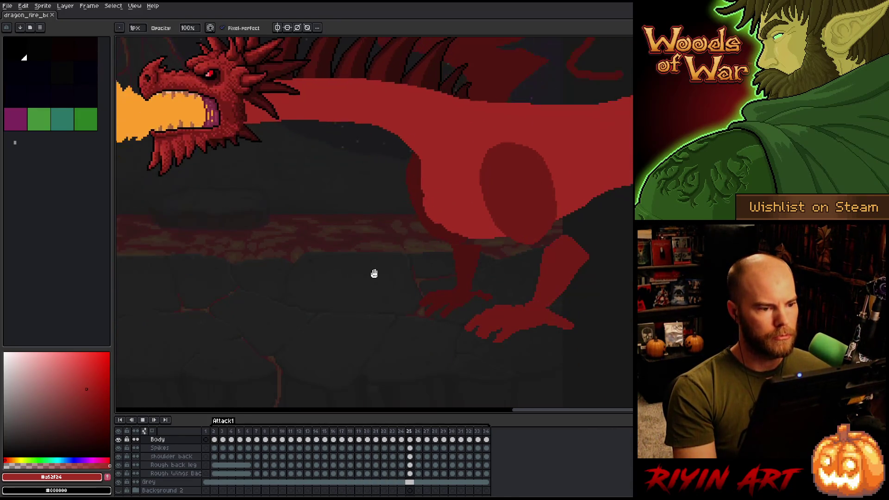